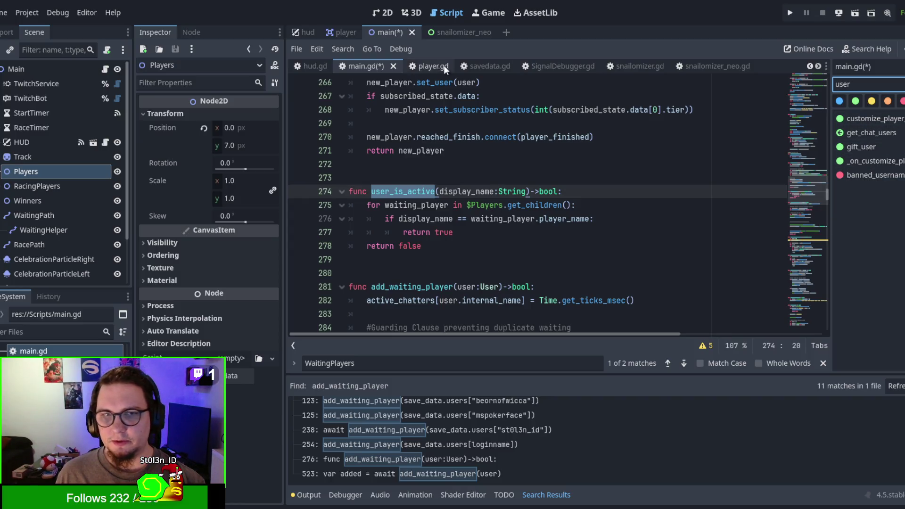
Place the caret at the end of line 270 and save main.gd
left_click(416, 66)
left_click(364, 66)
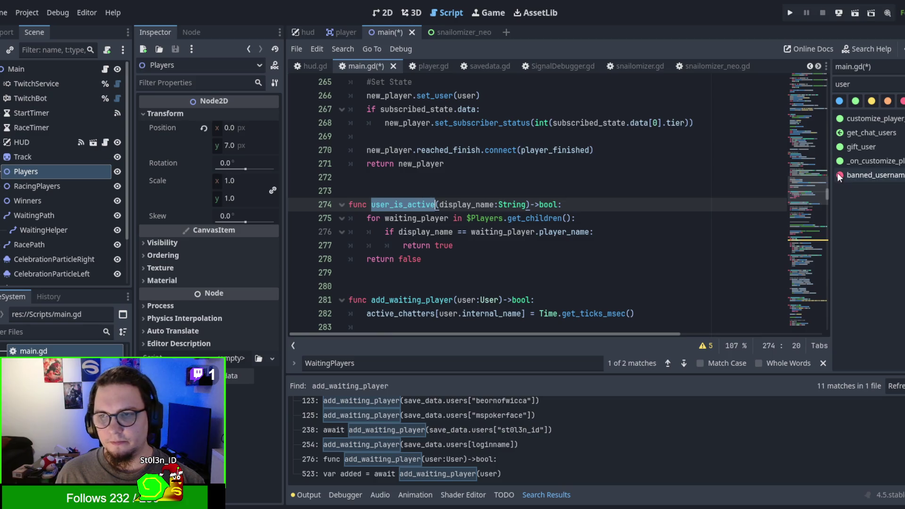
left_click(660, 151)
key("ctrl+s")
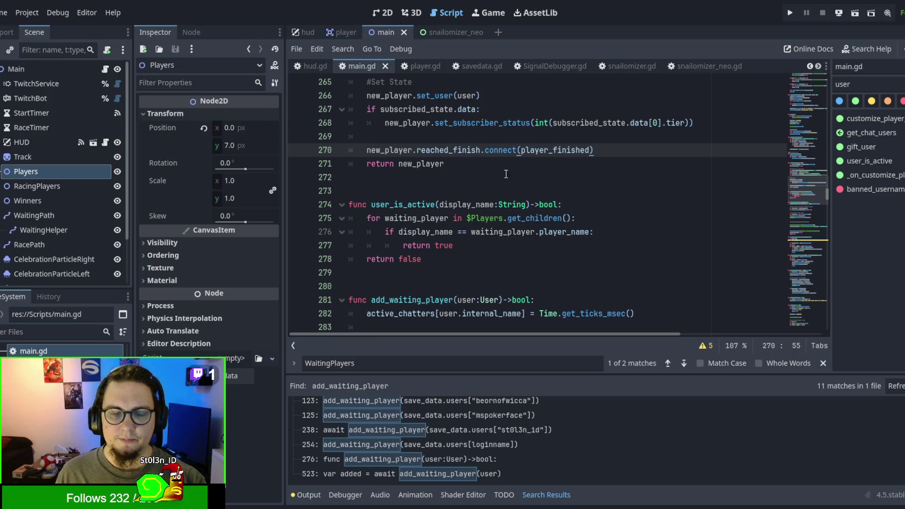
Select user_is_active on line 274, then scroll down to customize_player_attribute
double_click(411, 206)
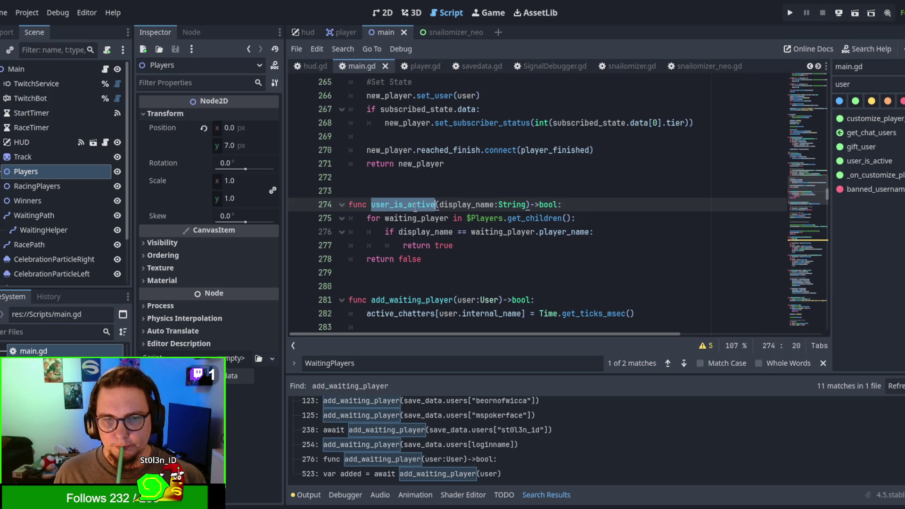
left_click(462, 218)
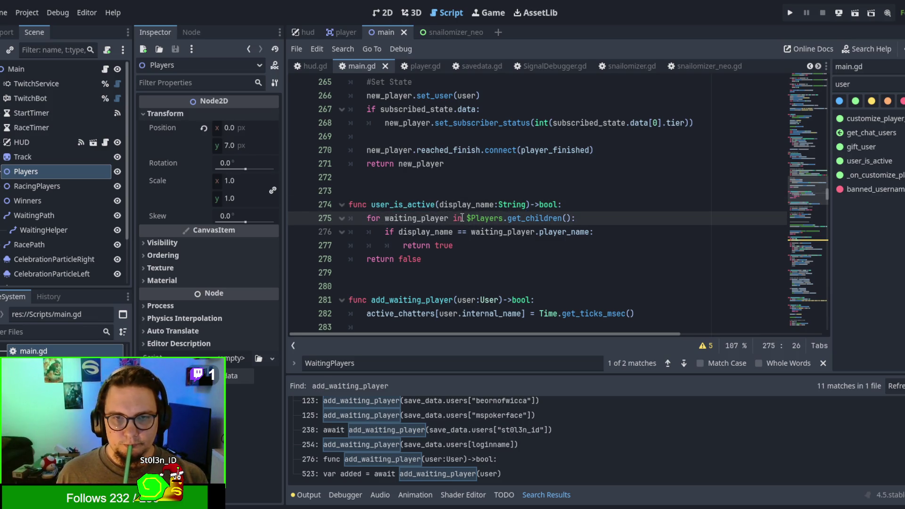
scroll(455, 212, "down", 15)
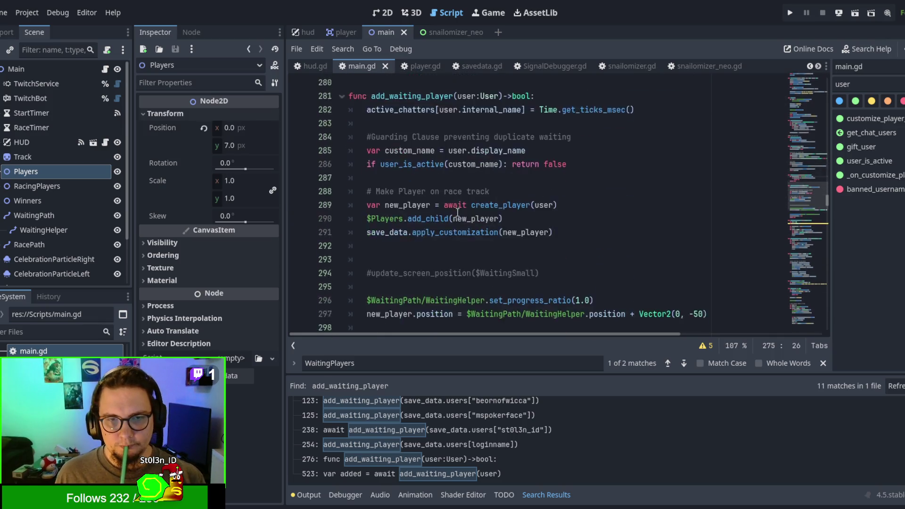
scroll(450, 207, "down", 15)
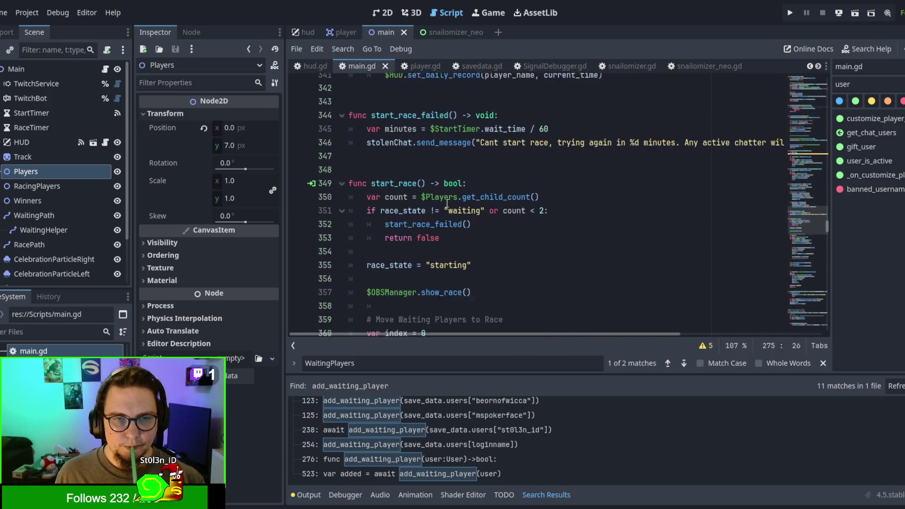
scroll(447, 204, "down", 11)
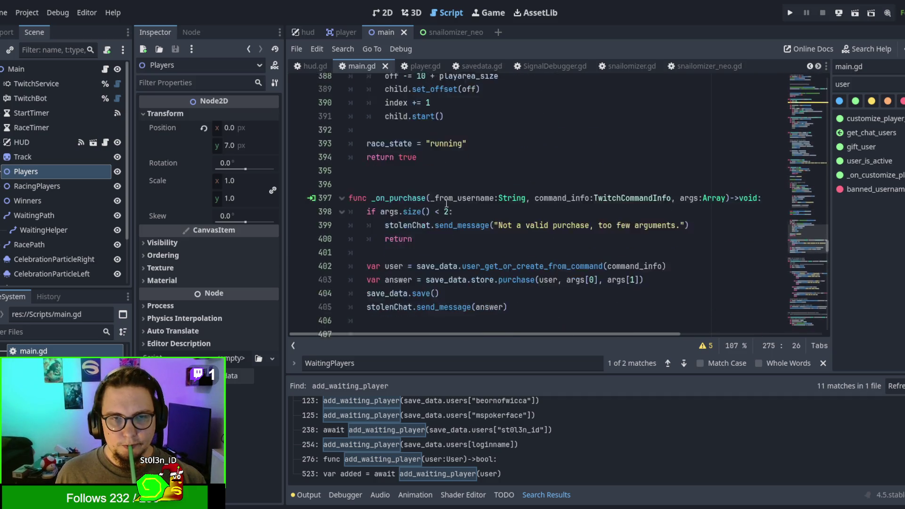
scroll(447, 203, "down", 6)
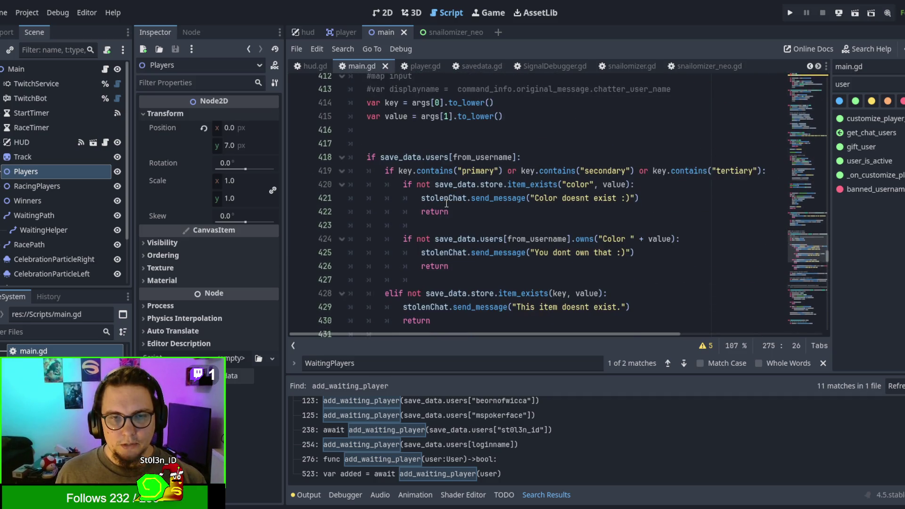
scroll(446, 204, "down", 7)
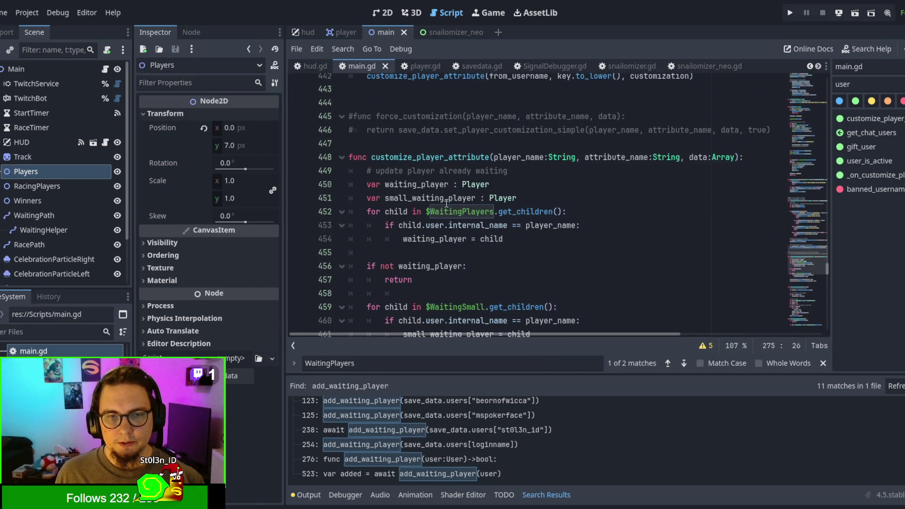
Add 'if user_is_active(player_name)' after line 451 and close the WaitingPlayers search
left_click(519, 200)
key("Return")
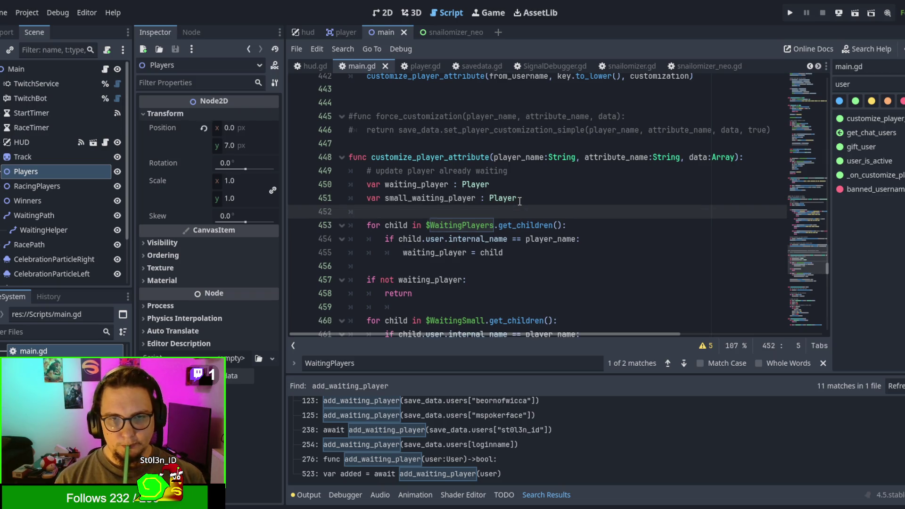
type("user_is_active")
key("BackSpace")
key("BackSpace")
key("BackSpace")
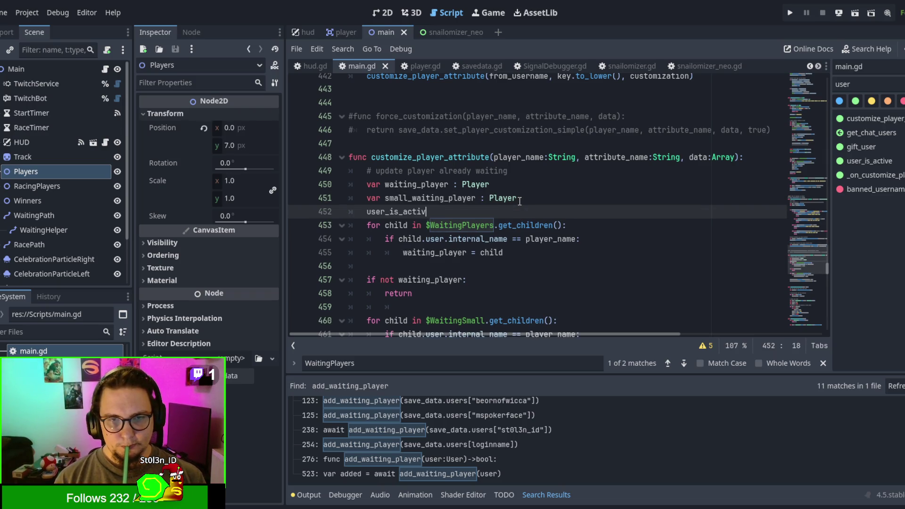
key("BackSpace")
key("BackSpace")
key("BackSpace")
type("if")
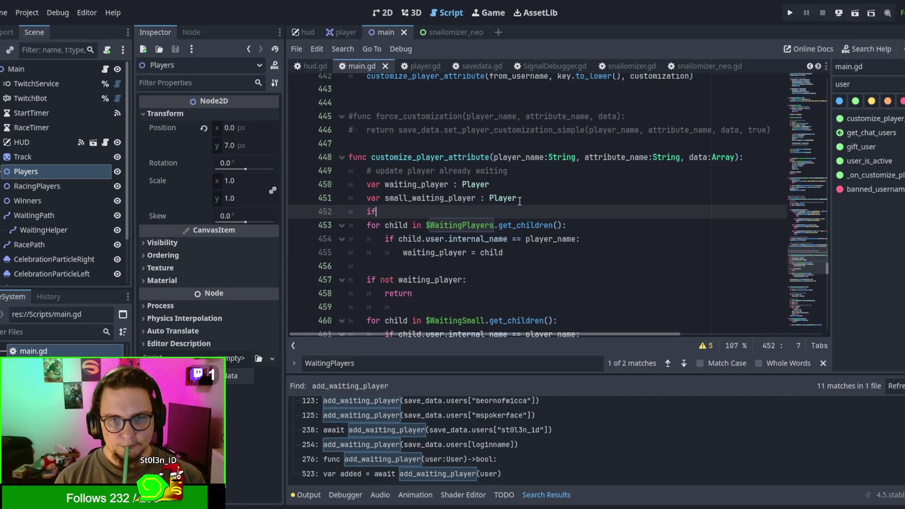
type(" user_is_active(")
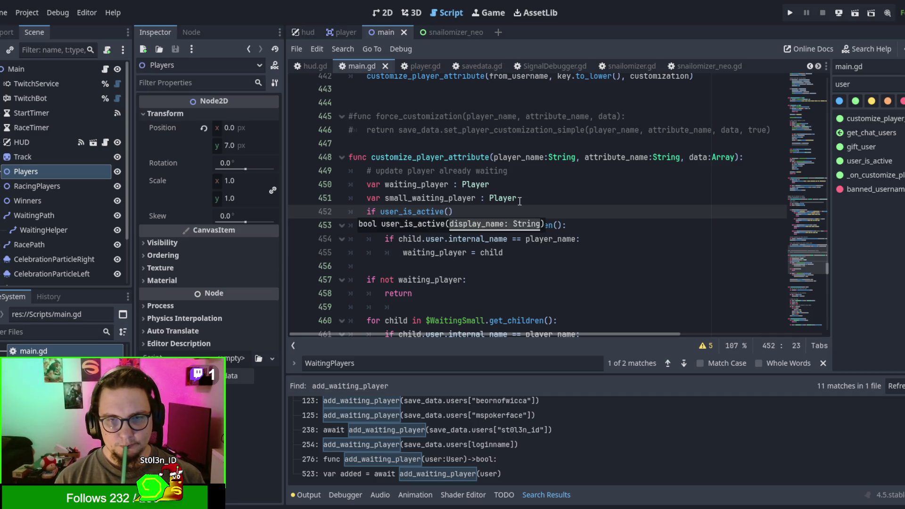
key("Escape")
left_click(520, 202)
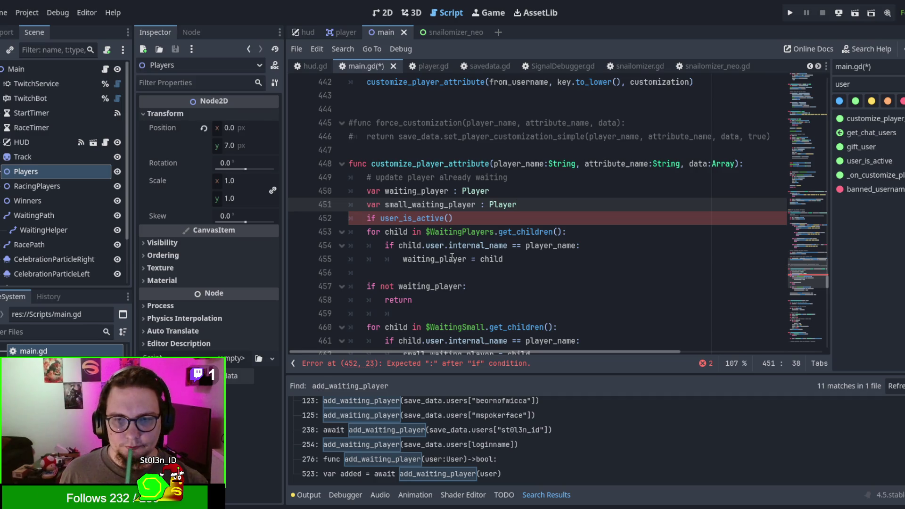
left_click(449, 218)
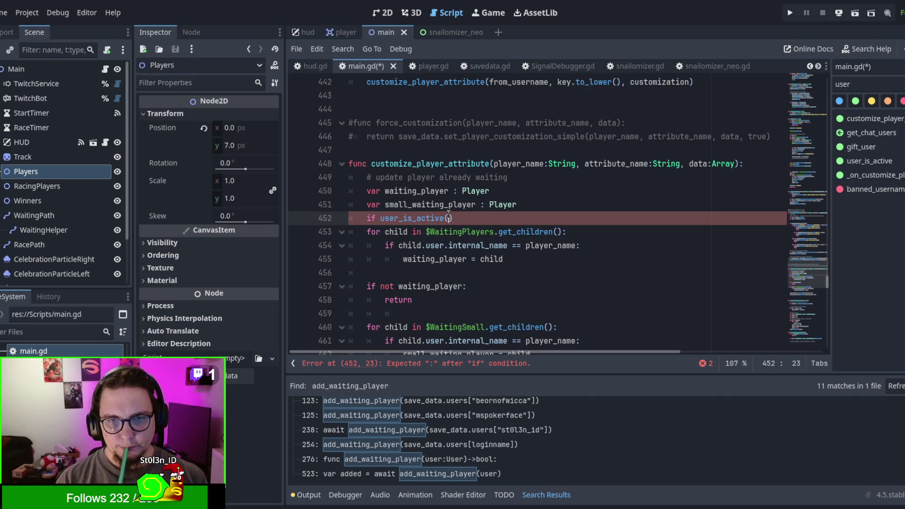
type("player_name")
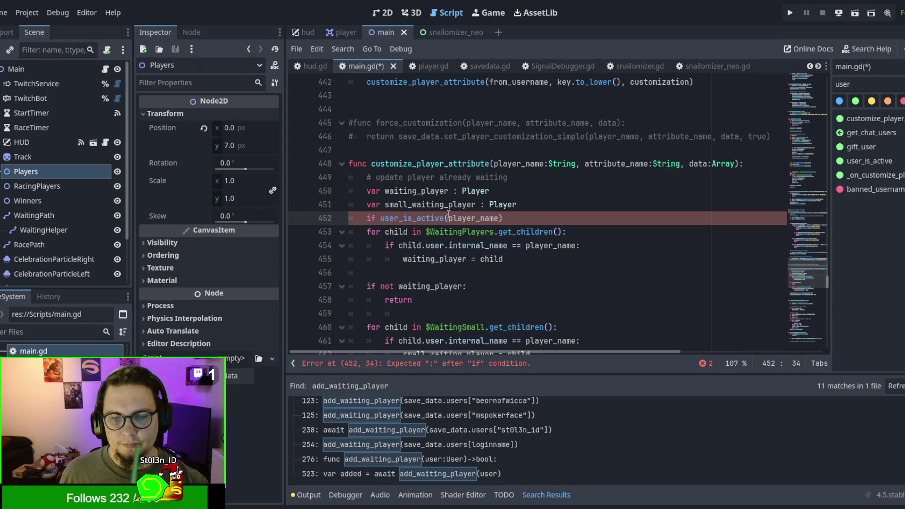
Insert a blank line above the if check, leaving it on line 453
left_click(519, 215)
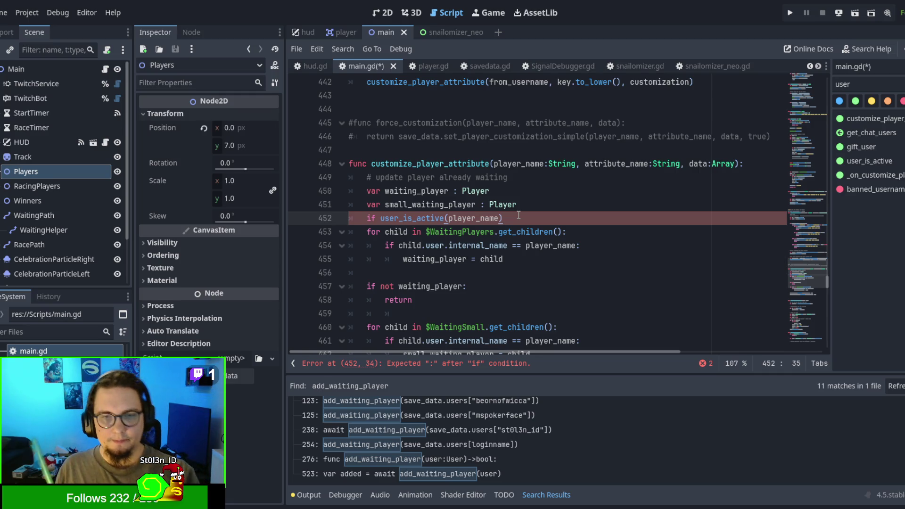
scroll(519, 217, "down", 1)
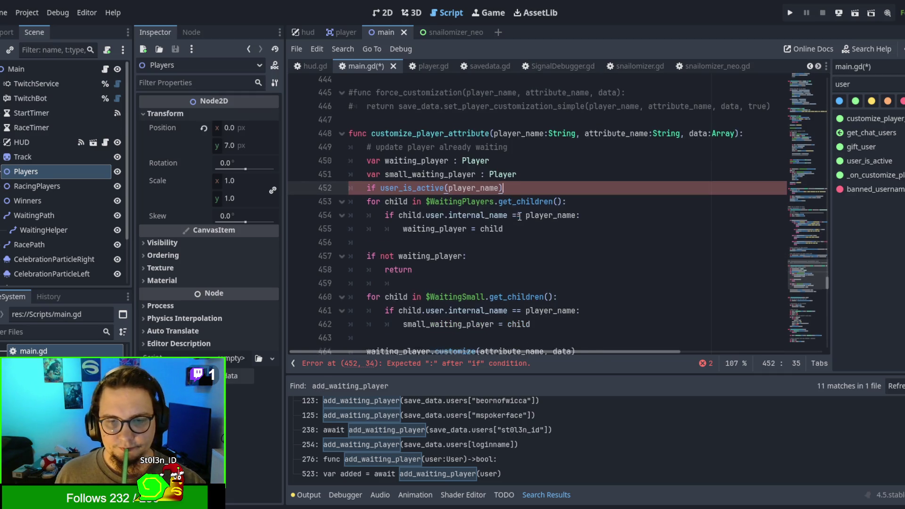
scroll(519, 236, "up", 1)
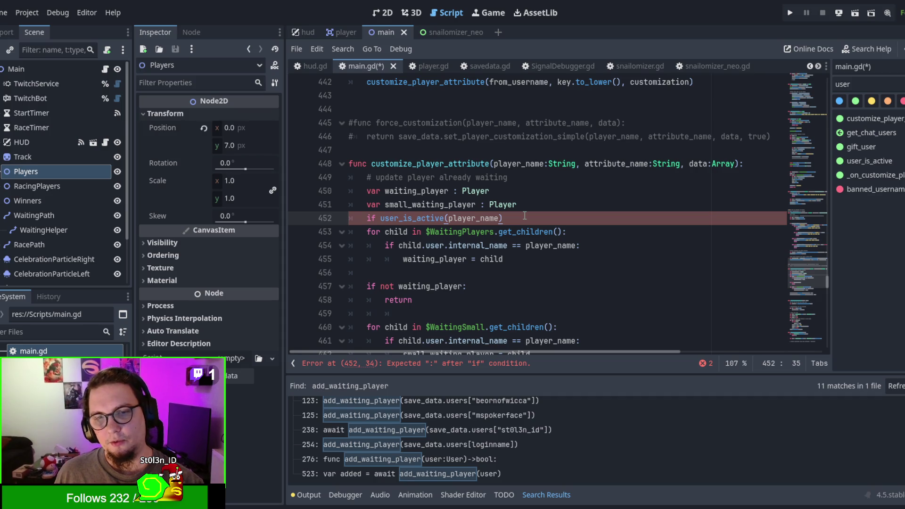
left_click(521, 209)
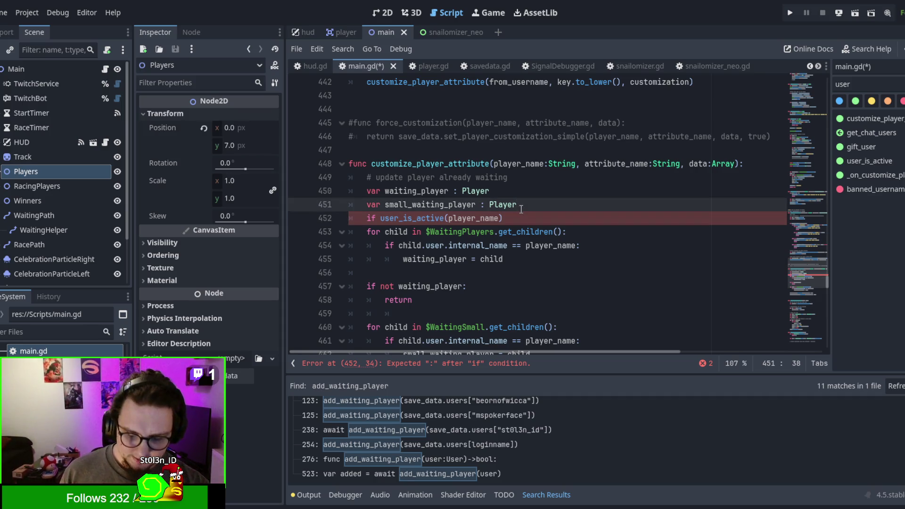
key("Return")
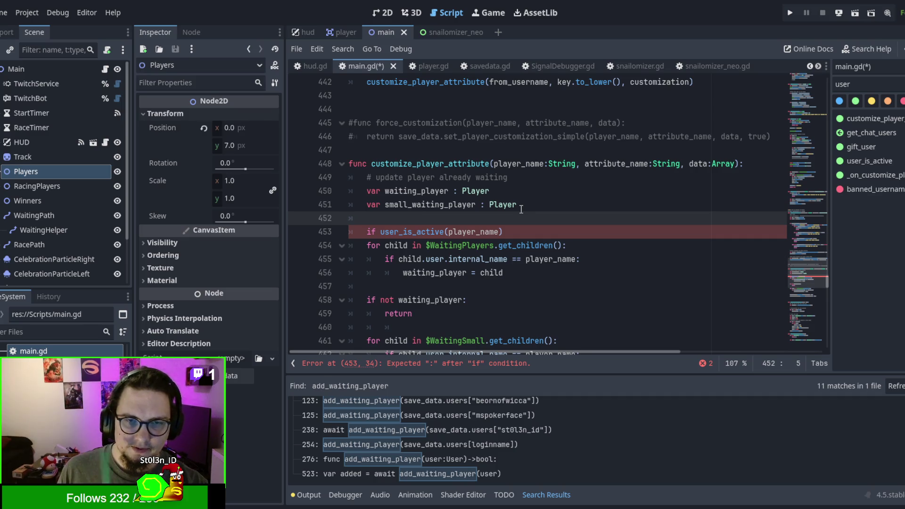
scroll(521, 209, "down", 1)
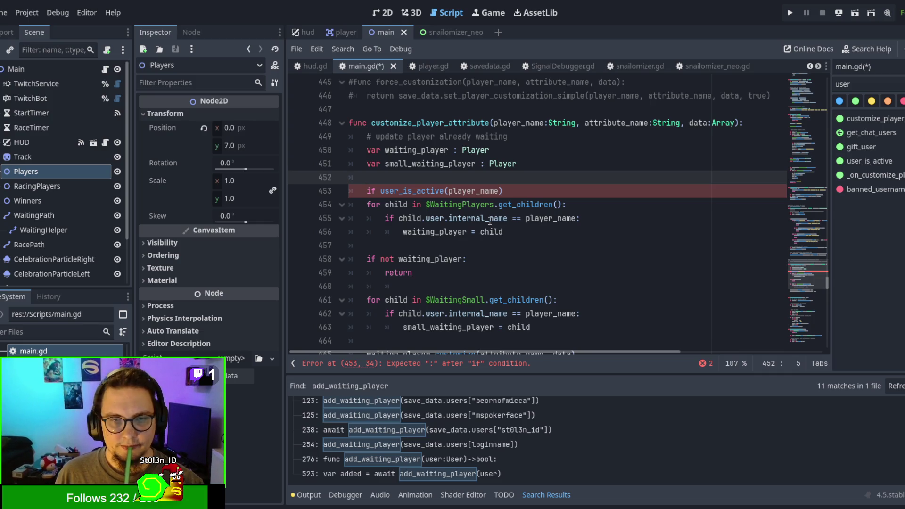
left_click(416, 219)
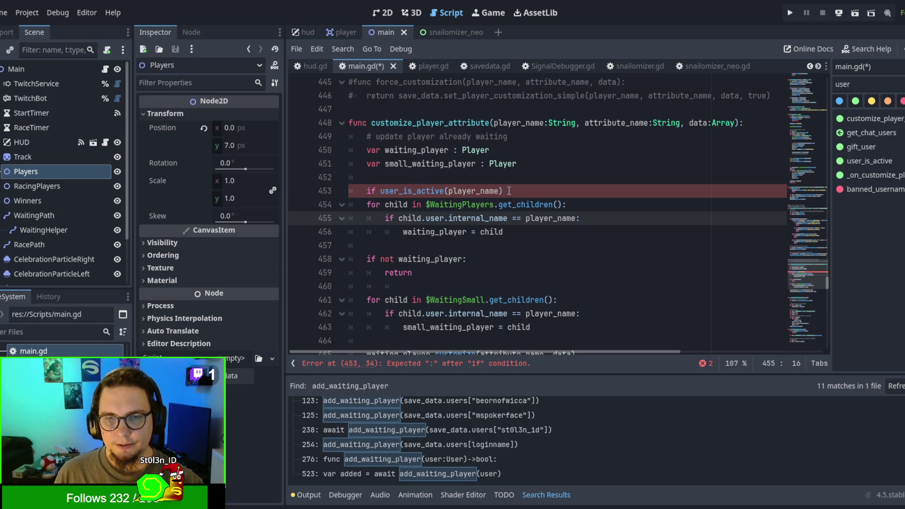
left_click(509, 191)
Delete the unfinished 'if user_is_active(player_name)' line
mouse_move(509, 191)
left_mouse_down()
mouse_move(334, 187)
mouse_move(363, 188)
left_mouse_up()
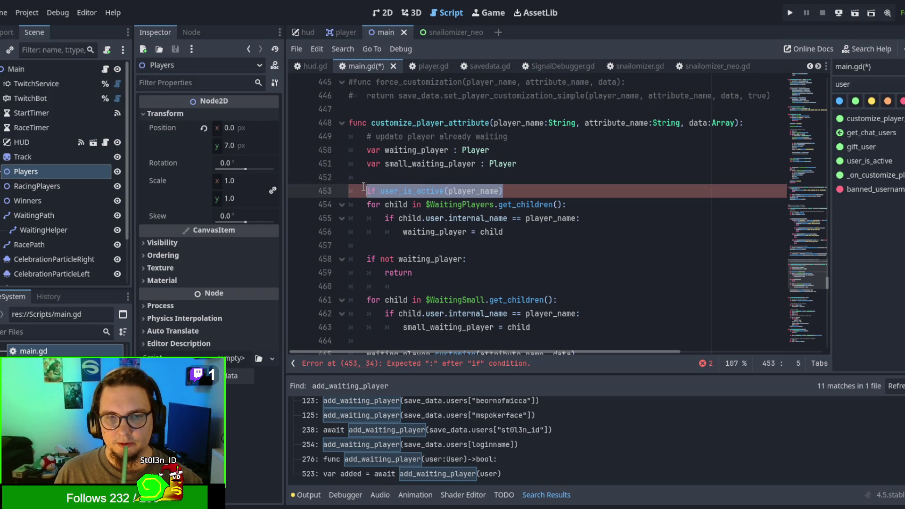
key("BackSpace")
key("BackSpace")
key("BackSpace")
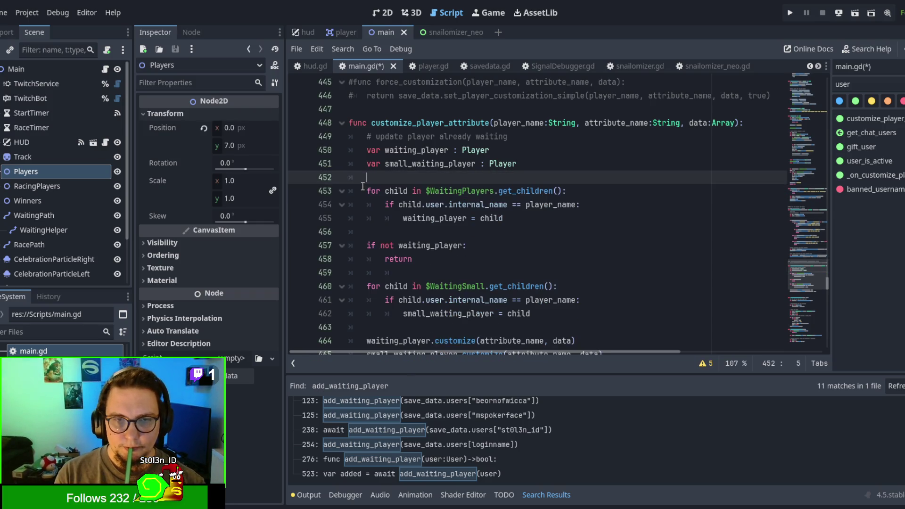
scroll(408, 146, "down", 4)
scroll(409, 147, "up", 1)
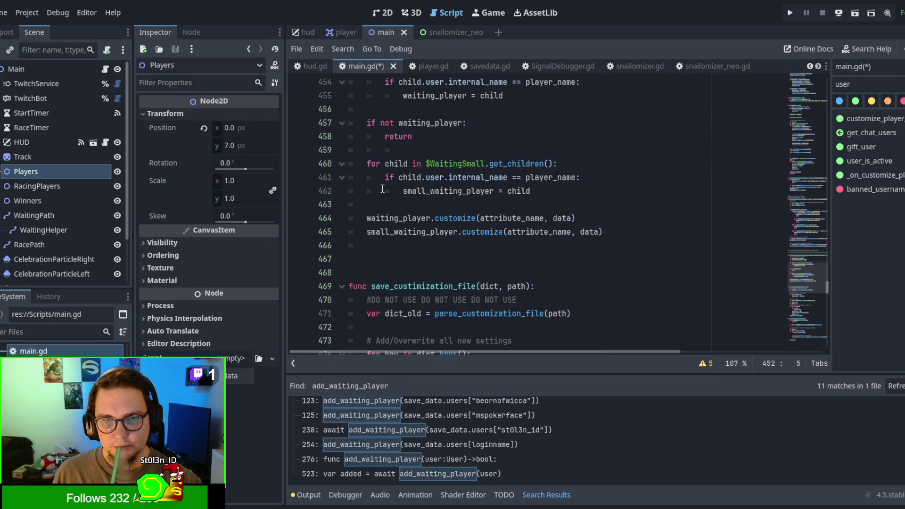
scroll(409, 146, "up", 1)
Delete the $WaitingSmall for-loop, its leftover blank lines and the small_waiting_player.customize line
left_click_drag(367, 204, 578, 241)
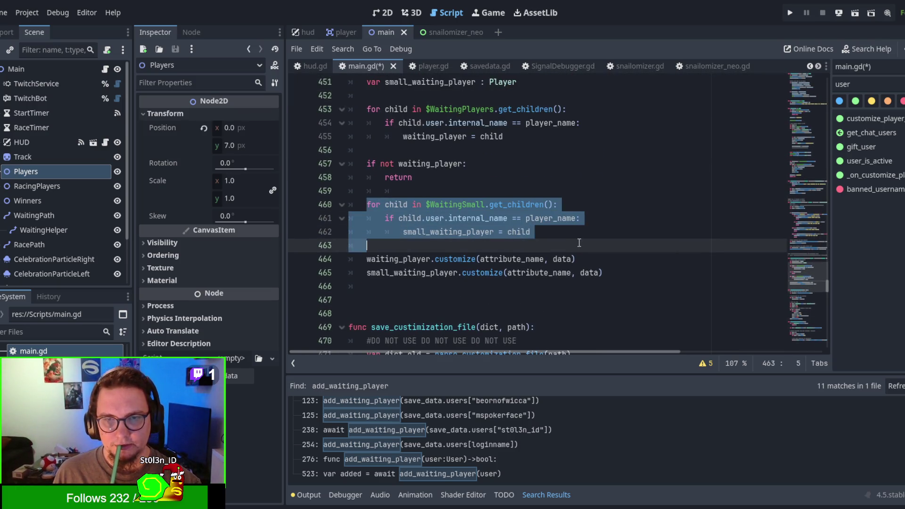
key("BackSpace")
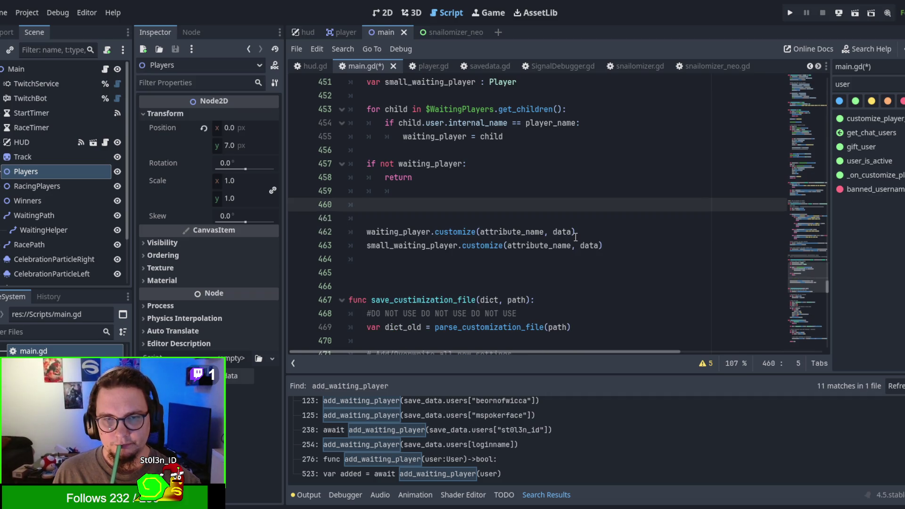
key("BackSpace")
key("BackSpace")
key("BackSpace")
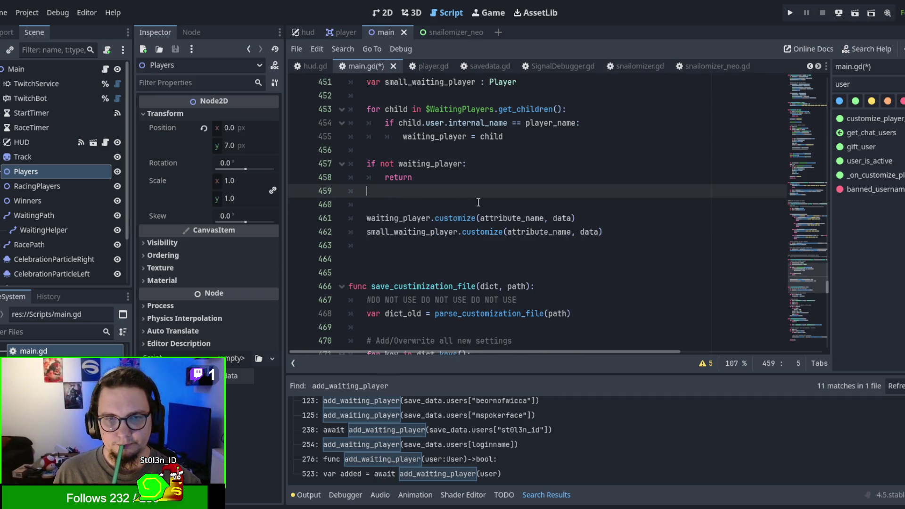
key("Delete")
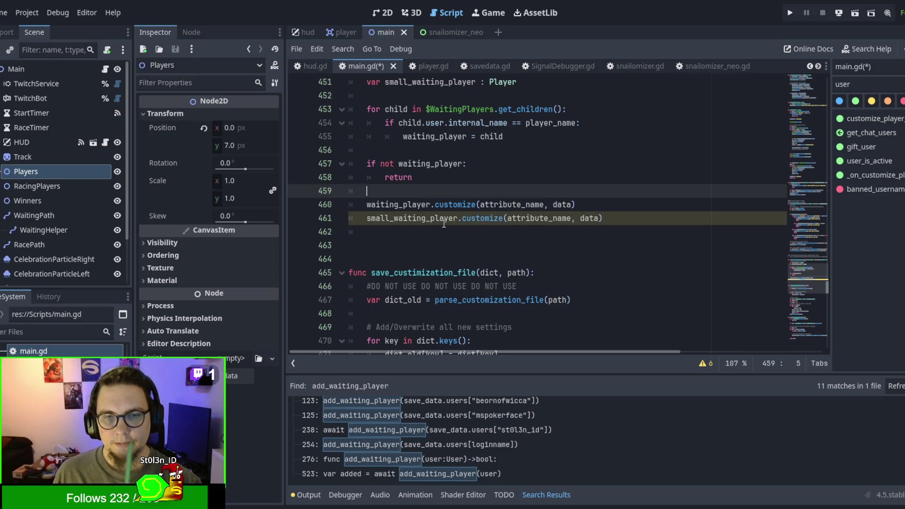
left_click_drag(612, 220, 615, 207)
key("Delete")
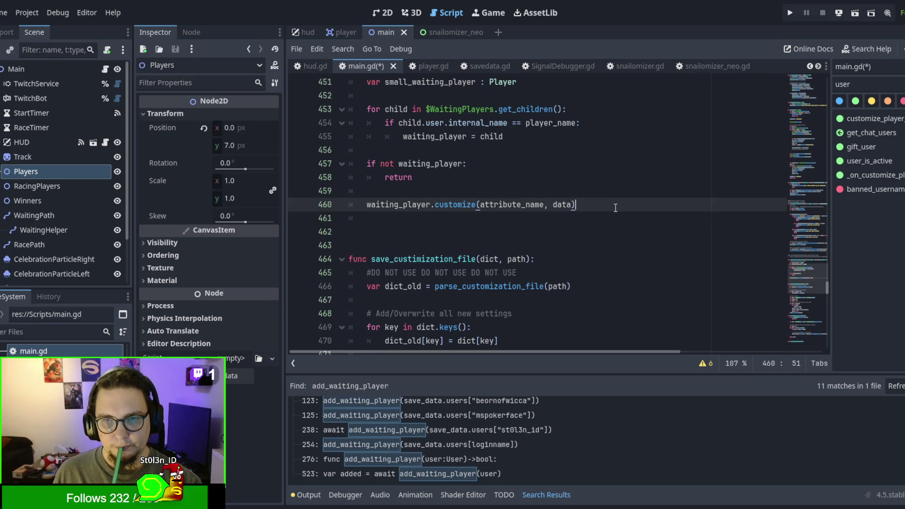
scroll(576, 252, "down", 3)
scroll(577, 253, "down", 2)
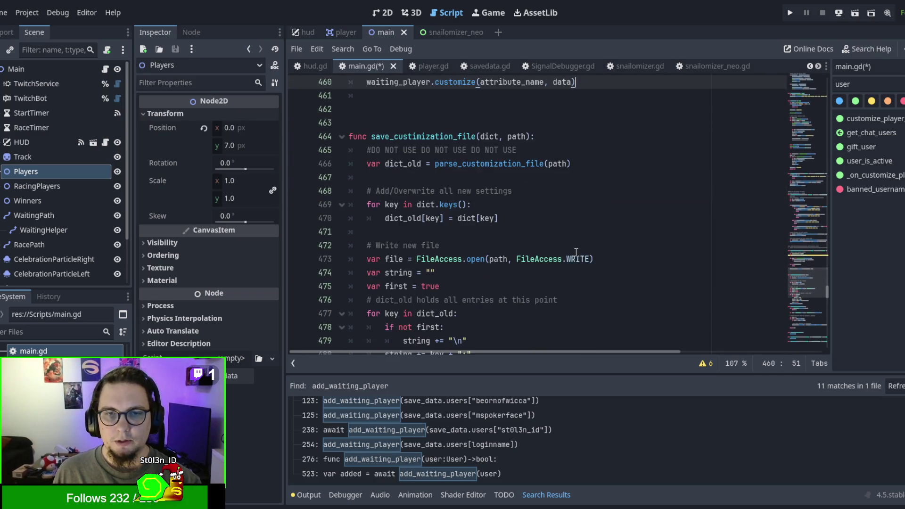
scroll(576, 253, "down", 10)
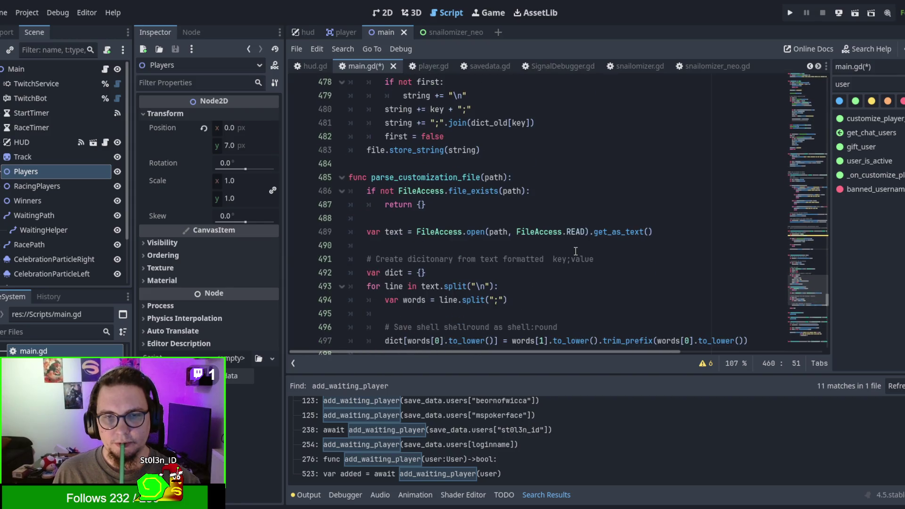
scroll(576, 251, "down", 1)
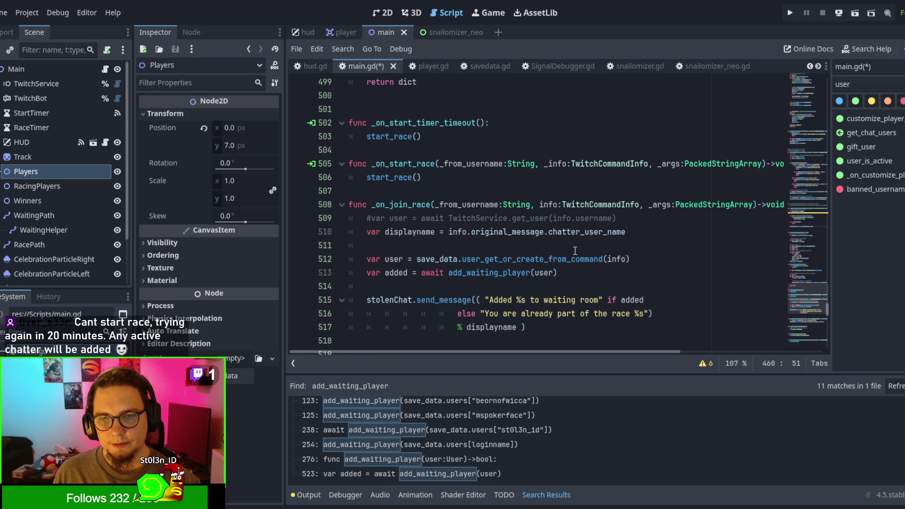
scroll(575, 250, "down", 2)
scroll(534, 212, "up", 1)
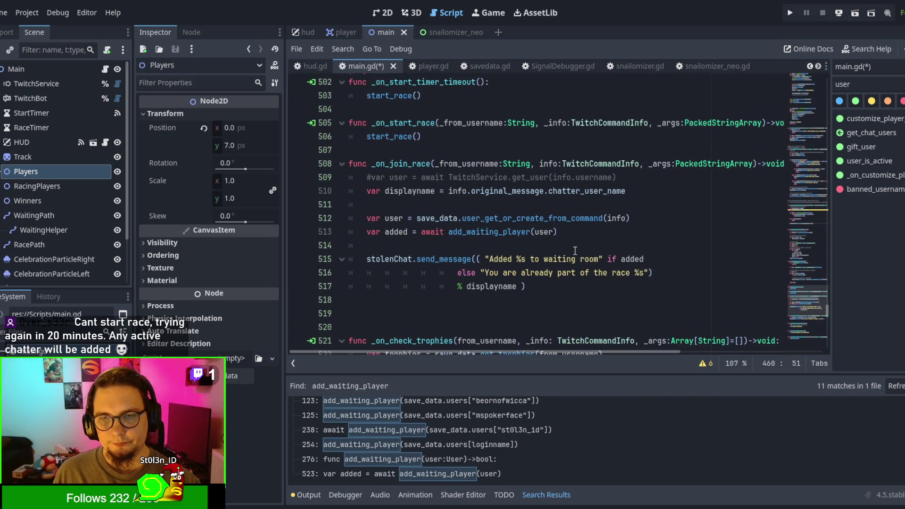
double_click(535, 216)
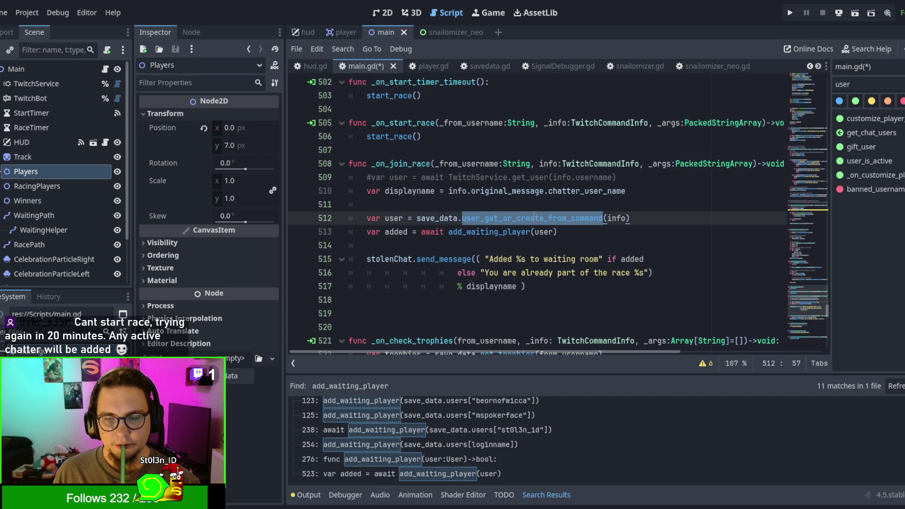
left_click(528, 206)
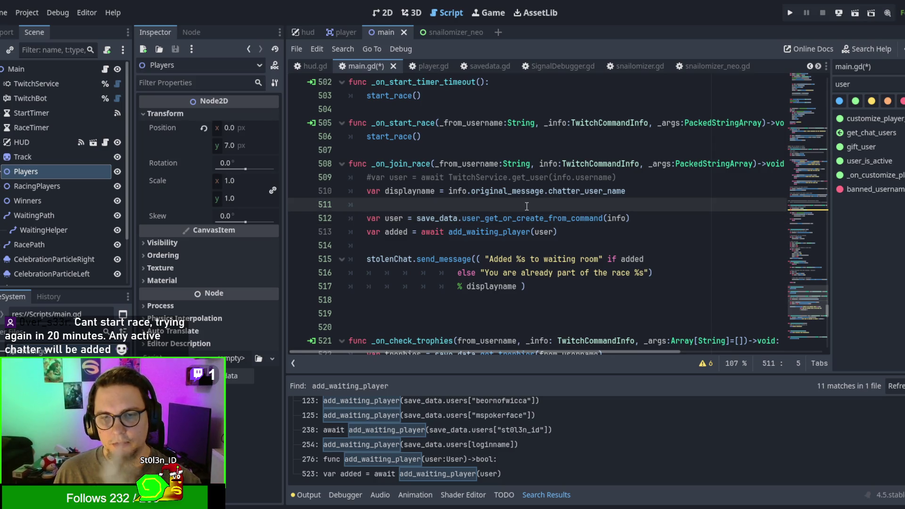
left_click(499, 235)
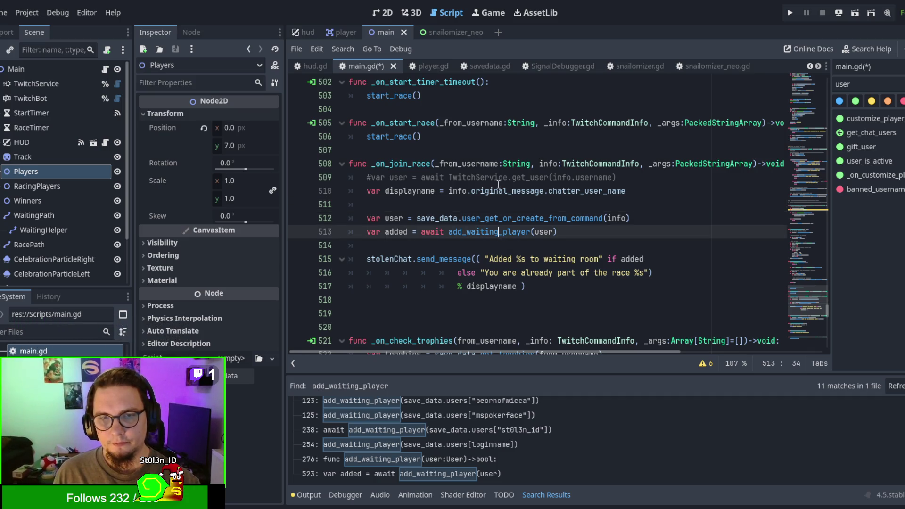
left_click(507, 232)
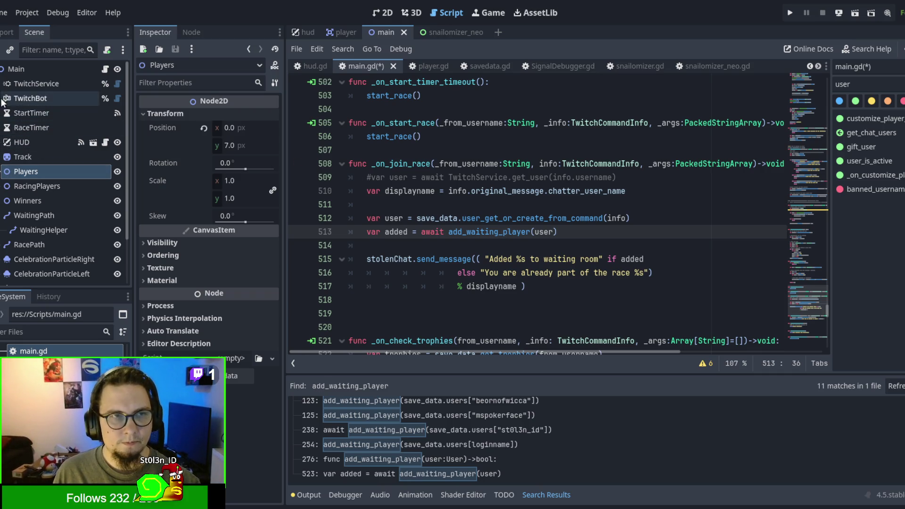
left_click(1, 85)
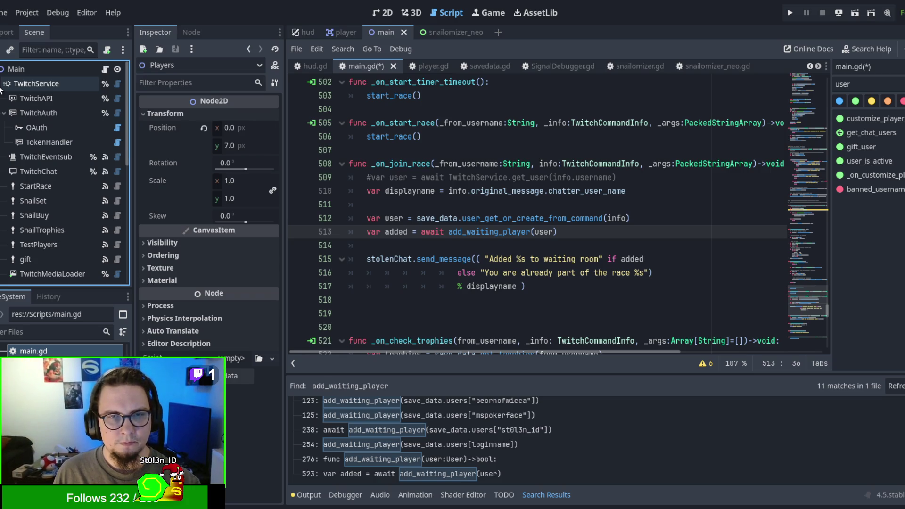
Collapse TwitchService, then select lines 508–517 and delete the _on_join_race function
left_click(2, 86)
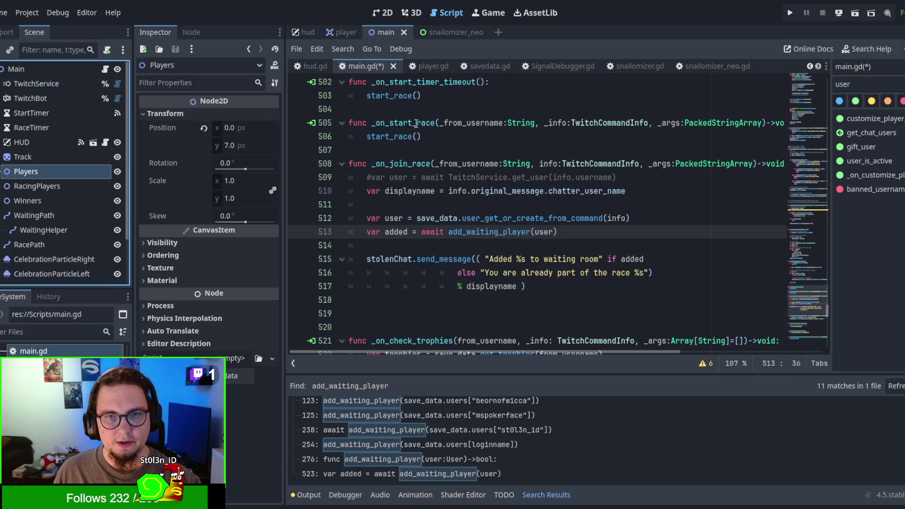
left_click_drag(349, 163, 672, 260)
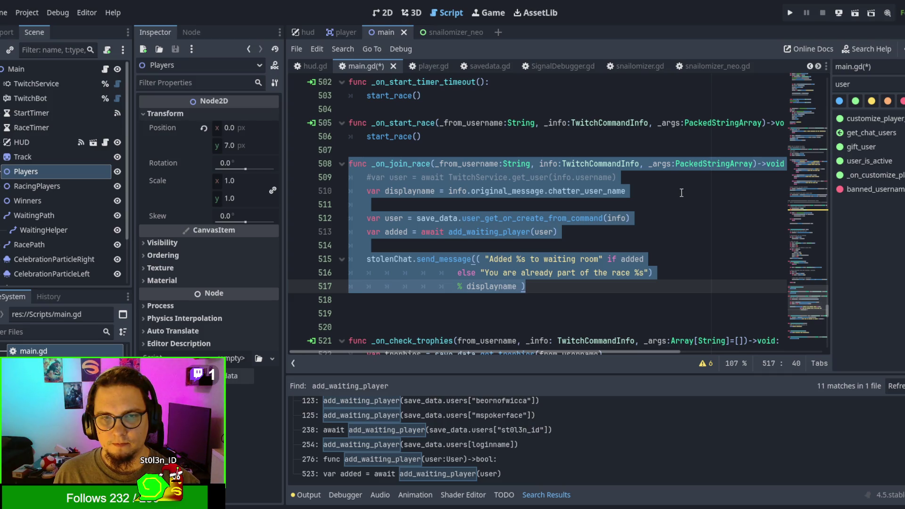
key("Delete")
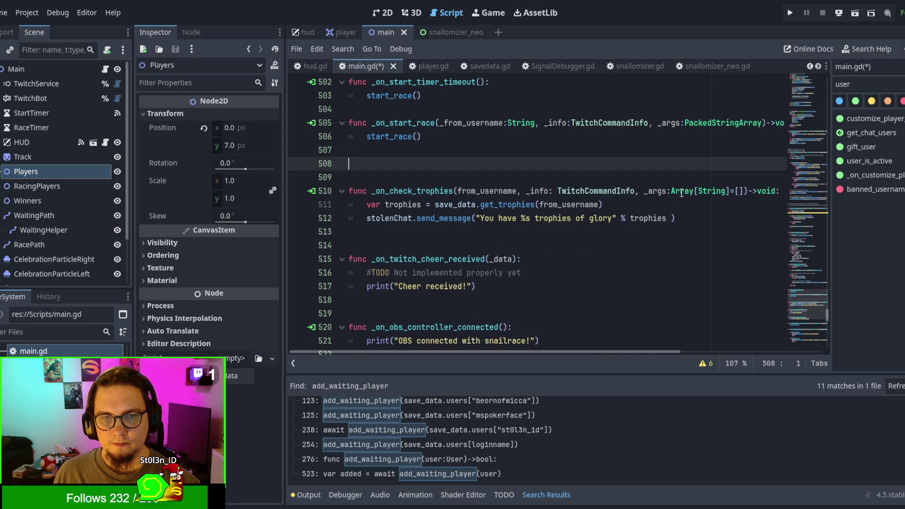
Review the code after _on_start_race, selecting 'received' in the cheer print, then switch to Obsidian
left_click(529, 146)
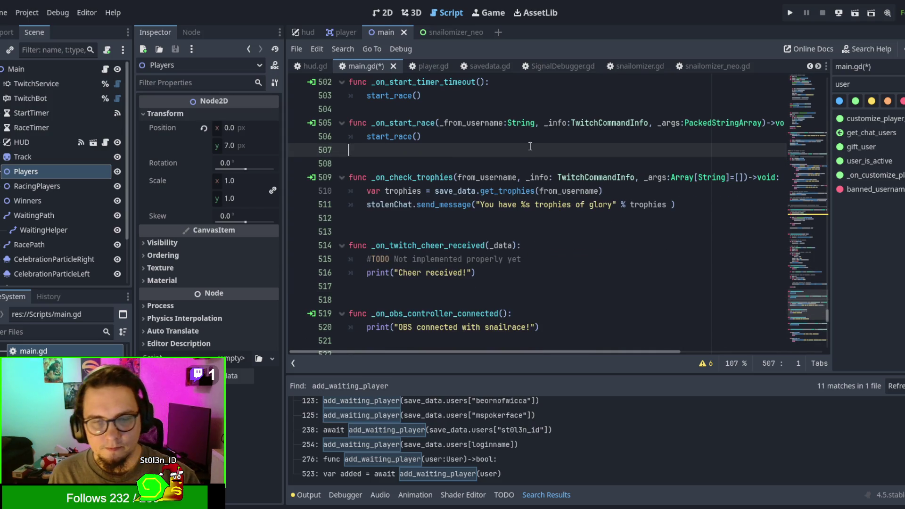
scroll(505, 159, "down", 1)
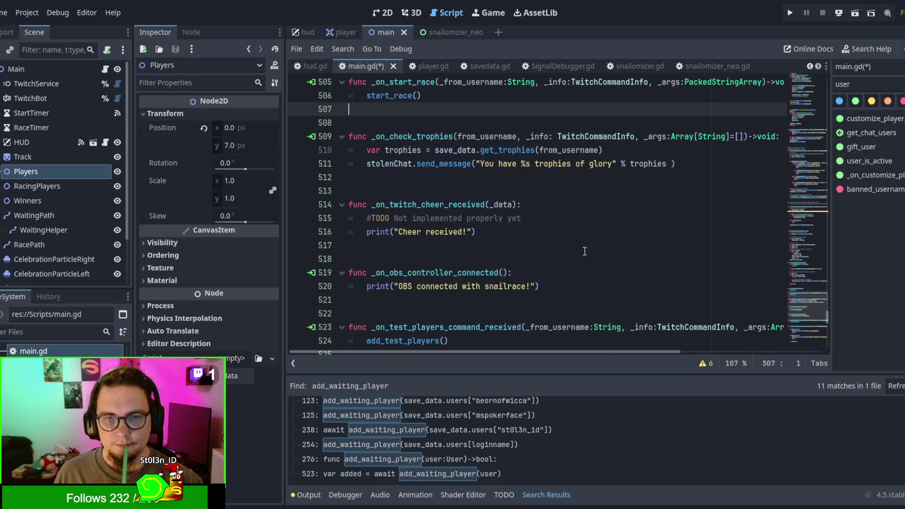
left_click(564, 246)
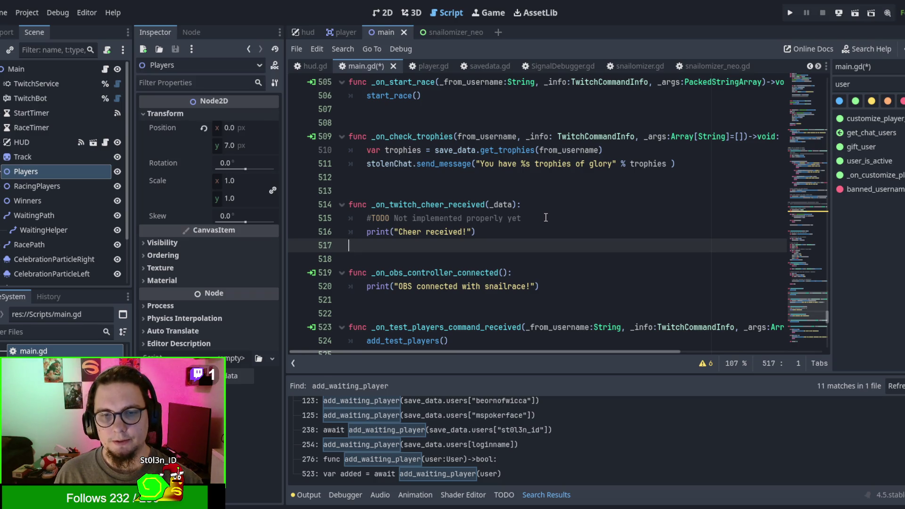
scroll(546, 218, "down", 2)
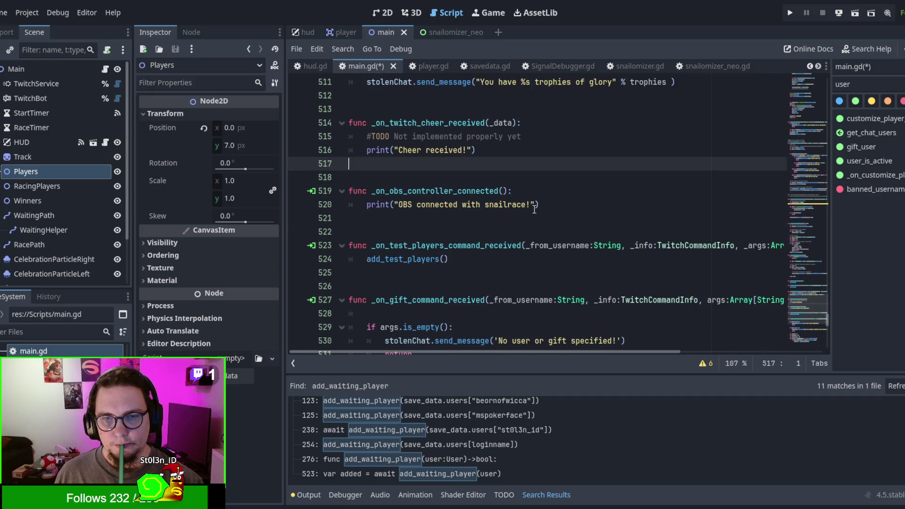
scroll(534, 209, "down", 1)
scroll(535, 211, "up", 1)
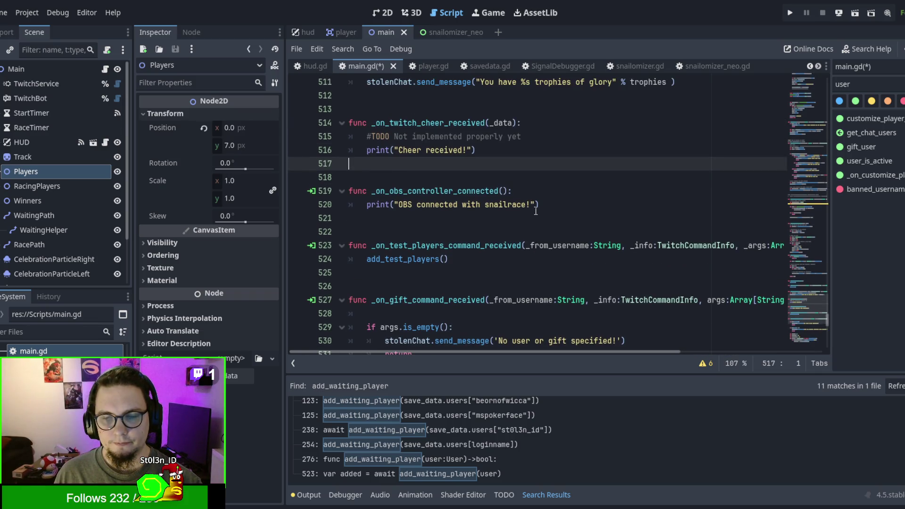
scroll(536, 211, "down", 2)
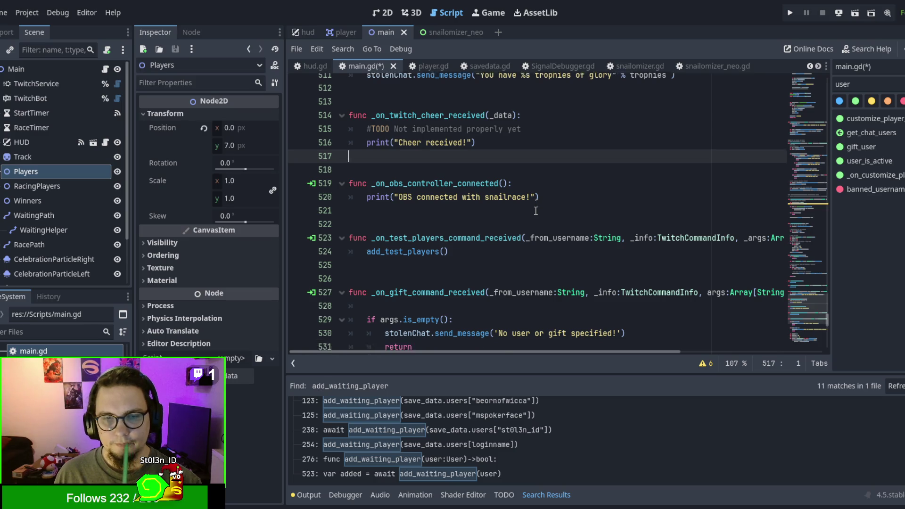
scroll(537, 211, "up", 2)
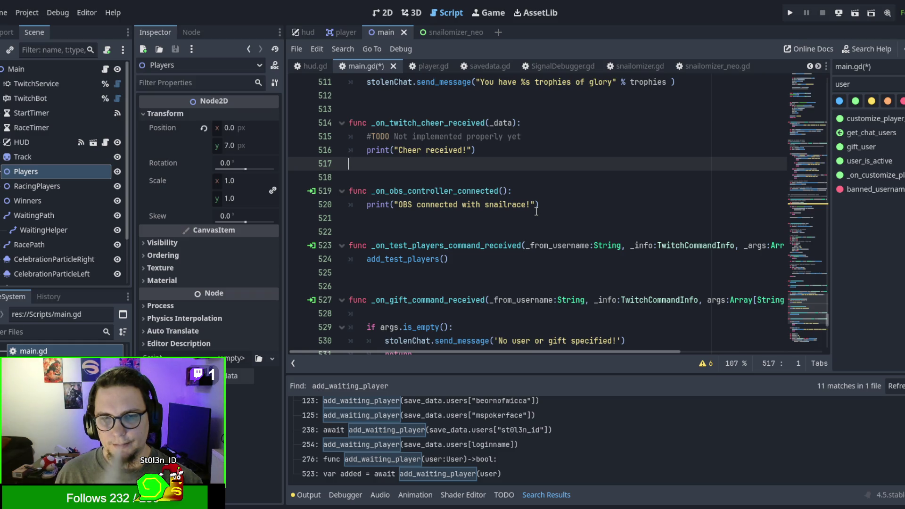
double_click(434, 151)
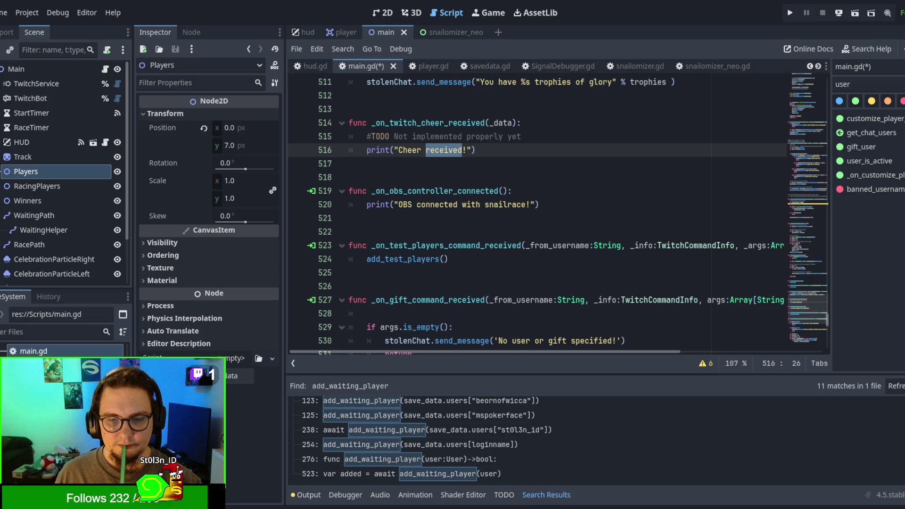
key("alt+Tab")
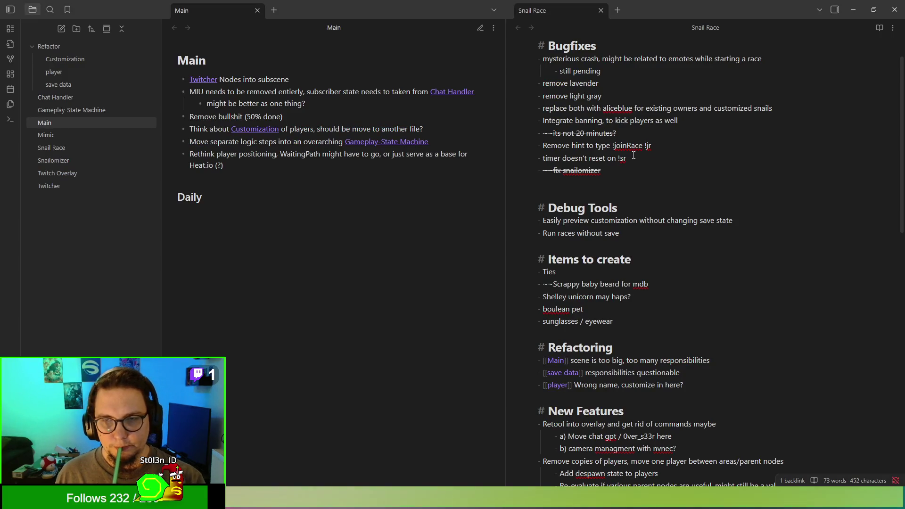
Add 'show important prints on overlay for future fix/implementation' under Debug Tools, then minimise Obsidian
scroll(627, 281, "up", 2)
left_click(641, 259)
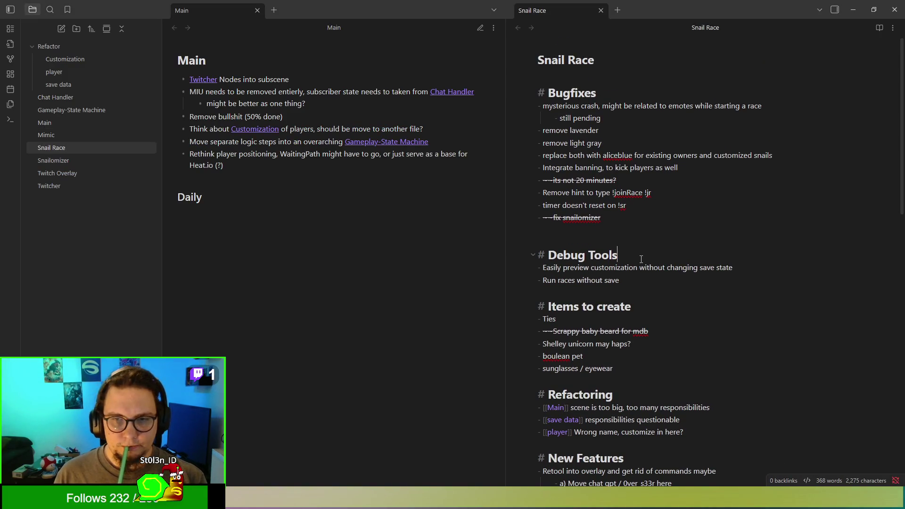
key("Return")
type("how important ")
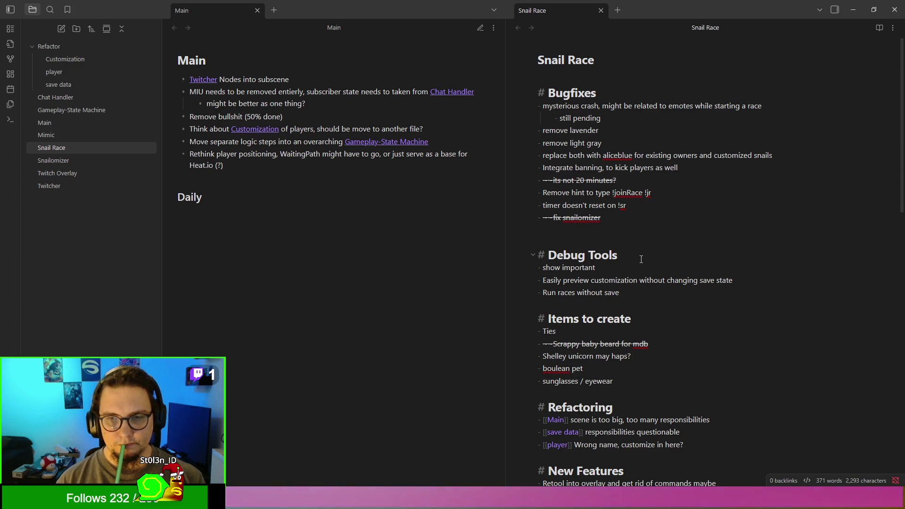
type("prints on ")
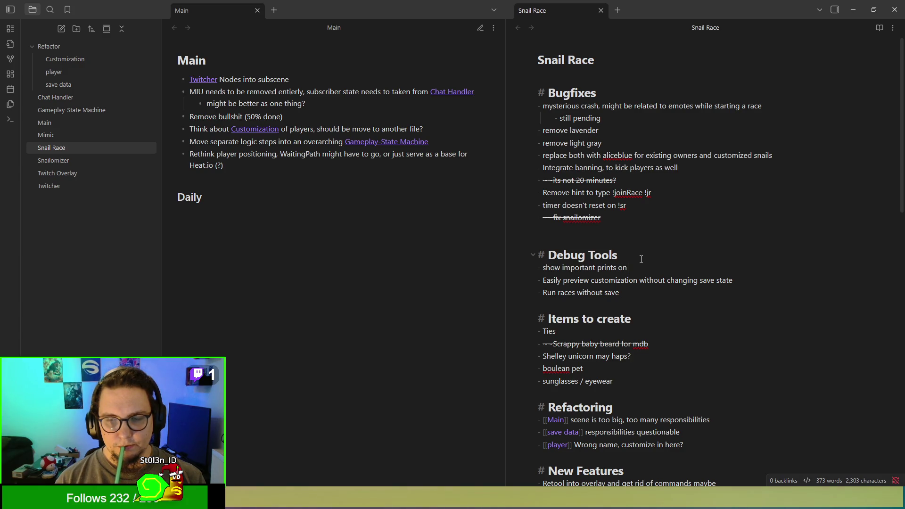
type("overlay for ")
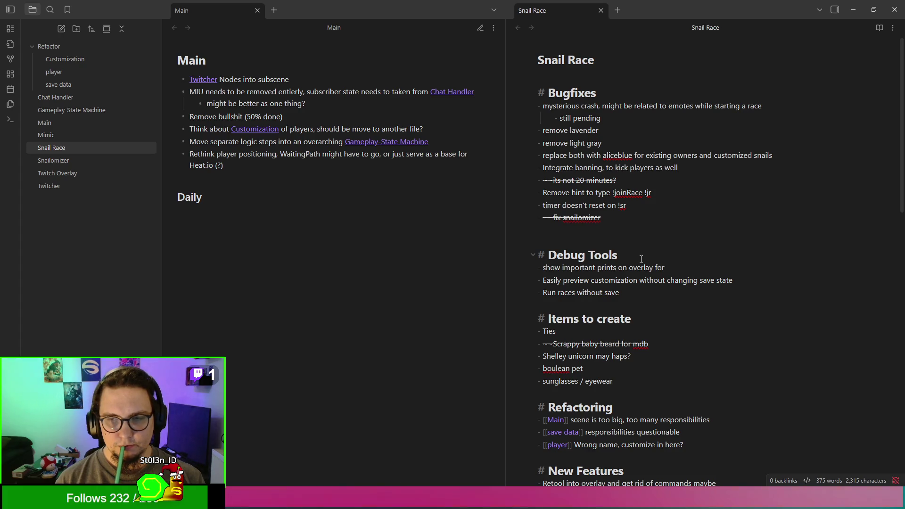
type("future fi")
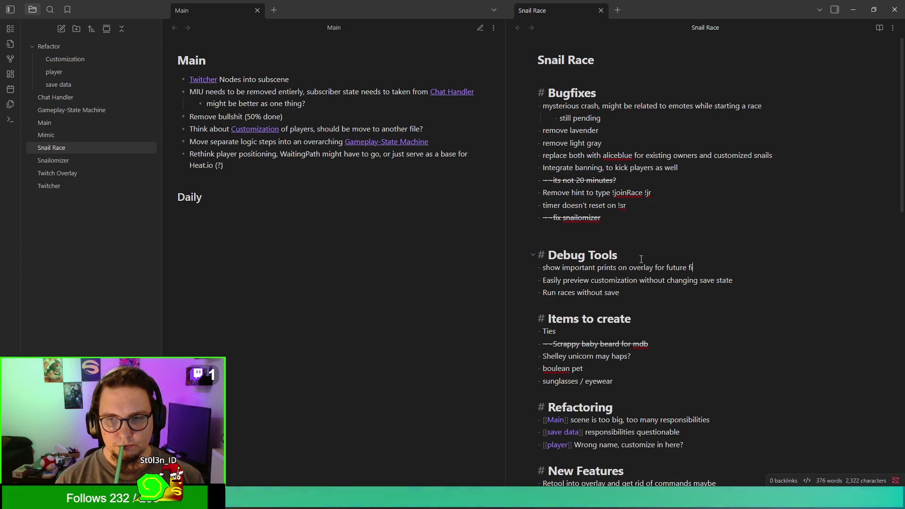
type("x/implementation")
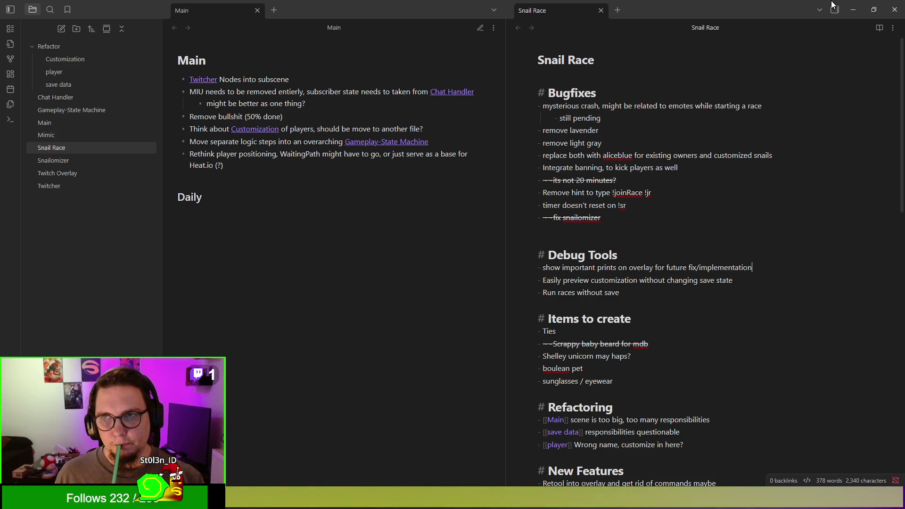
left_click(854, 9)
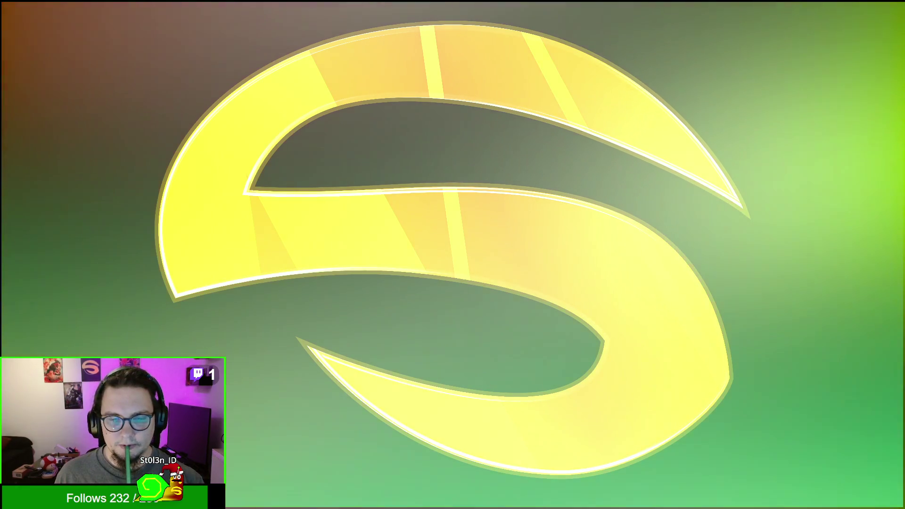
Return to Godot and scroll to _on_twitch_command_command_received at the end of main.gd
key("alt+Tab")
scroll(550, 285, "down", 1)
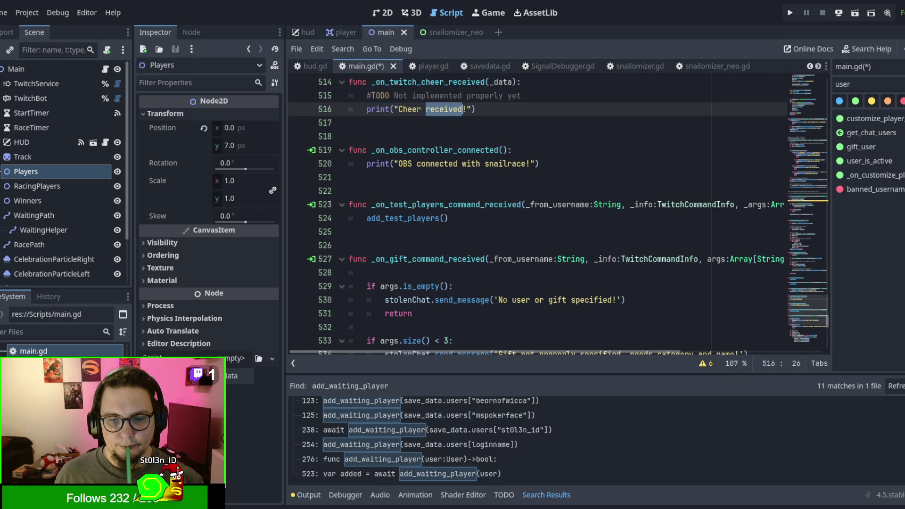
scroll(518, 278, "down", 3)
scroll(519, 279, "up", 2)
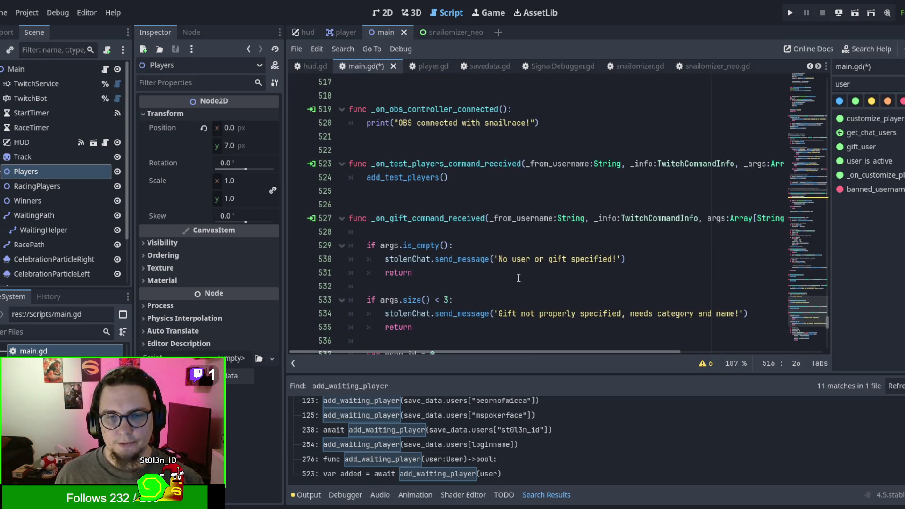
scroll(519, 278, "down", 6)
scroll(518, 278, "down", 3)
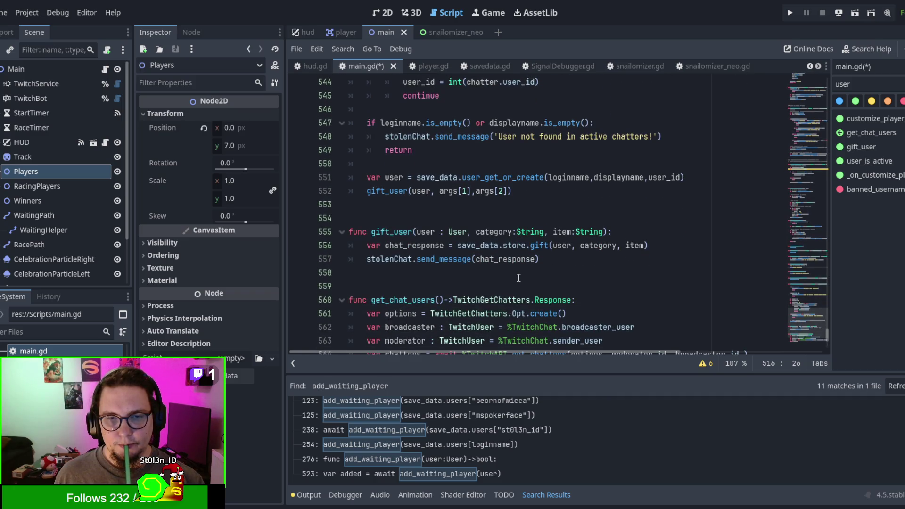
scroll(519, 278, "down", 3)
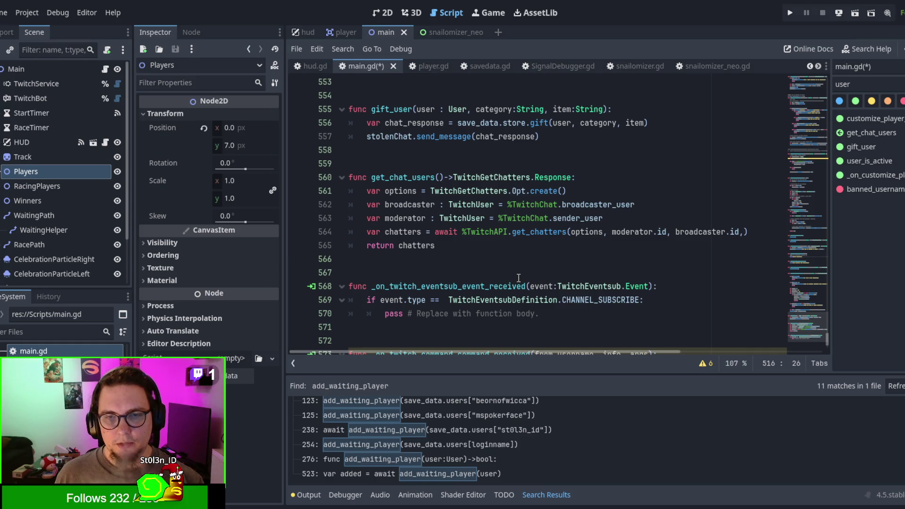
scroll(519, 279, "down", 2)
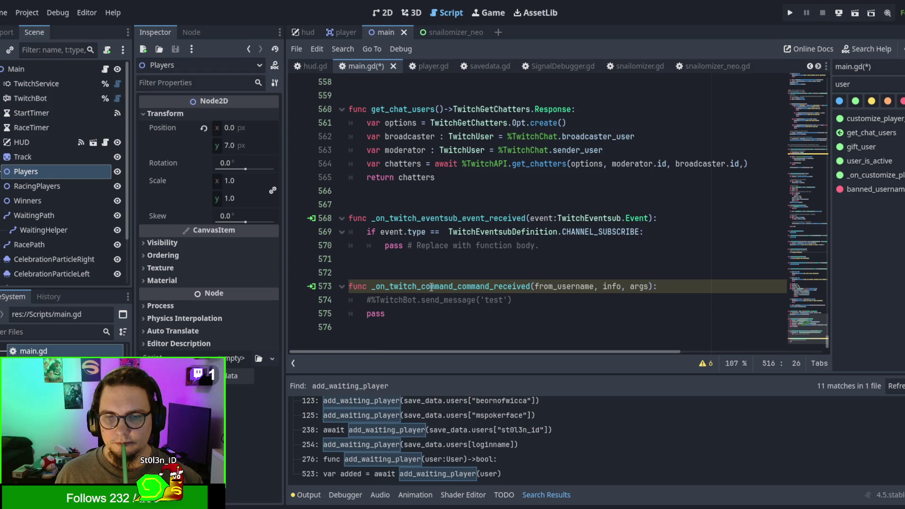
left_click(431, 286)
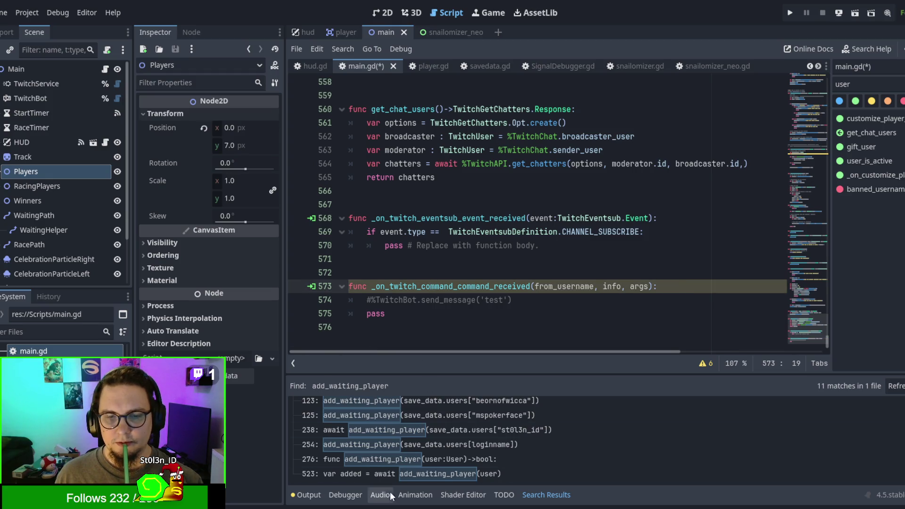
Check the Output log and Debugger errors, then save and run the project with F5
left_click(308, 495)
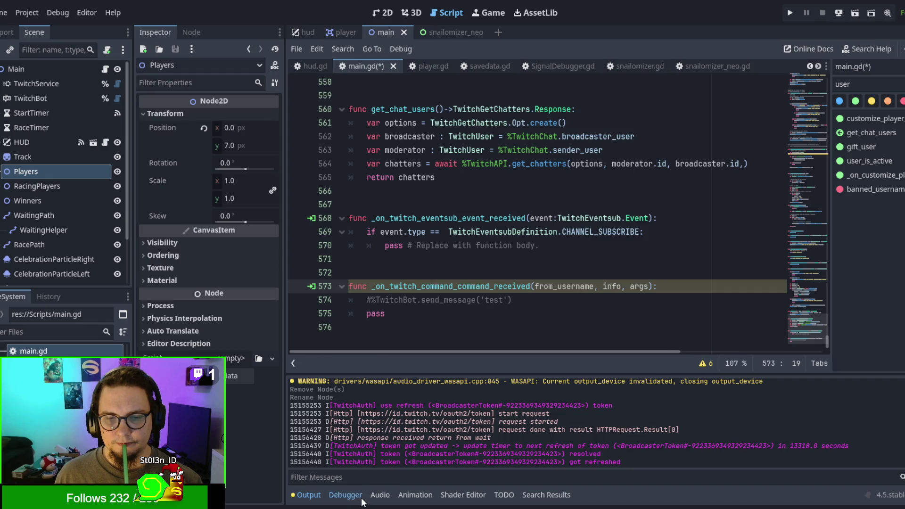
left_click(347, 495)
left_click(377, 366)
left_click(344, 369)
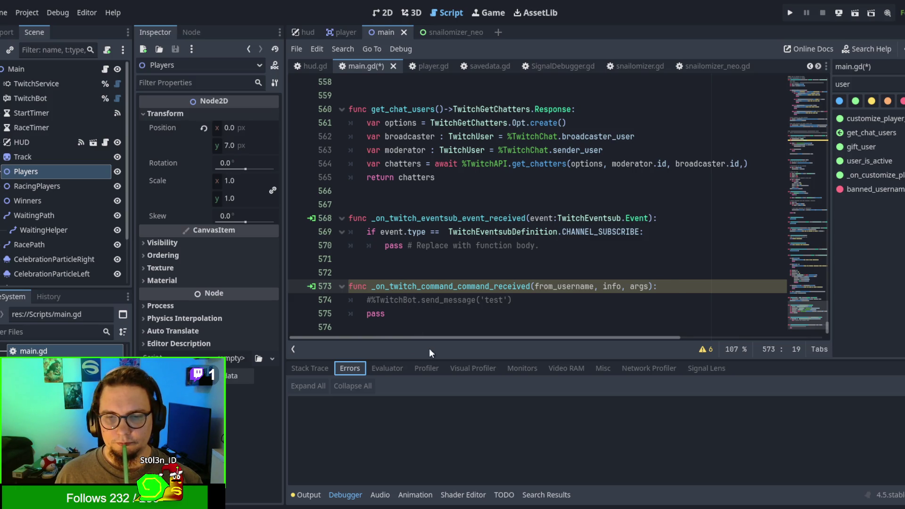
left_click(402, 369)
left_click(440, 259)
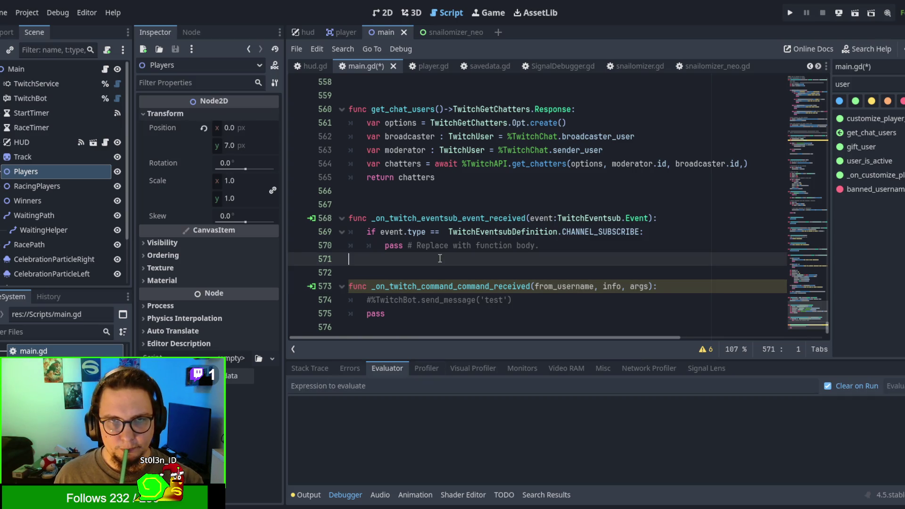
key("F5")
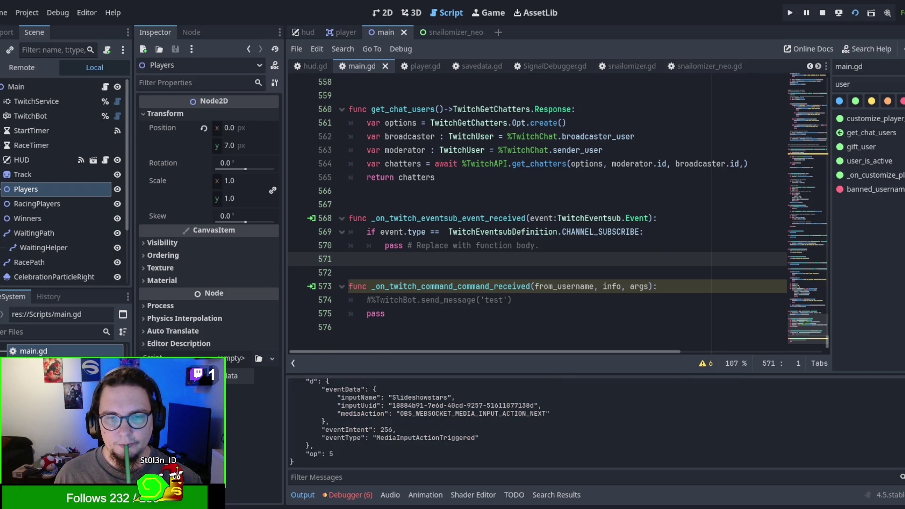
Stop the running game and return through the scene tabs to editing main.gd
key("F8")
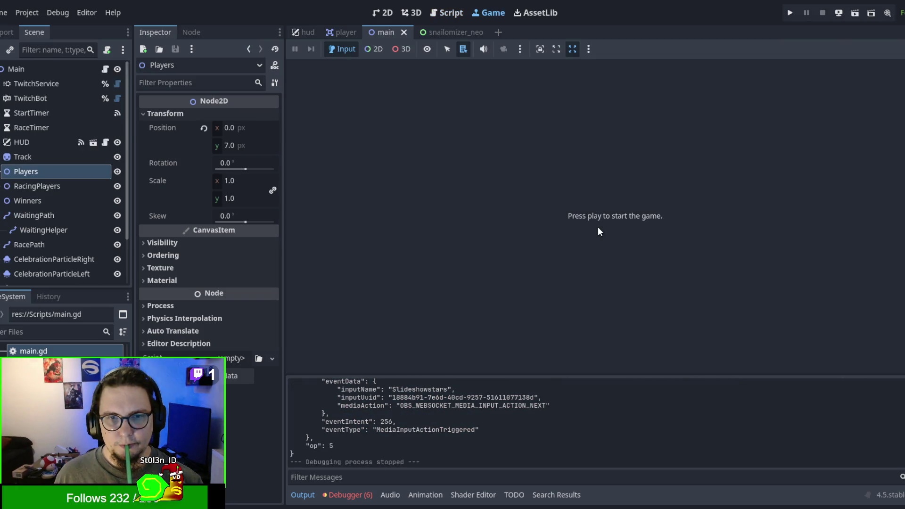
left_click(351, 30)
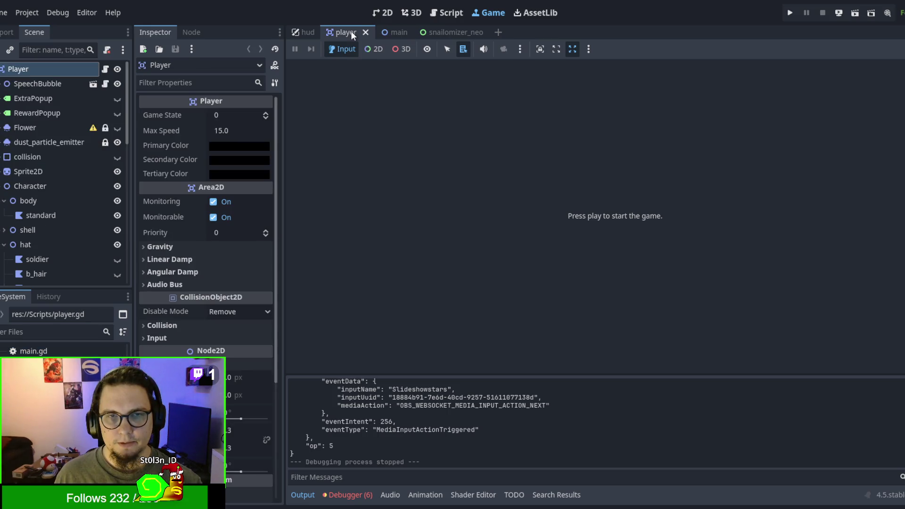
left_click(382, 29)
left_click(381, 13)
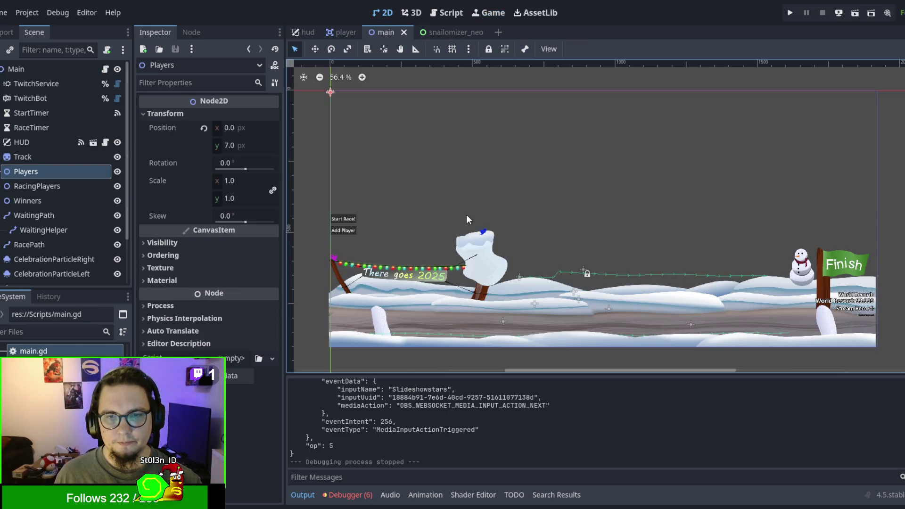
left_click(453, 10)
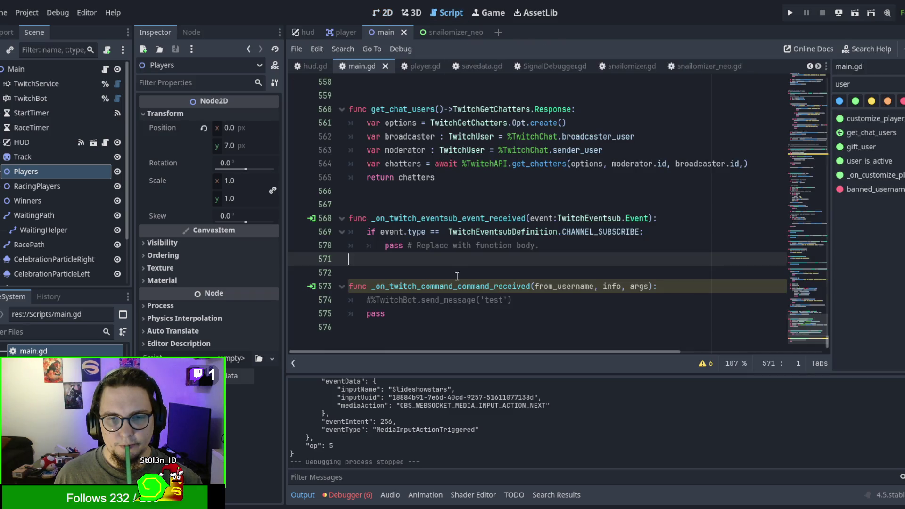
Open the Debugger's warnings list and jump to the unused 'right' variable
left_click(349, 496)
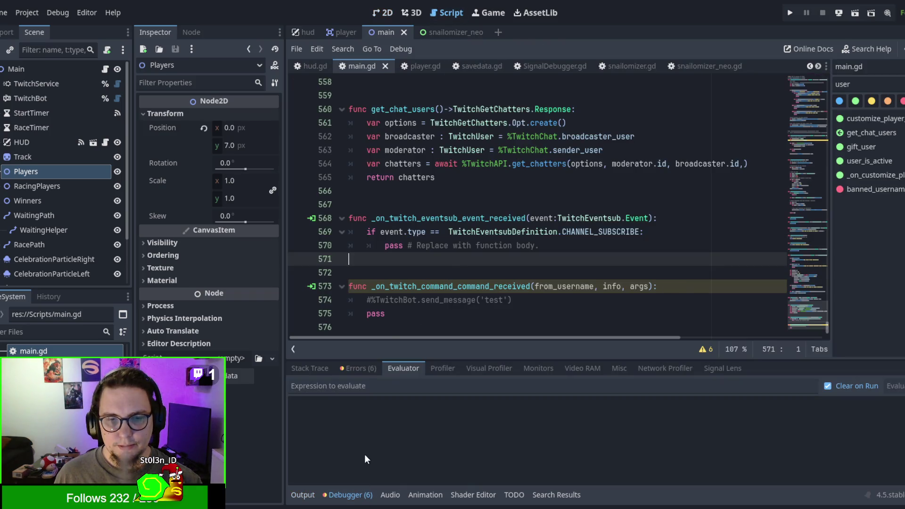
left_click(355, 369)
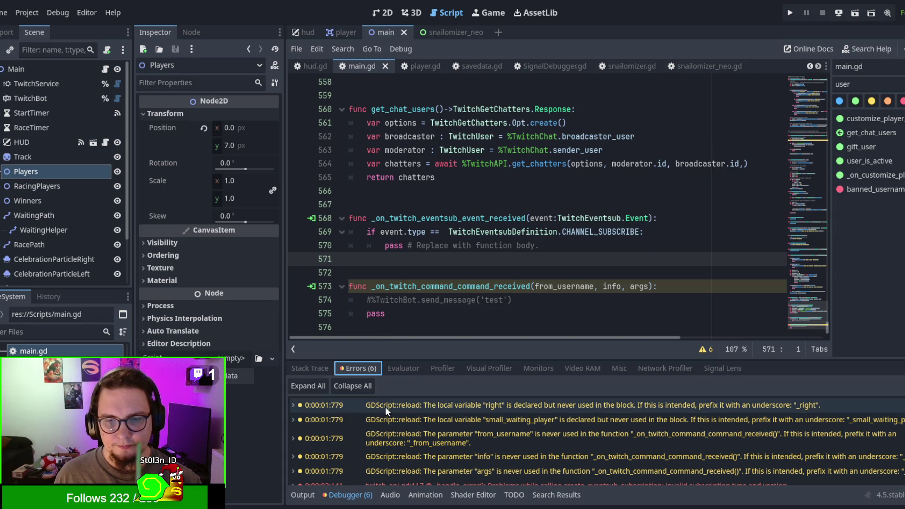
left_click(385, 406)
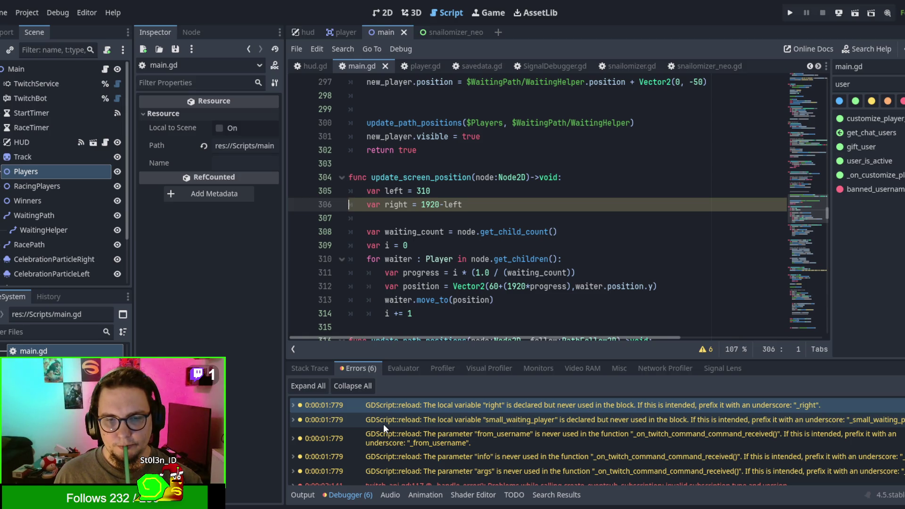
Delete the unused small_waiting_player declaration, then jump to the from_username parameter warning
left_click(383, 424)
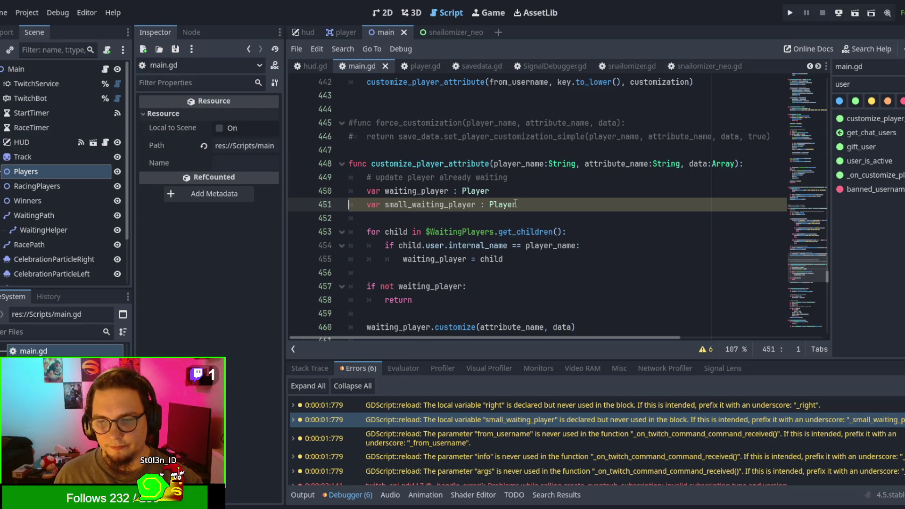
left_click_drag(533, 206, 531, 197)
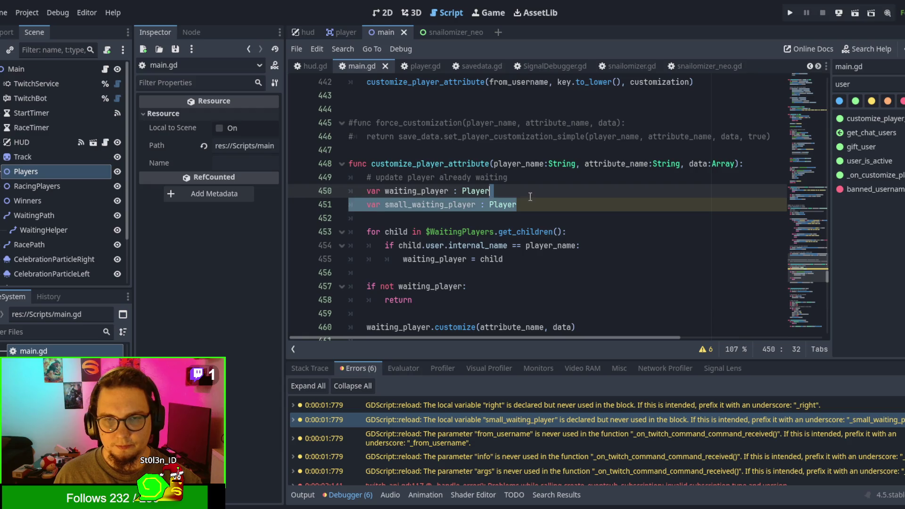
key("BackSpace")
left_click(489, 438)
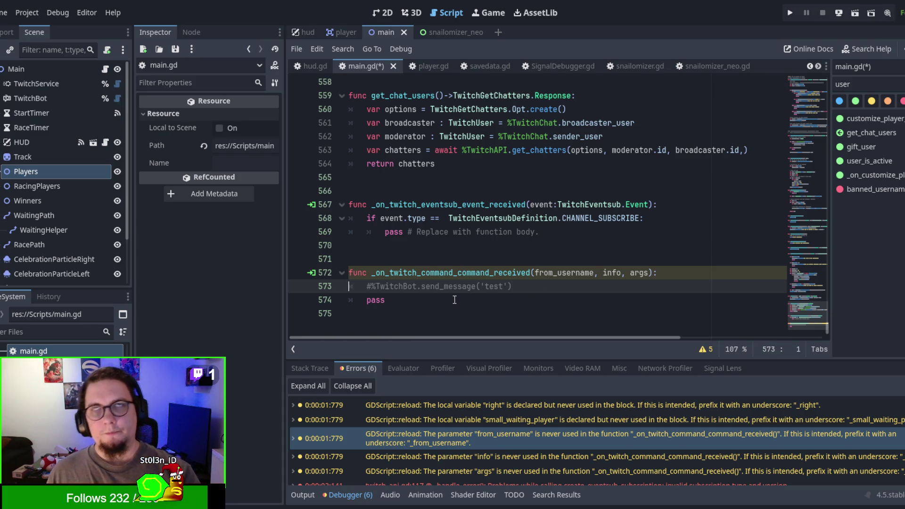
Delete the commented test line and pass from _on_twitch_command_command_received, leaving its body empty
left_click(392, 264)
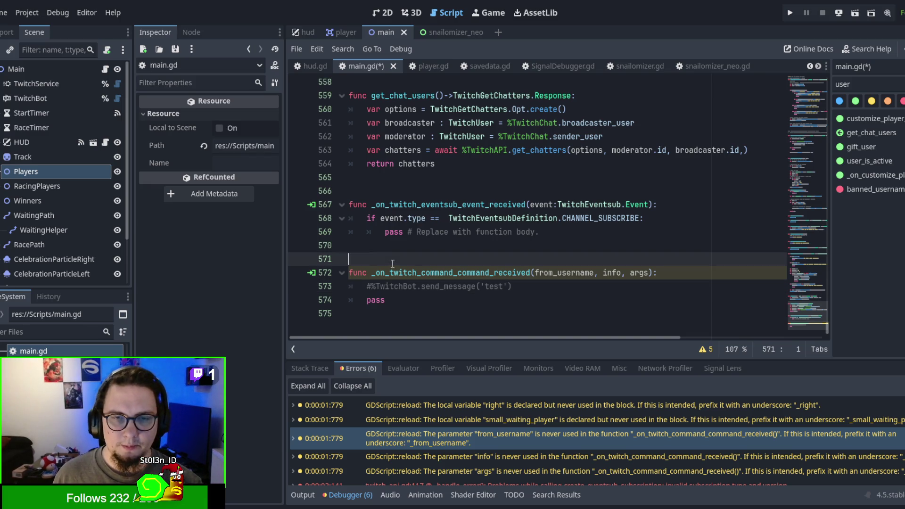
double_click(398, 272)
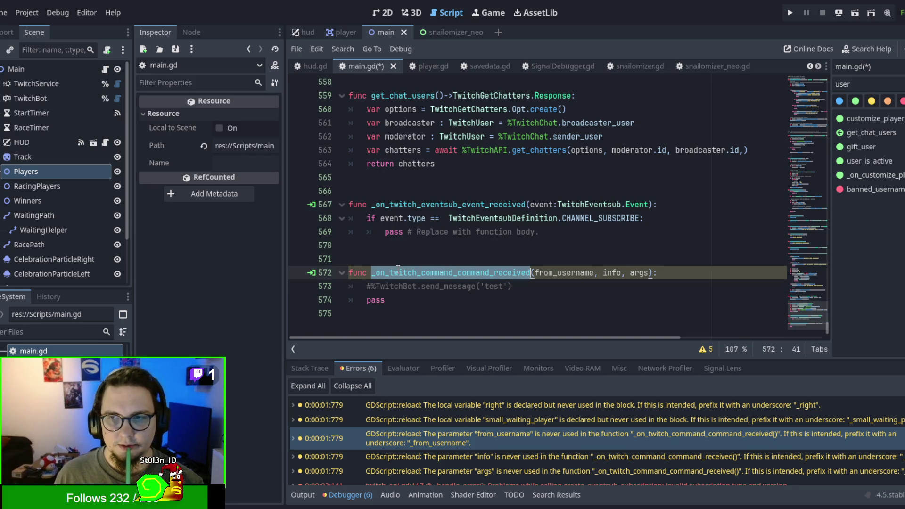
left_click_drag(409, 302, 367, 287)
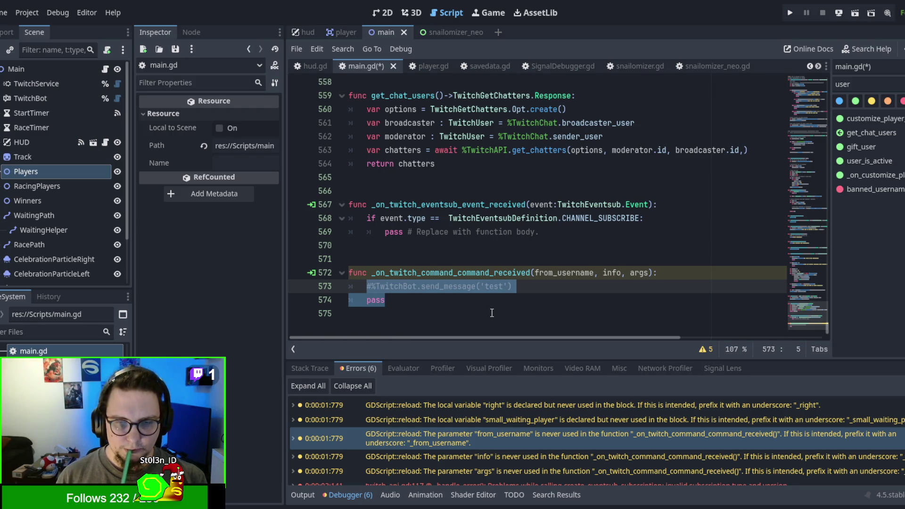
type("ad")
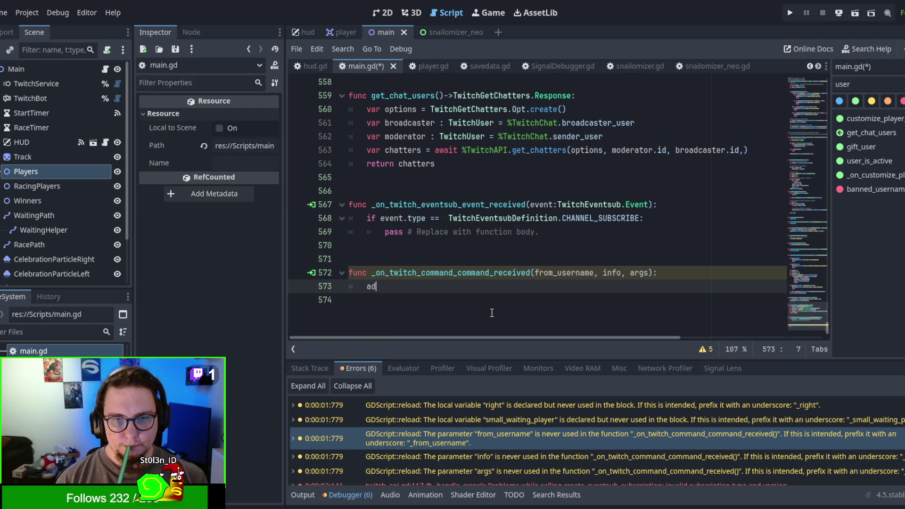
key("BackSpace")
key("BackSpace")
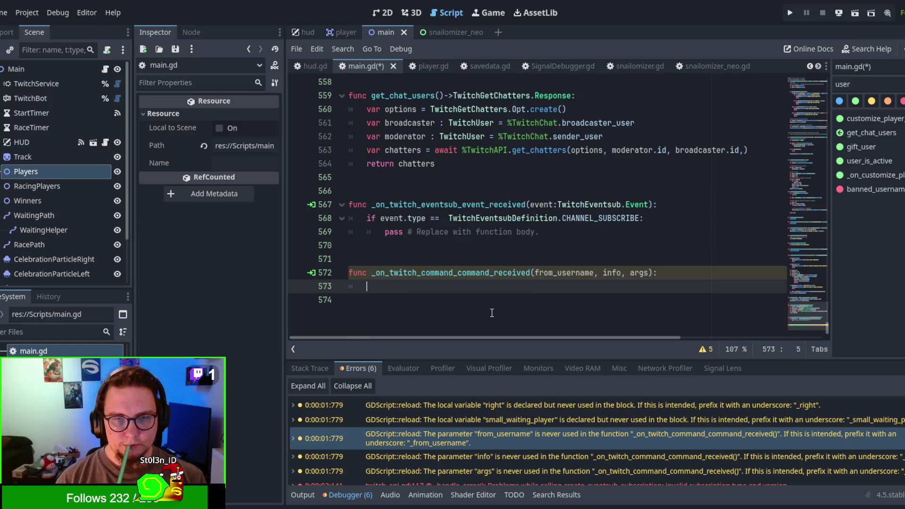
type("_on_mmessaa")
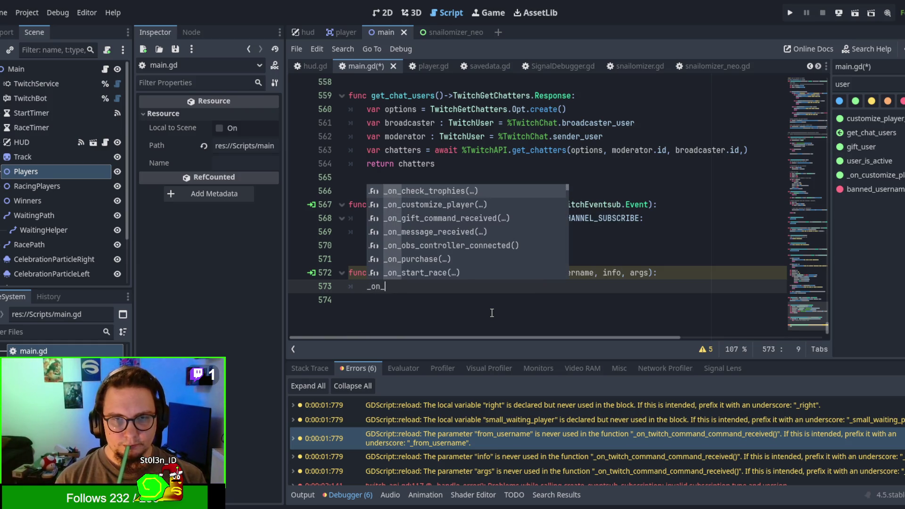
key("BackSpace")
key("BackSpace")
key("BackSpace")
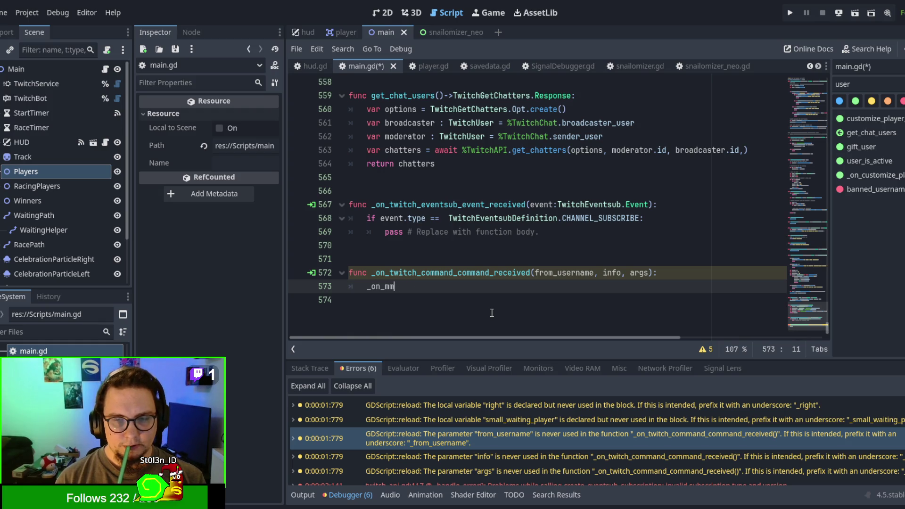
key("BackSpace")
key("BackSpace")
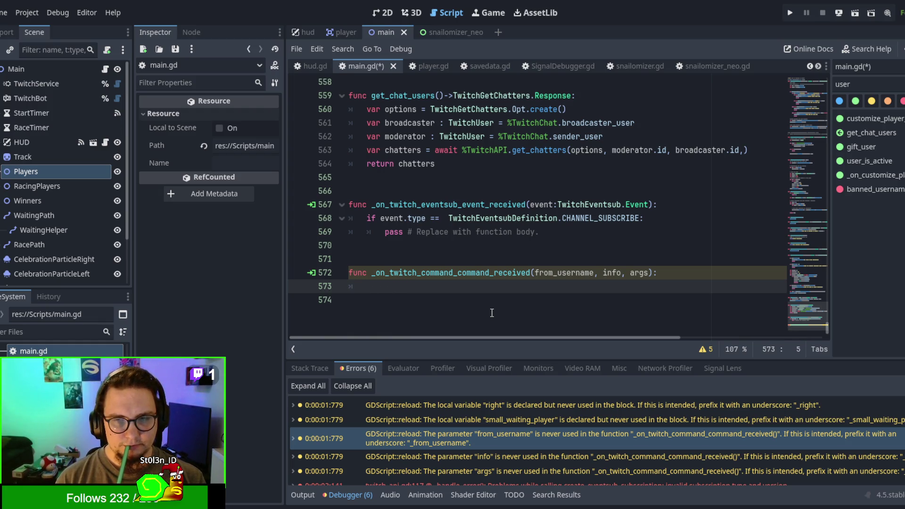
scroll(492, 313, "up", 3)
scroll(492, 314, "down", 3)
left_click_drag(472, 300, 410, 274)
key("ctrl+c")
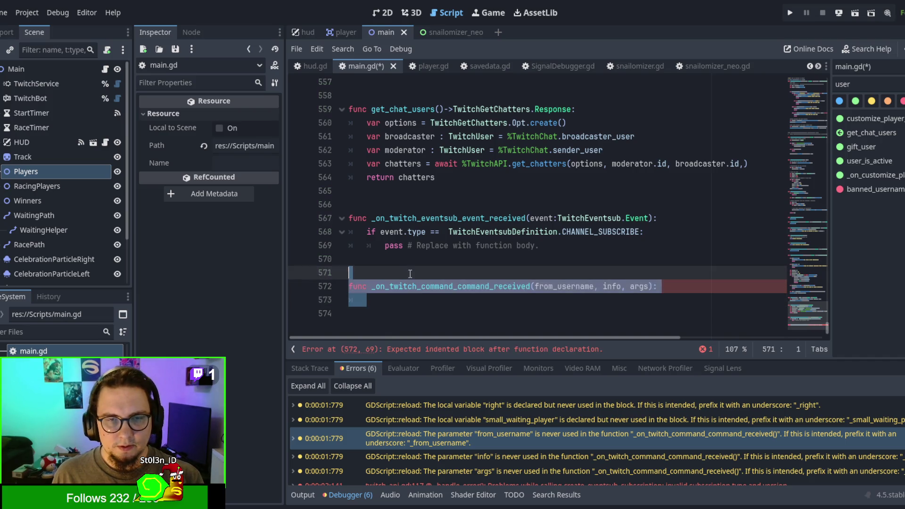
Delete the unfinished function and filter methods by 'message' to reach _on_message_received
key("BackSpace")
scroll(410, 274, "up", 5)
double_click(844, 84)
type("mesaa")
key("BackSpace")
key("BackSpace")
type("s")
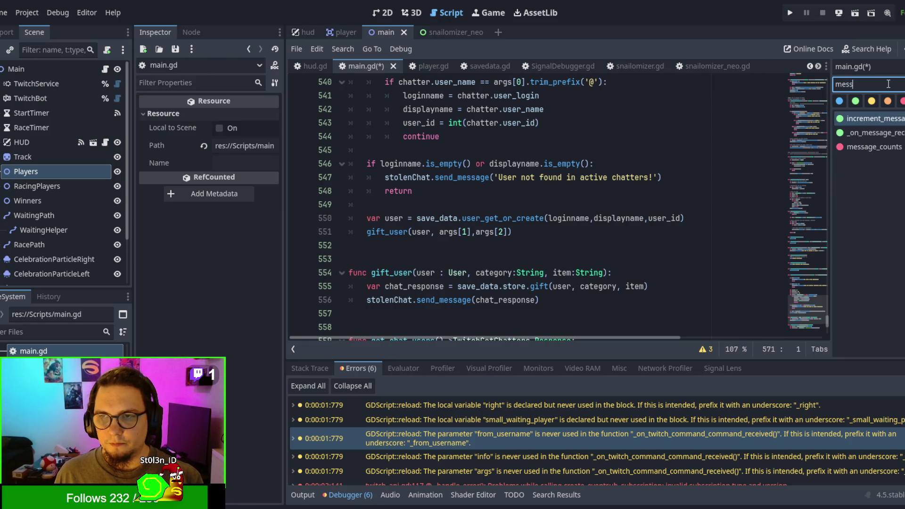
type("age")
left_click(870, 114)
scroll(528, 188, "up", 2)
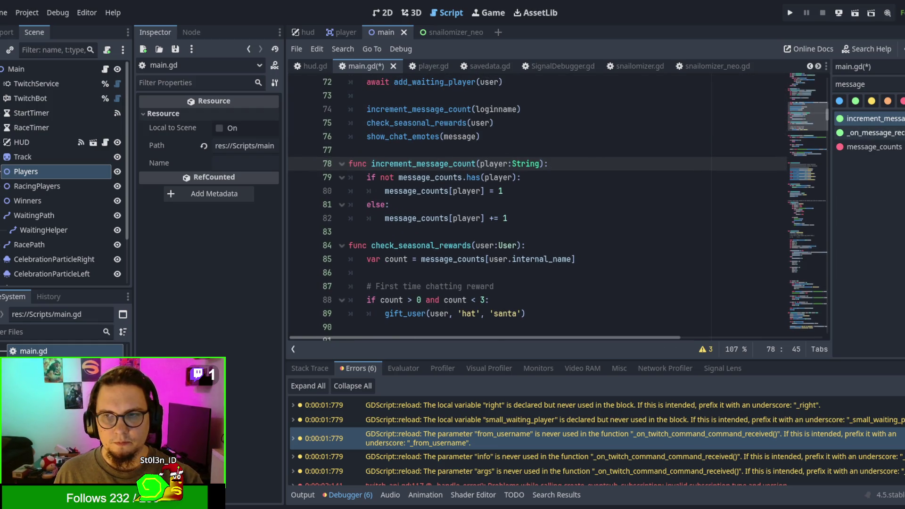
left_click(893, 137)
scroll(503, 138, "up", 2)
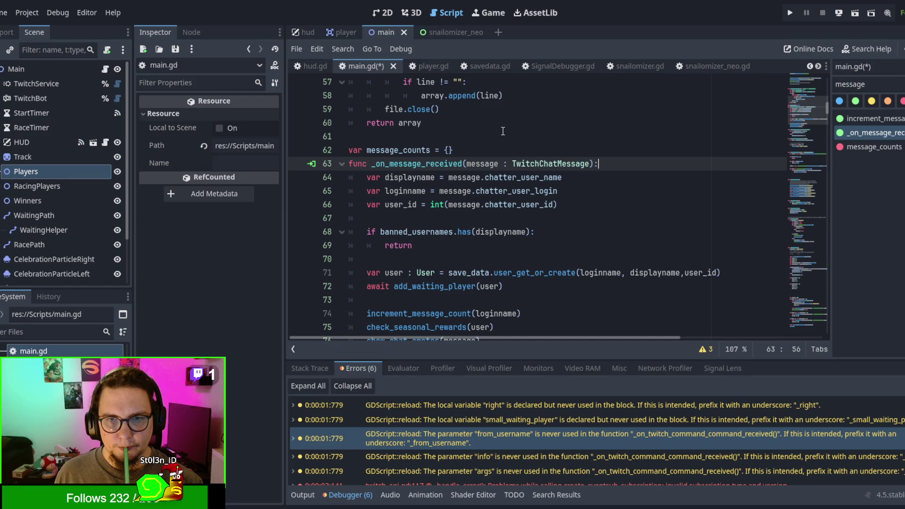
Remove the stray command-received function lines 61–63 above the message_counts declaration
left_click(454, 137)
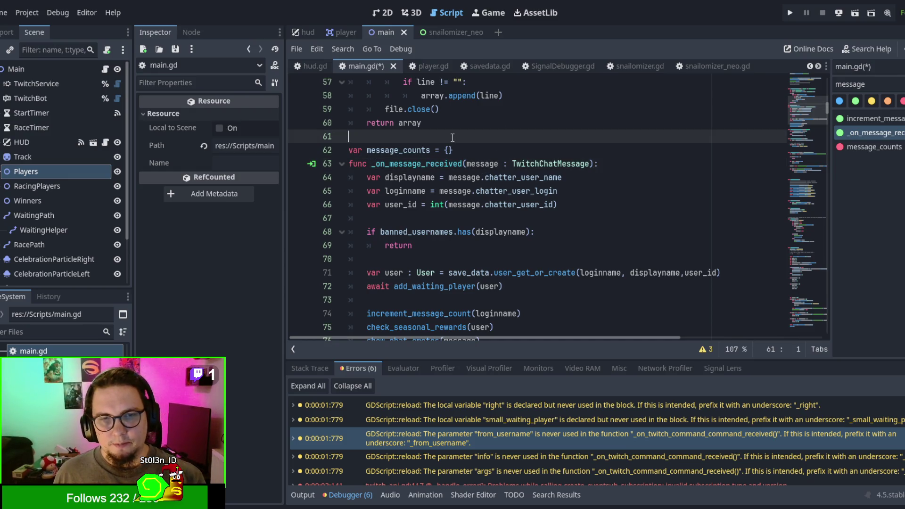
key("ctrl+v")
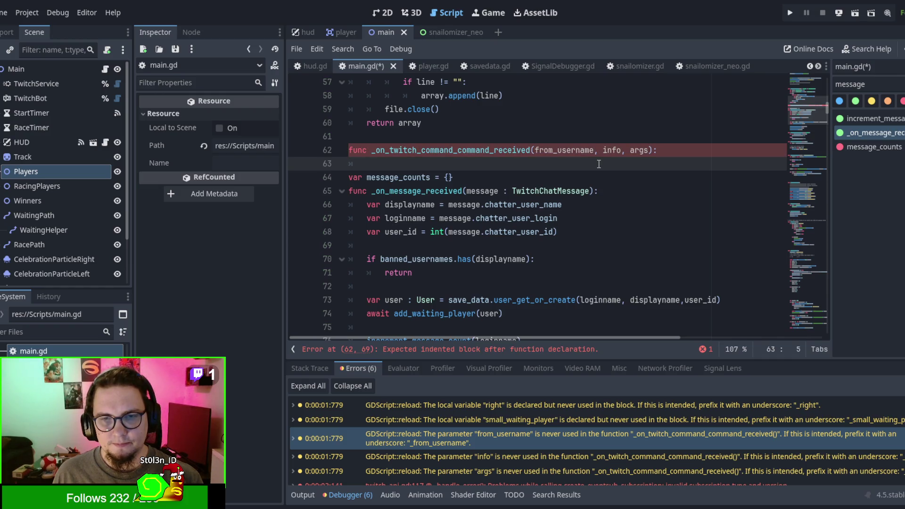
left_click(491, 190)
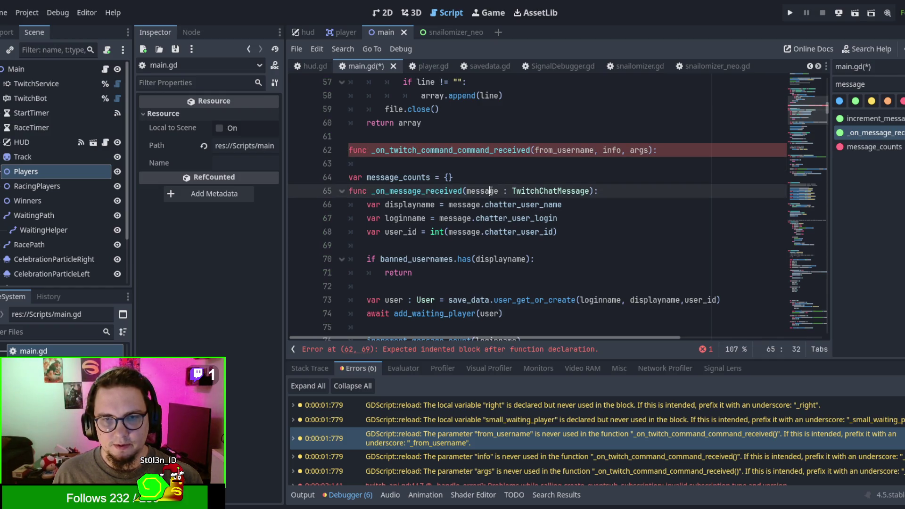
double_click(490, 191)
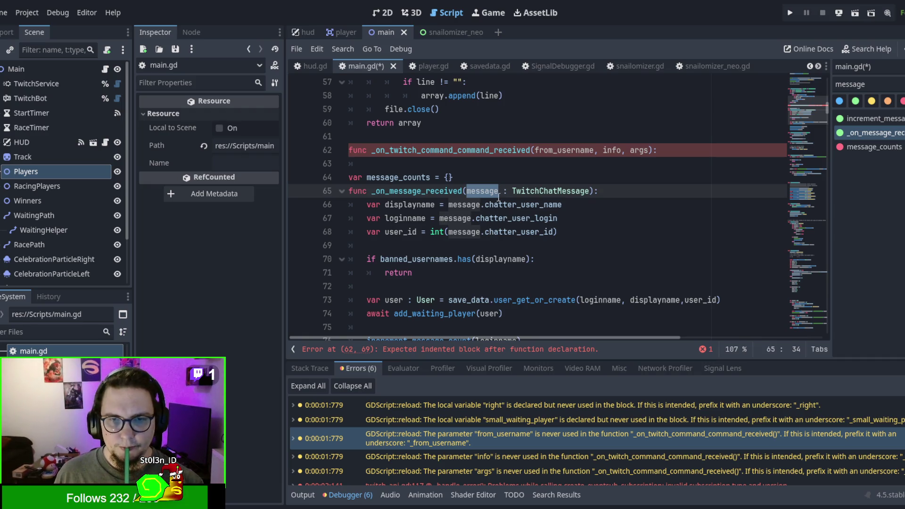
left_click_drag(421, 166, 344, 143)
key("BackSpace")
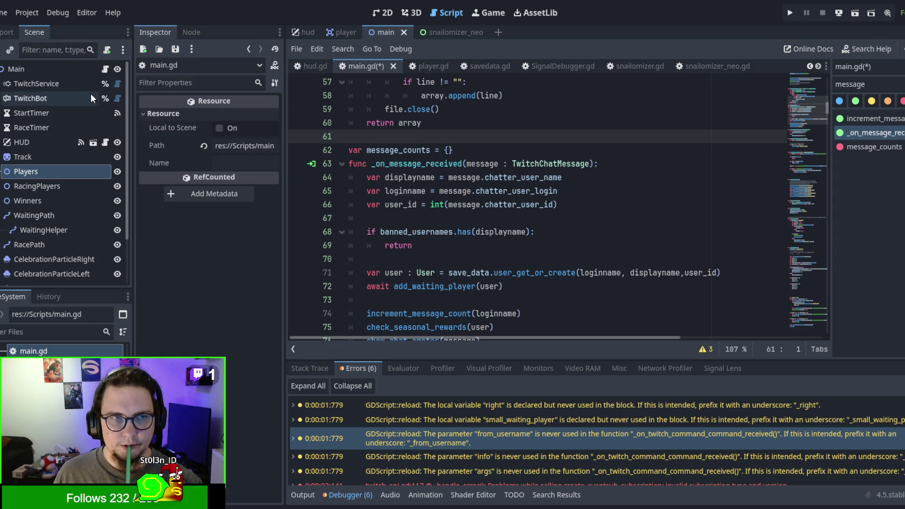
left_click(431, 150)
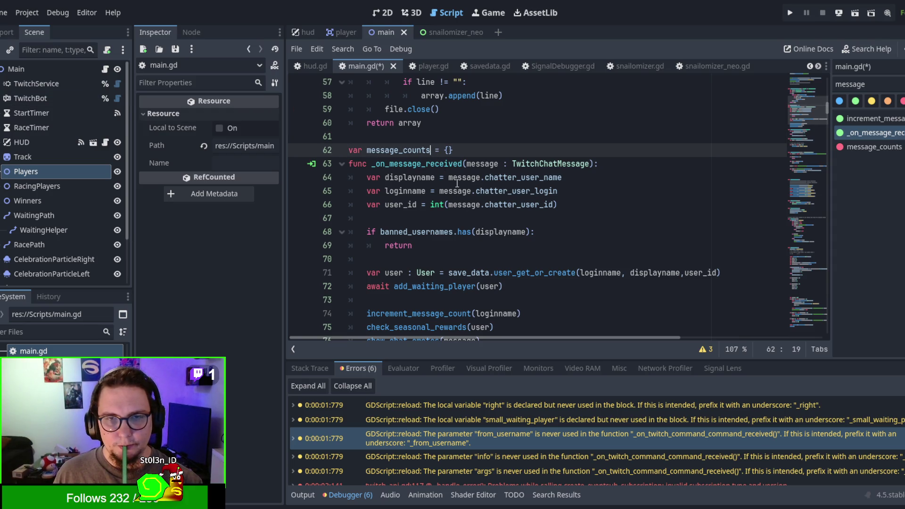
scroll(461, 200, "down", 1)
scroll(461, 207, "up", 3)
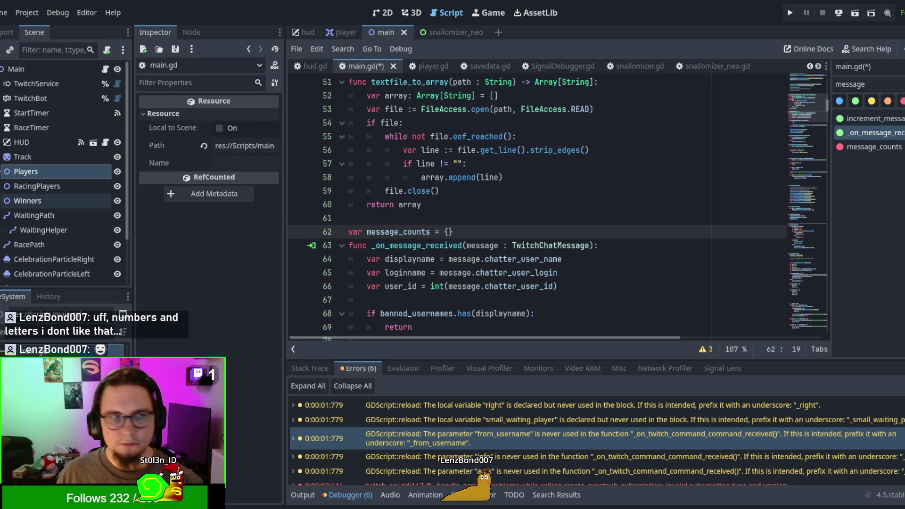
left_click(440, 218)
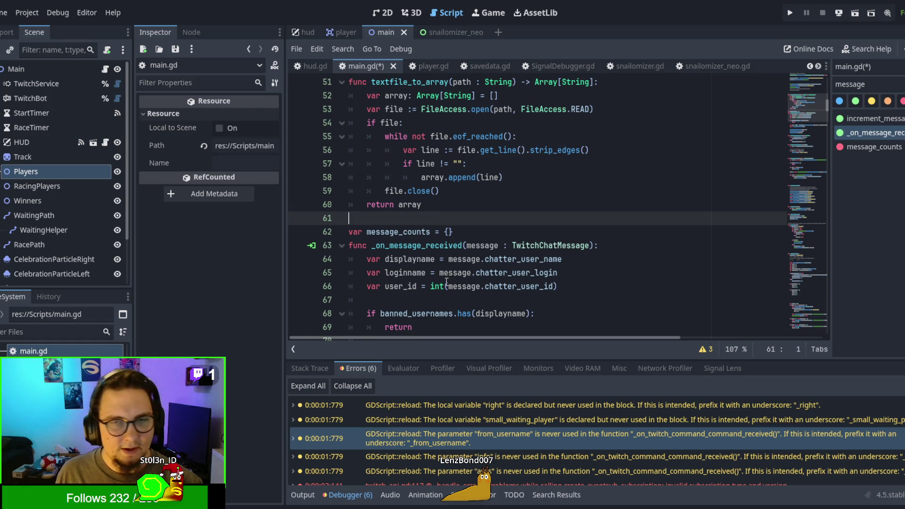
scroll(455, 255, "up", 2)
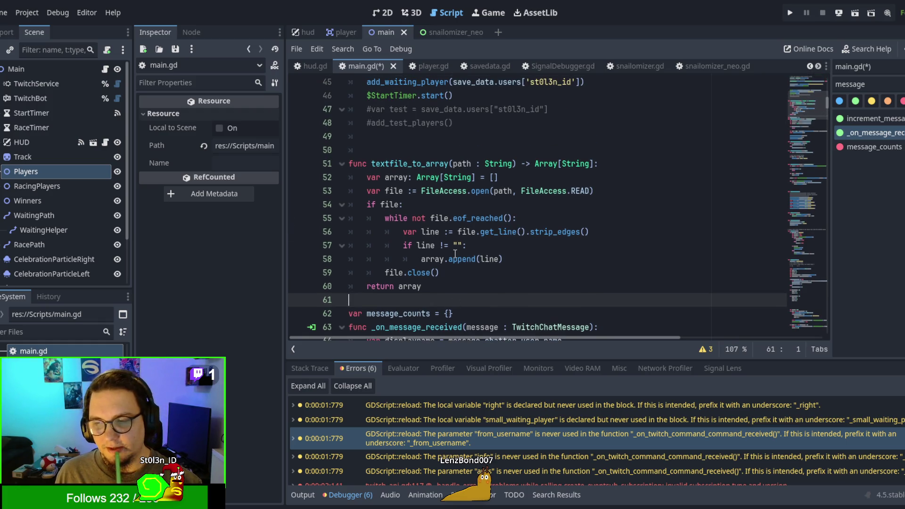
Leave one blank line before and after textfile_to_array, ahead of message_counts
scroll(455, 255, "up", 3)
scroll(381, 240, "down", 1)
left_click(382, 236)
key("BackSpace")
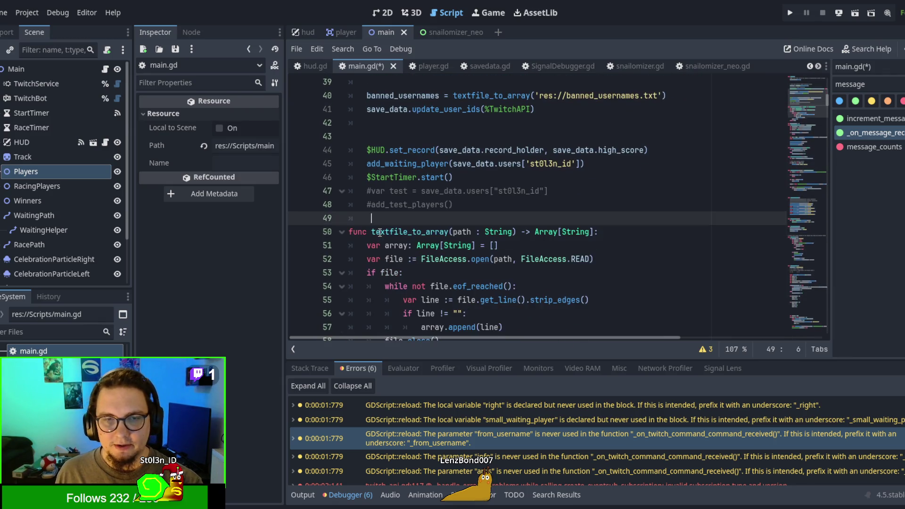
key("Return")
scroll(382, 231, "down", 3)
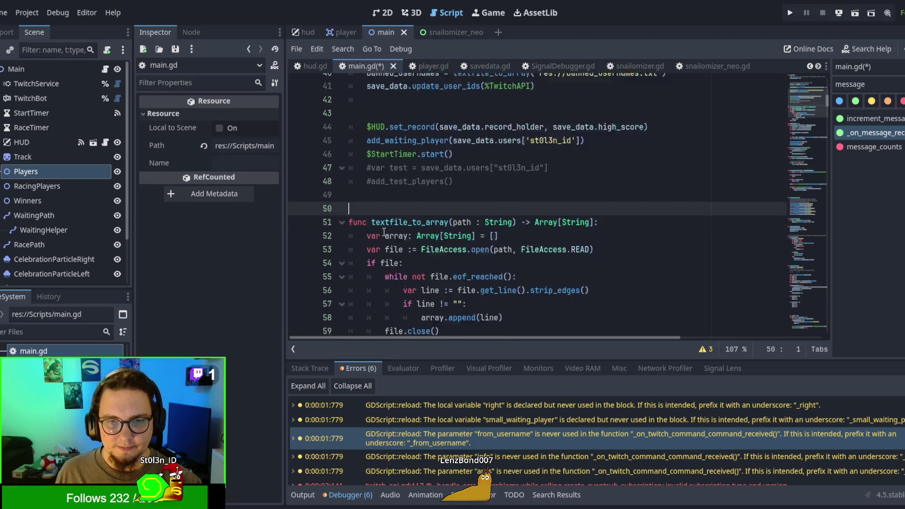
left_click(391, 272)
left_click(390, 258)
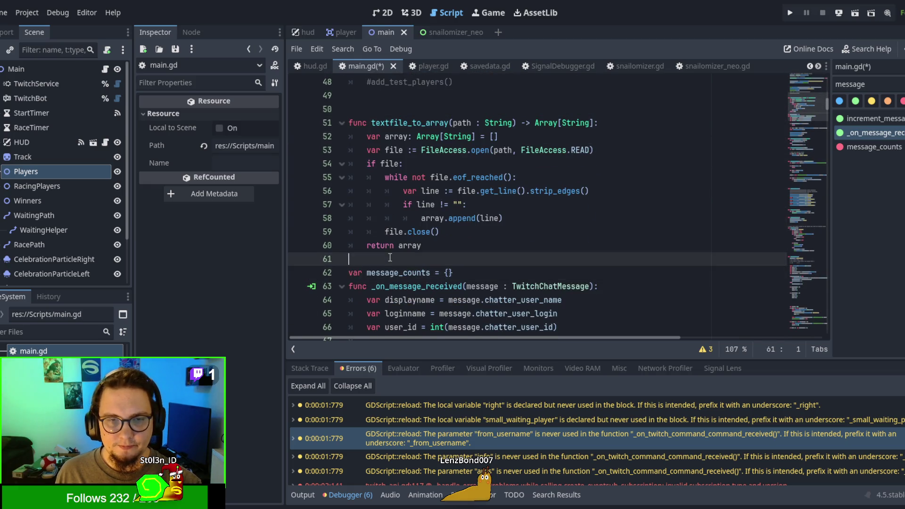
key("Return")
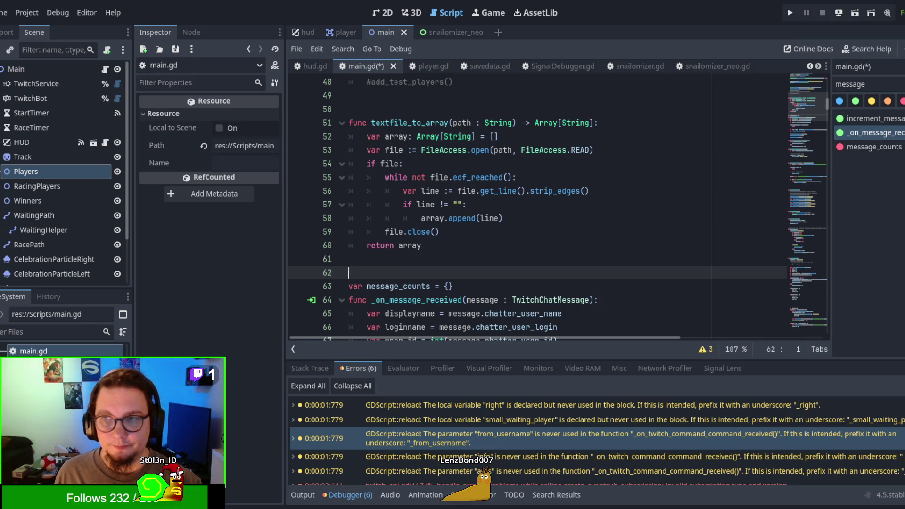
Clear the 'message' method filter so the outline lists all methods again
double_click(850, 84)
key("BackSpace")
scroll(493, 248, "up", 13)
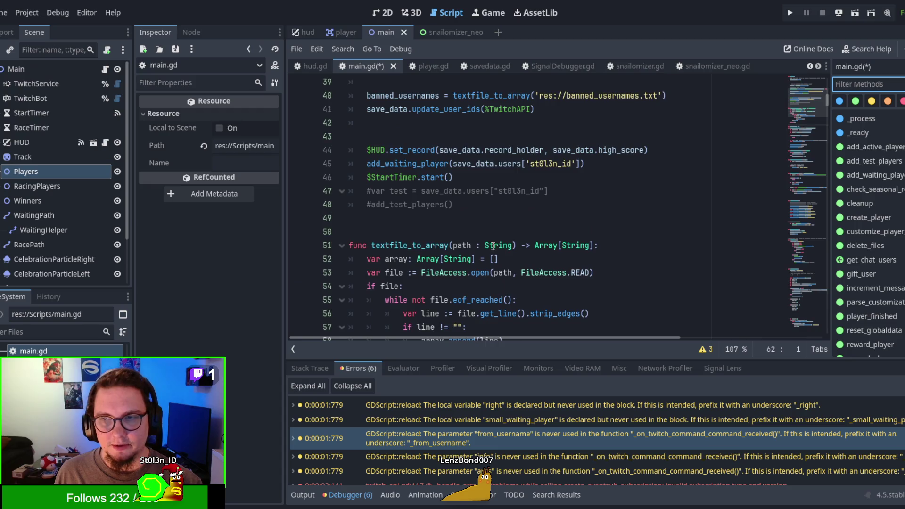
scroll(493, 245, "up", 3)
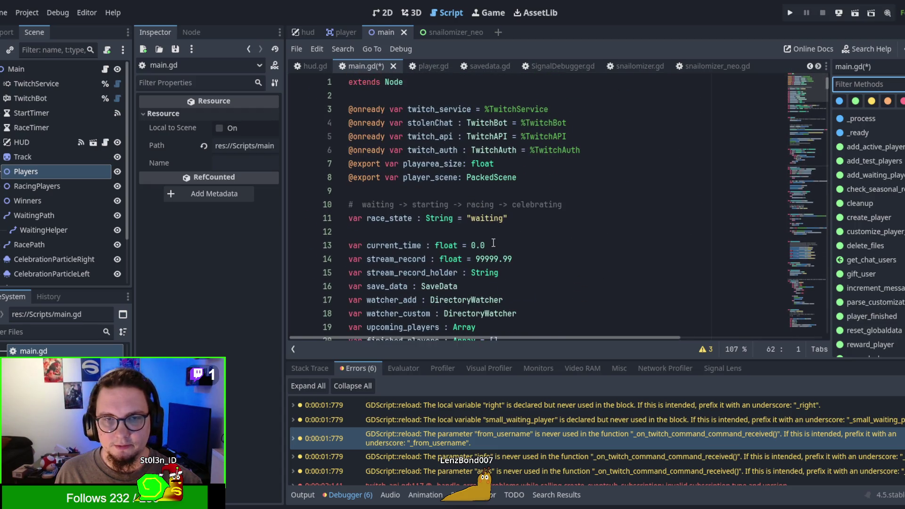
scroll(493, 243, "down", 6)
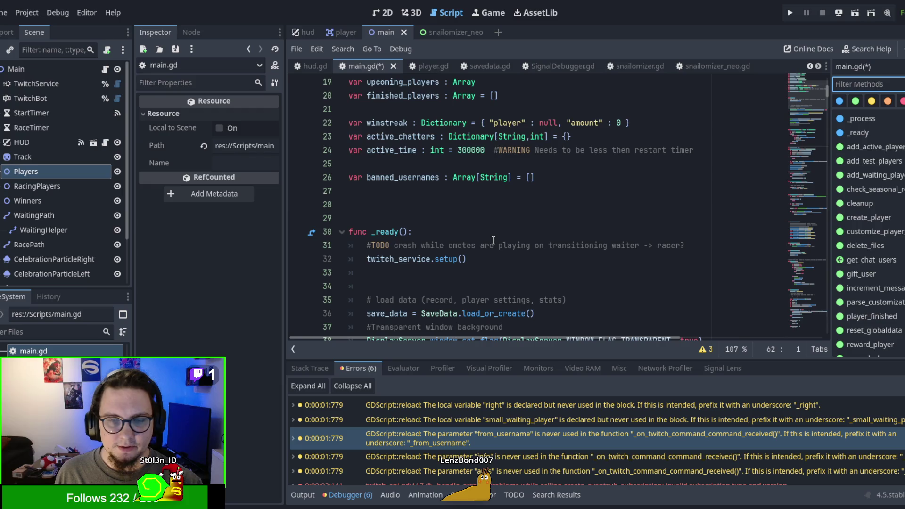
scroll(494, 240, "down", 2)
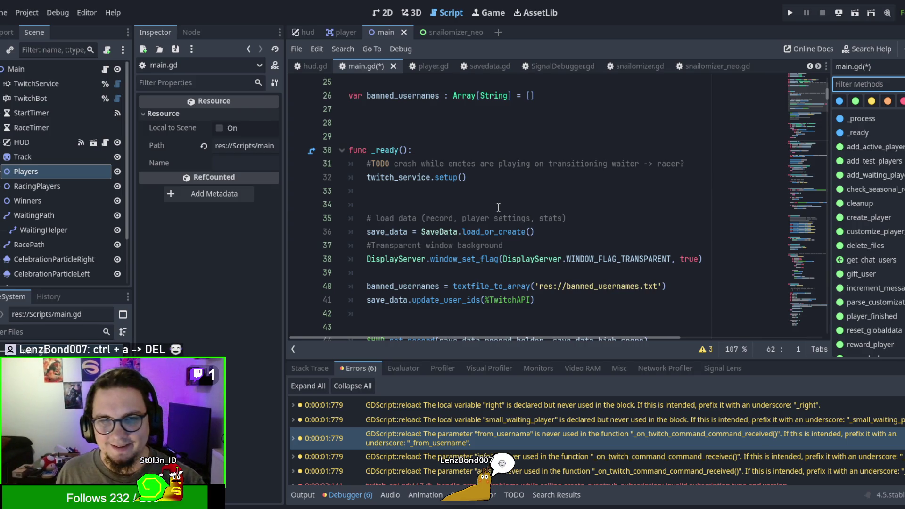
Save main.gd and run the project with F5, checking the output log
left_click(498, 207)
key("F5")
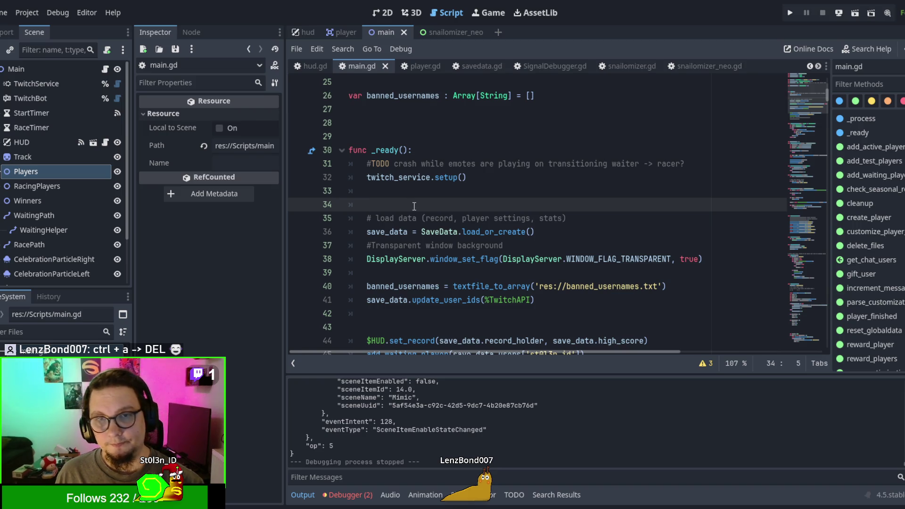
scroll(415, 206, "down", 3)
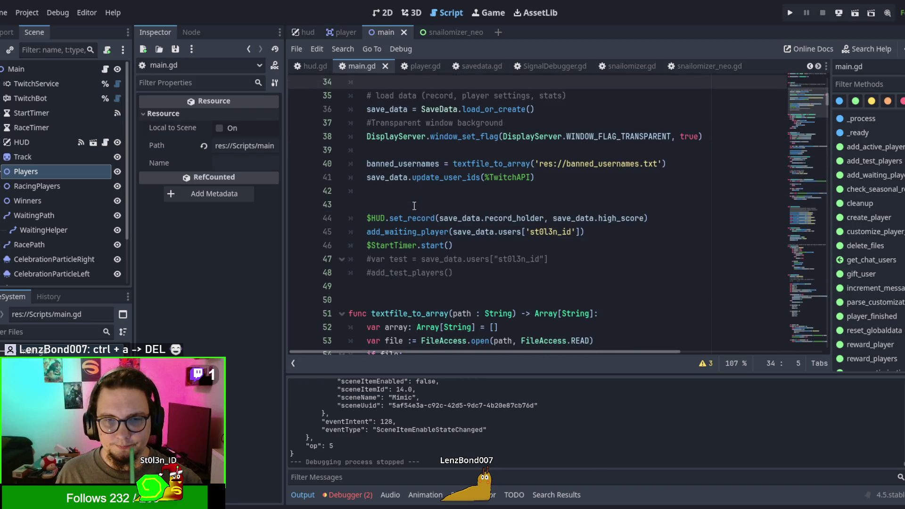
left_click(529, 203)
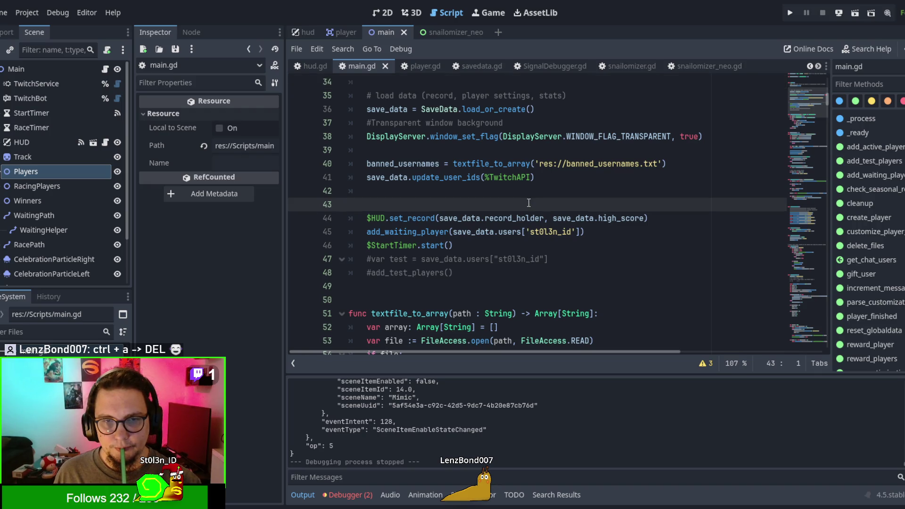
key("Tab")
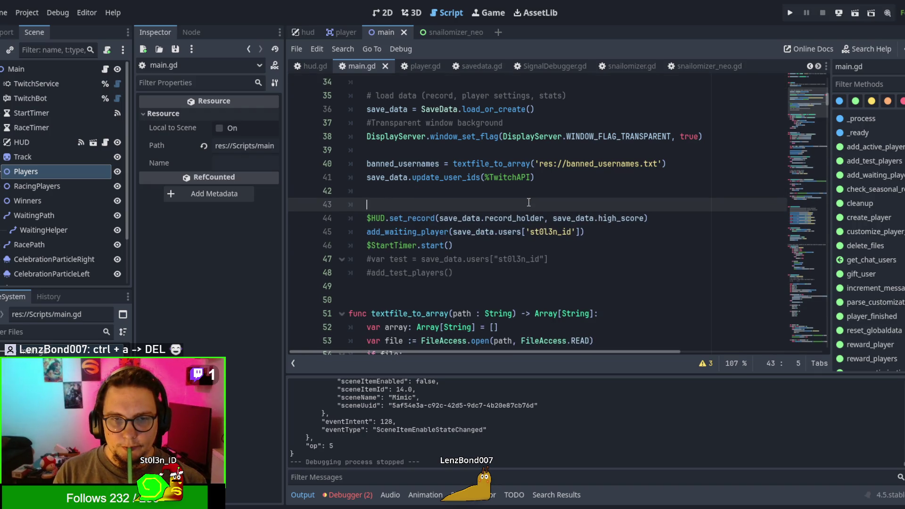
scroll(529, 202, "down", 3)
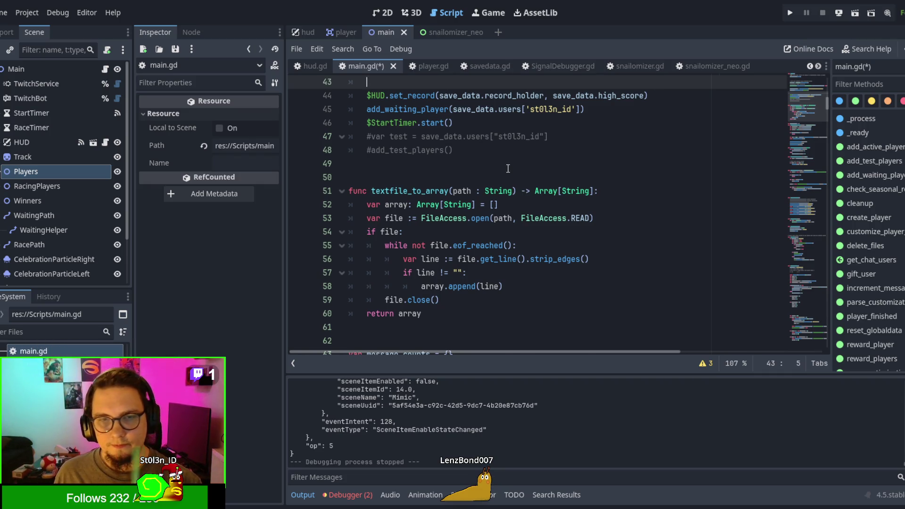
scroll(508, 169, "down", 8)
scroll(508, 168, "up", 2)
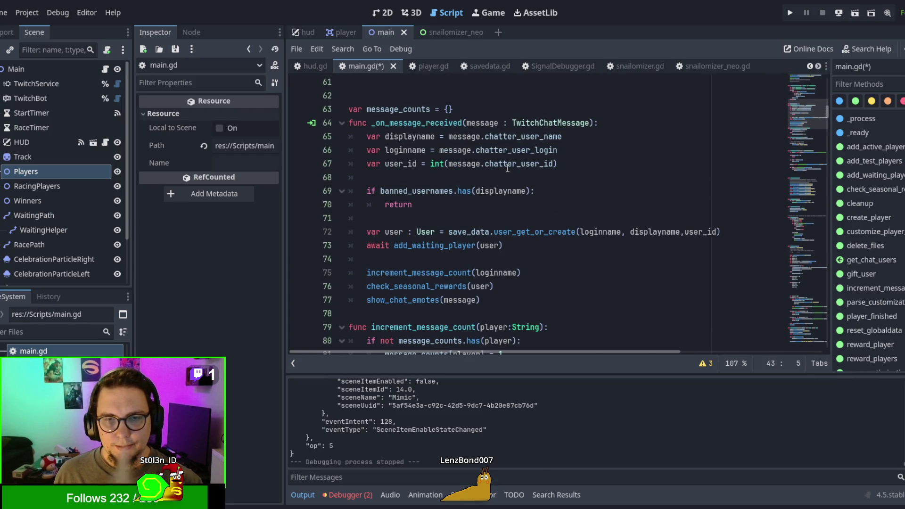
scroll(508, 169, "down", 2)
scroll(508, 169, "up", 4)
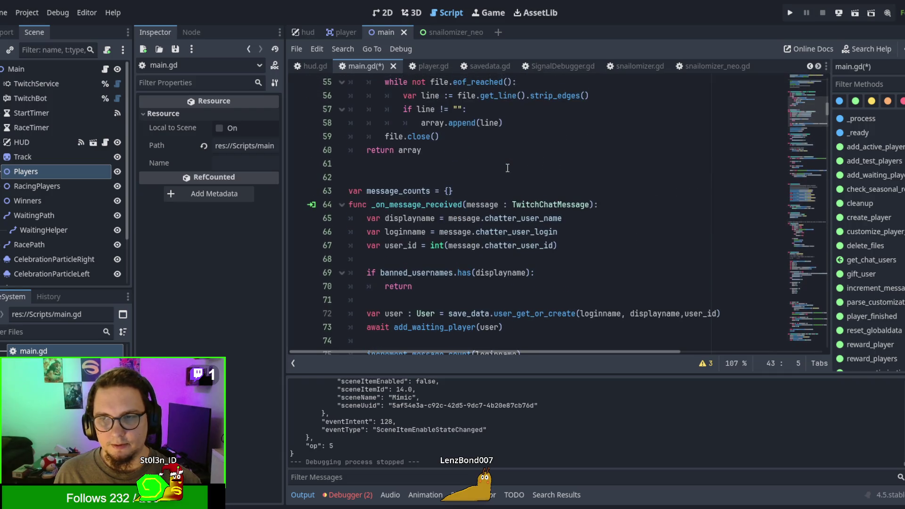
scroll(508, 169, "up", 11)
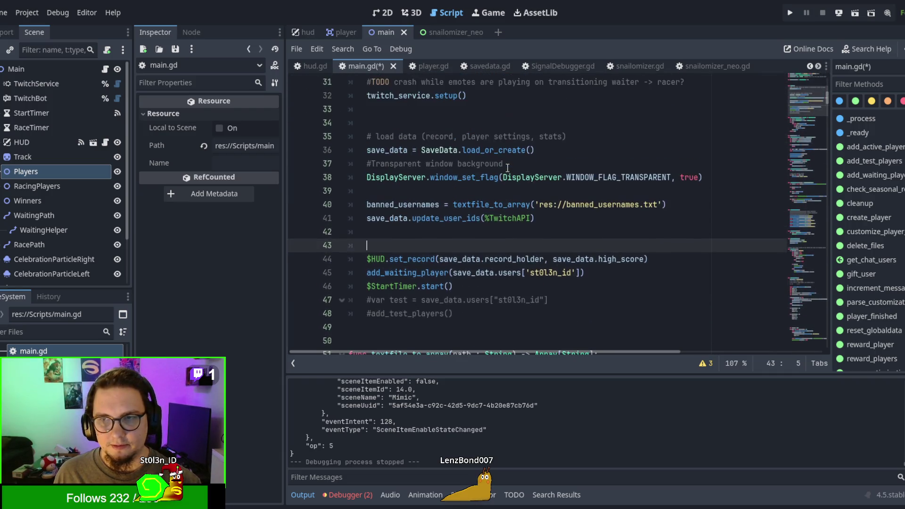
scroll(507, 168, "up", 1)
scroll(507, 169, "down", 12)
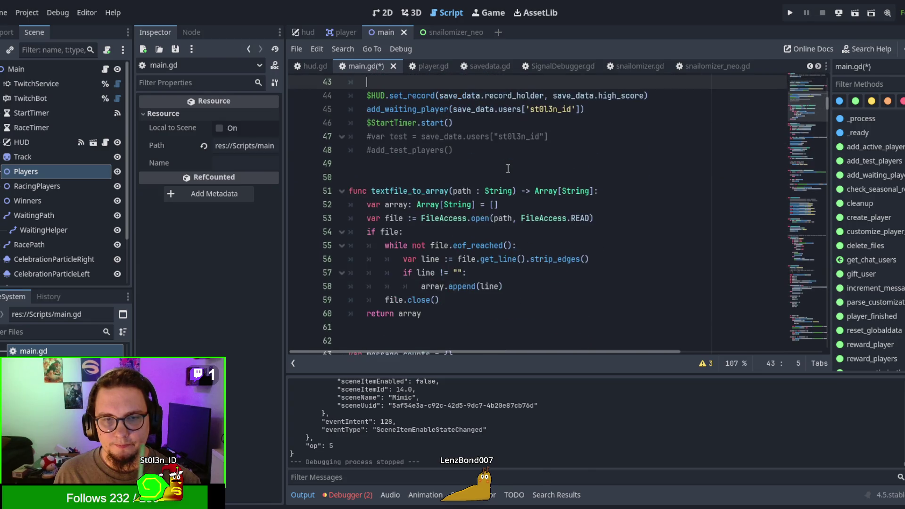
scroll(508, 169, "down", 2)
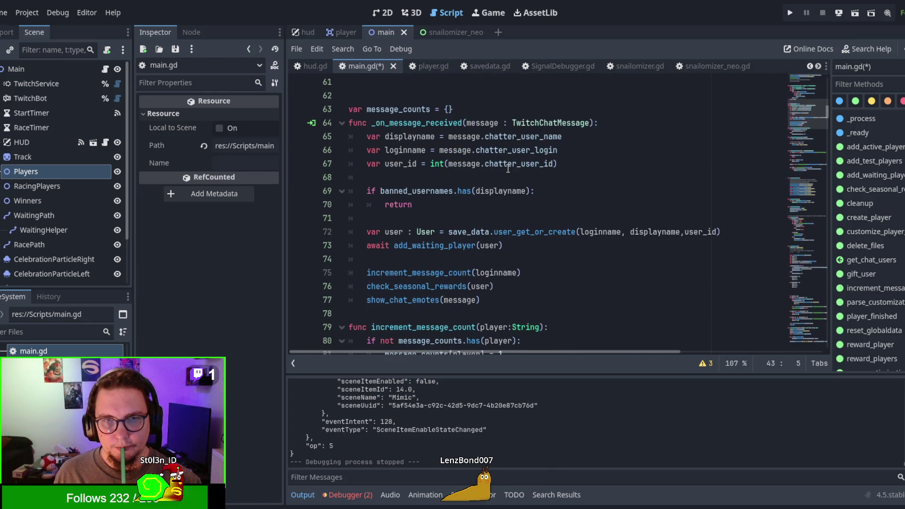
scroll(508, 168, "down", 4)
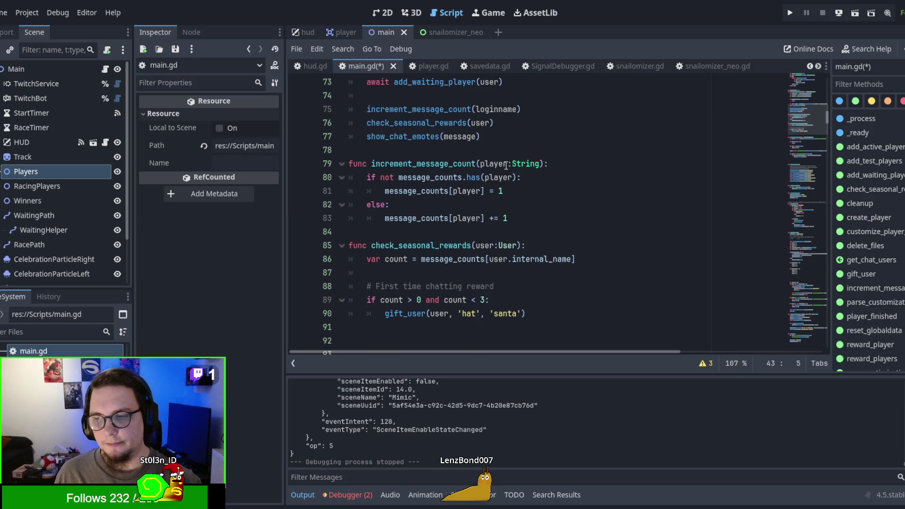
scroll(507, 166, "down", 2)
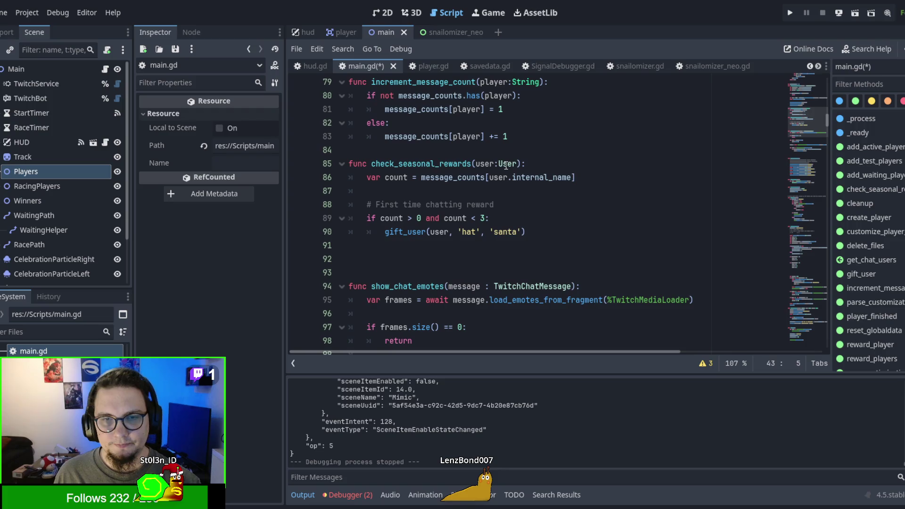
scroll(506, 166, "down", 1)
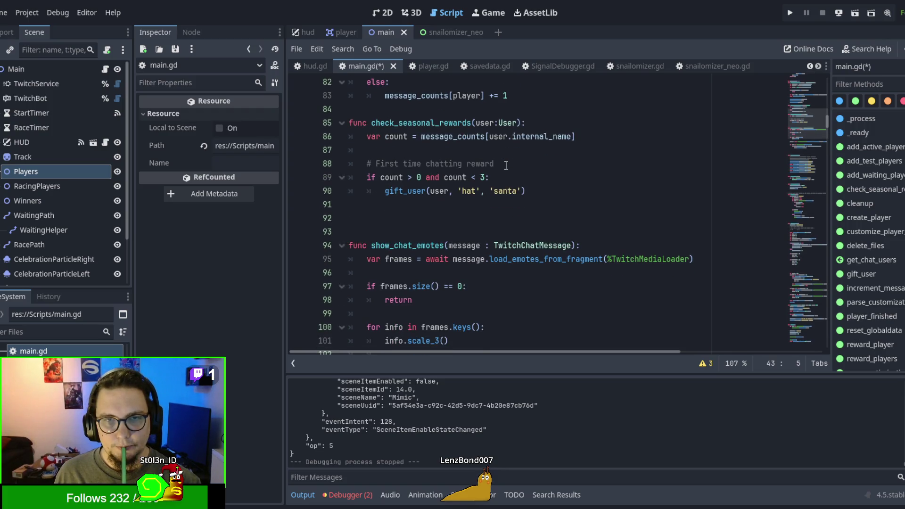
double_click(424, 122)
left_click(453, 150)
scroll(454, 156, "down", 1)
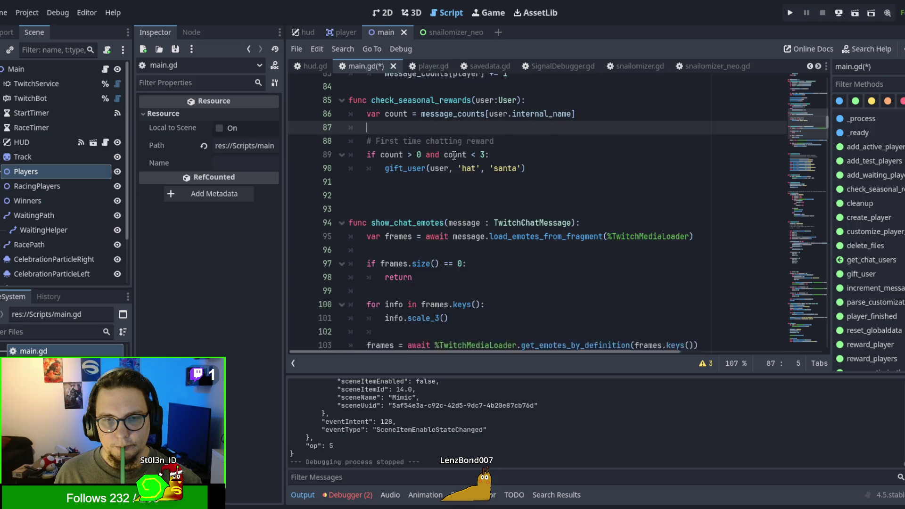
scroll(431, 235, "up", 3)
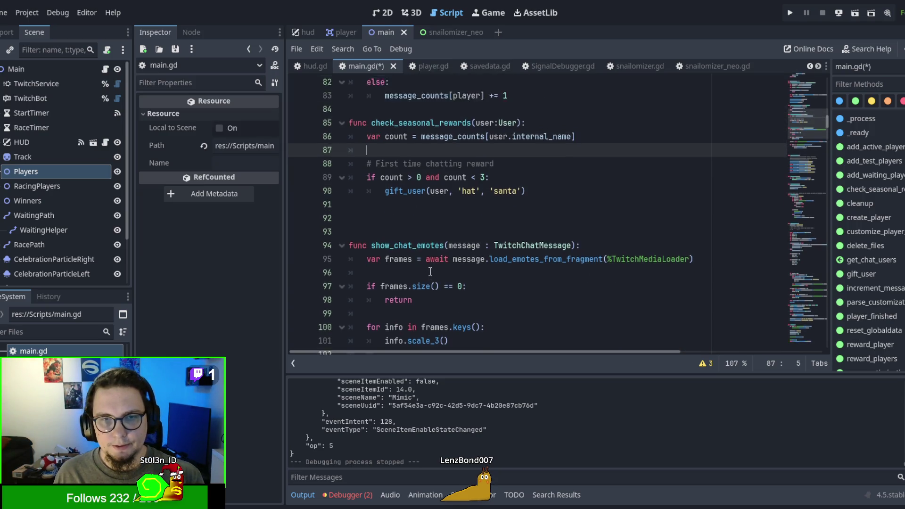
scroll(423, 249, "up", 2)
scroll(423, 248, "down", 4)
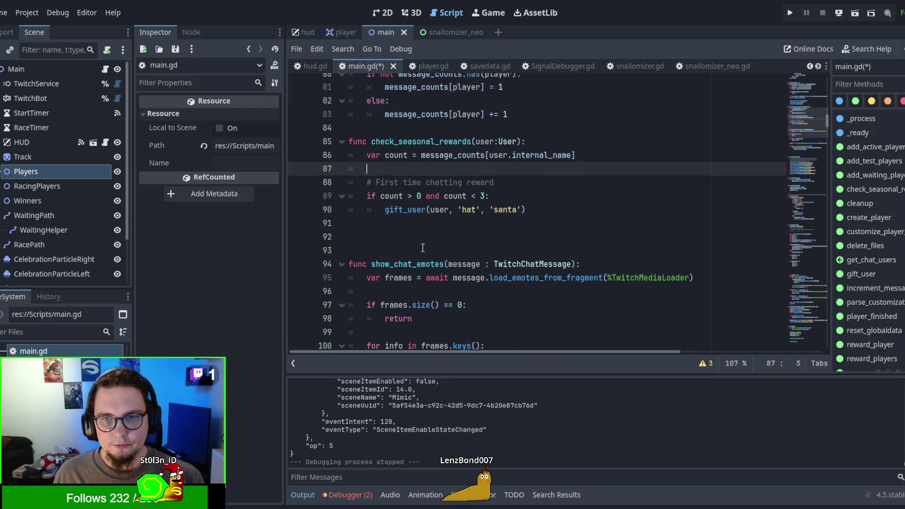
left_click(879, 83)
type("_on")
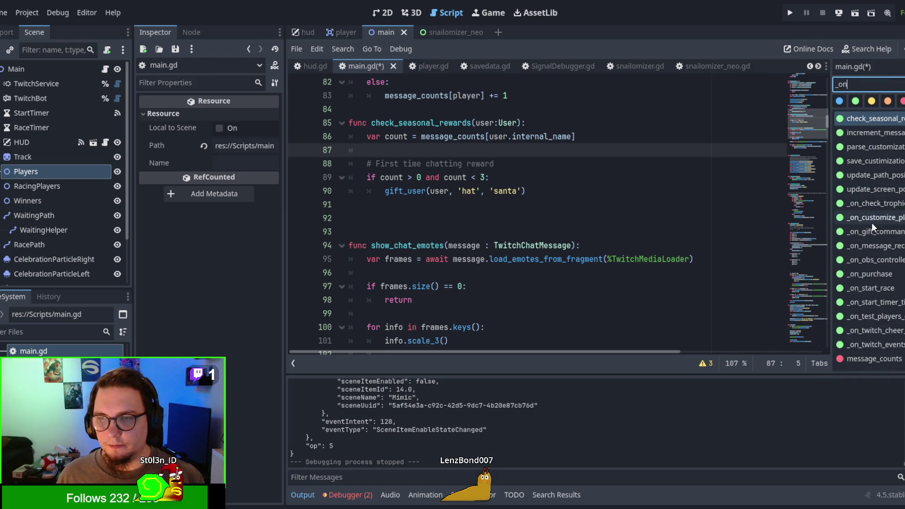
Jump to _on_check_trophies and scroll down through the handlers to _on_gift_command_received
left_click(870, 207)
scroll(639, 282, "up", 1)
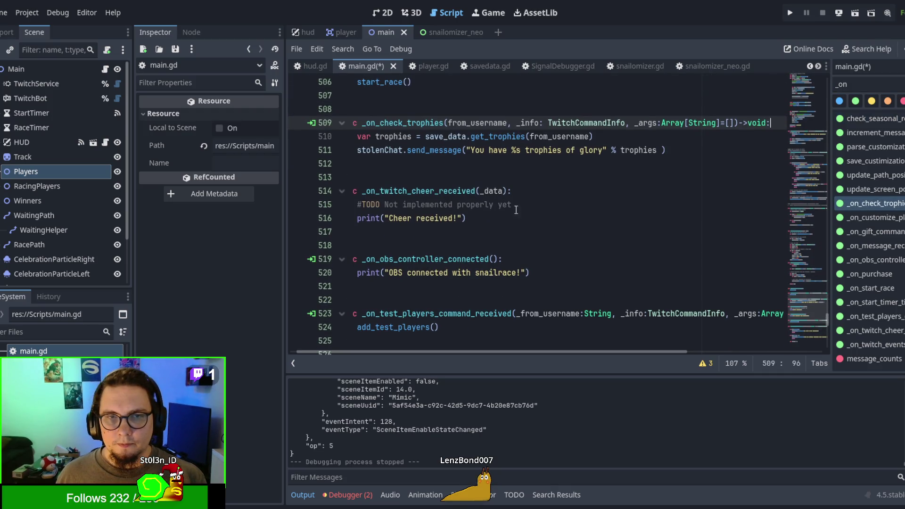
left_click_drag(444, 352, 316, 349)
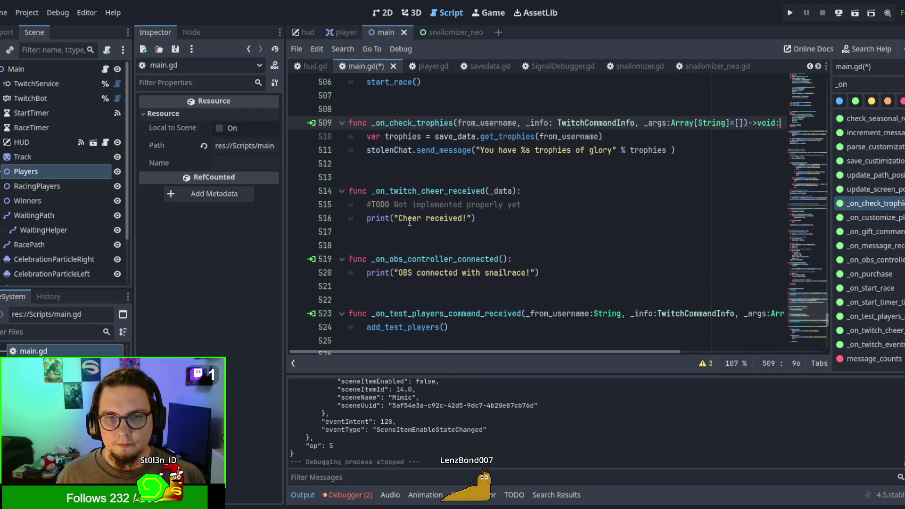
scroll(419, 239, "down", 2)
scroll(420, 240, "down", 8)
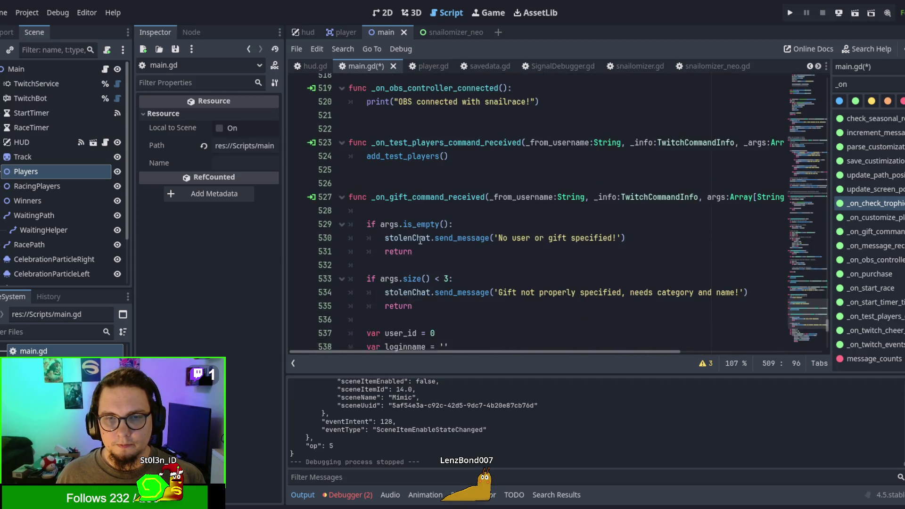
scroll(421, 241, "down", 2)
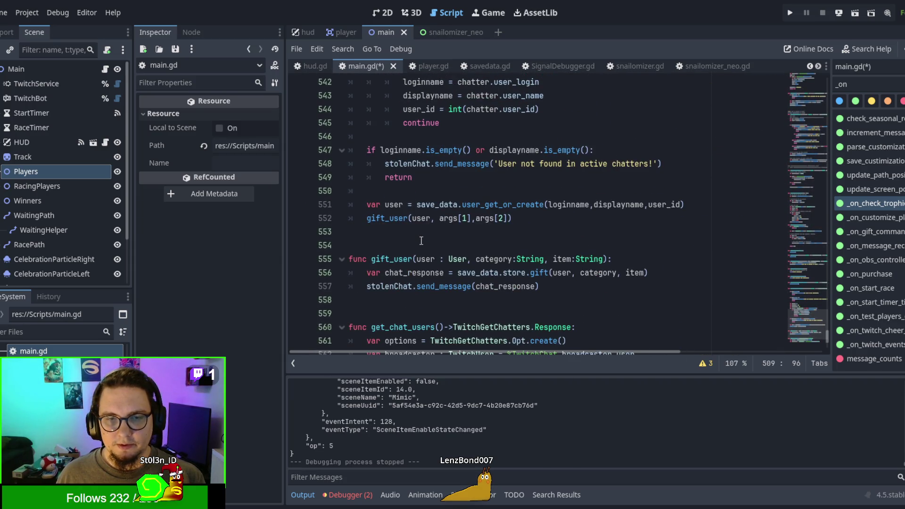
Move the gift_user and get_chat_users functions to the end of main.gd
scroll(421, 240, "down", 4)
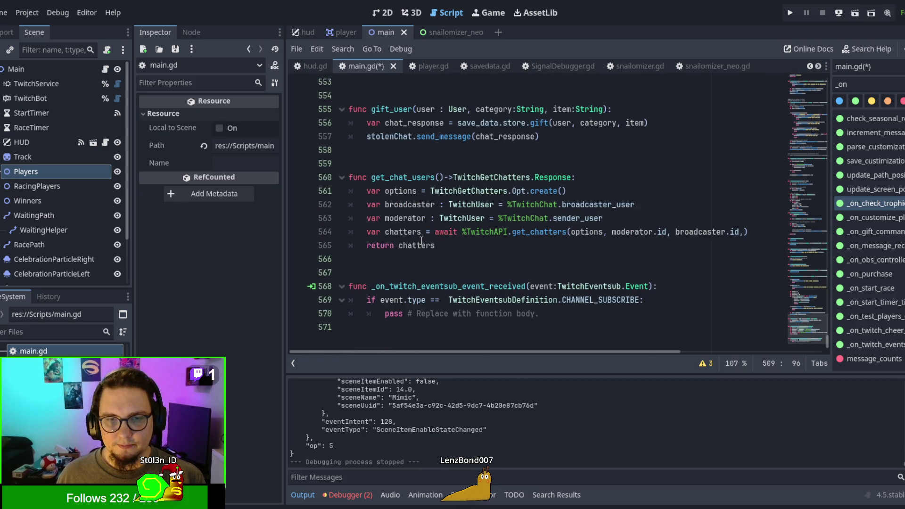
mouse_move(509, 231)
left_mouse_down()
mouse_move(486, 259)
mouse_move(392, 155)
mouse_move(348, 273)
mouse_move(350, 255)
left_mouse_up()
key("ctrl+c")
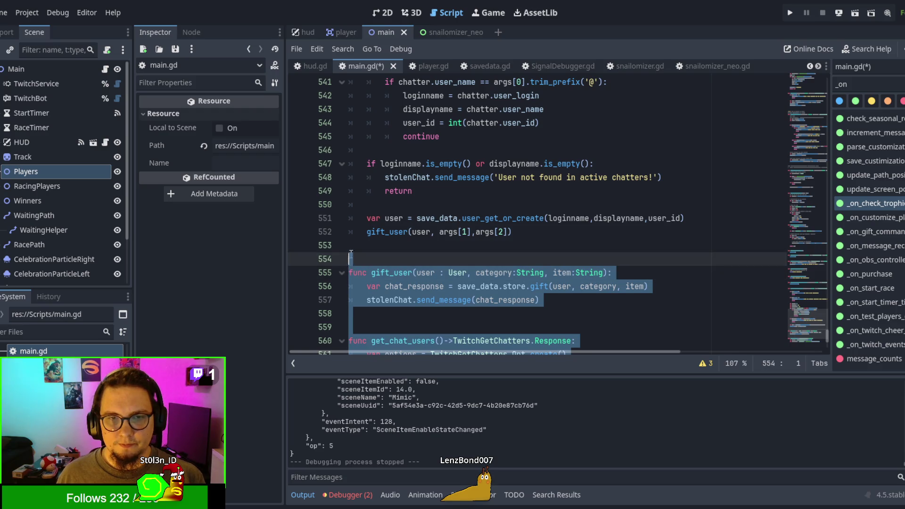
scroll(354, 253, "up", 5)
scroll(365, 250, "down", 6)
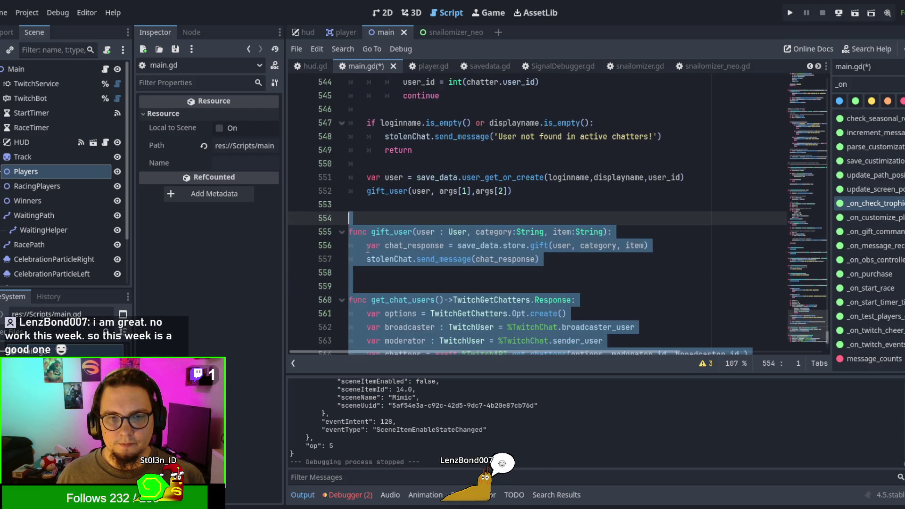
key("Delete")
left_click(386, 343)
key("ctrl+v")
scroll(394, 252, "up", 2)
scroll(394, 253, "down", 2)
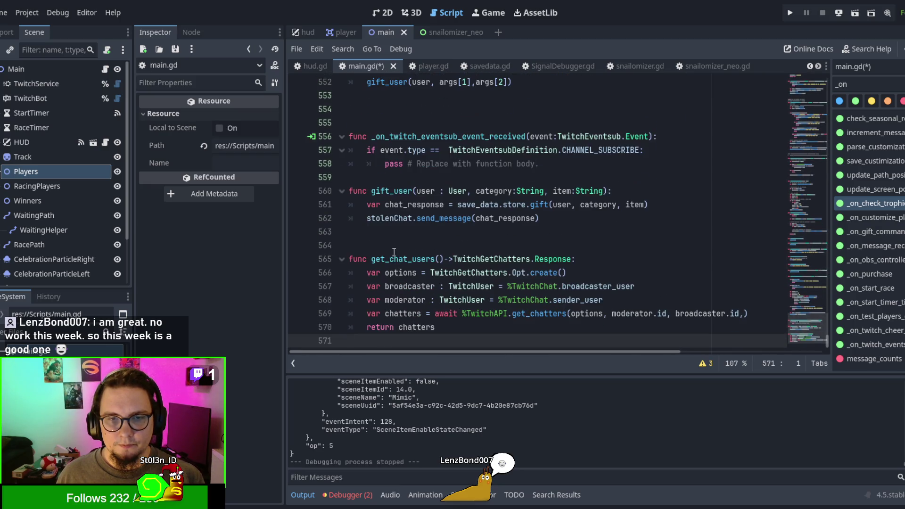
Select the block of _on_ signal handlers and cut it
left_click(362, 245)
scroll(500, 224, "up", 3)
mouse_move(608, 286)
left_mouse_down()
mouse_move(590, 264)
mouse_move(351, 231)
mouse_move(356, 191)
mouse_move(356, 297)
mouse_move(355, 283)
left_mouse_up()
scroll(357, 215, "up", 10)
scroll(356, 205, "up", 4)
scroll(356, 205, "up", 6)
scroll(356, 205, "up", 2)
scroll(356, 191, "down", 3)
key("Delete")
scroll(538, 213, "up", 10)
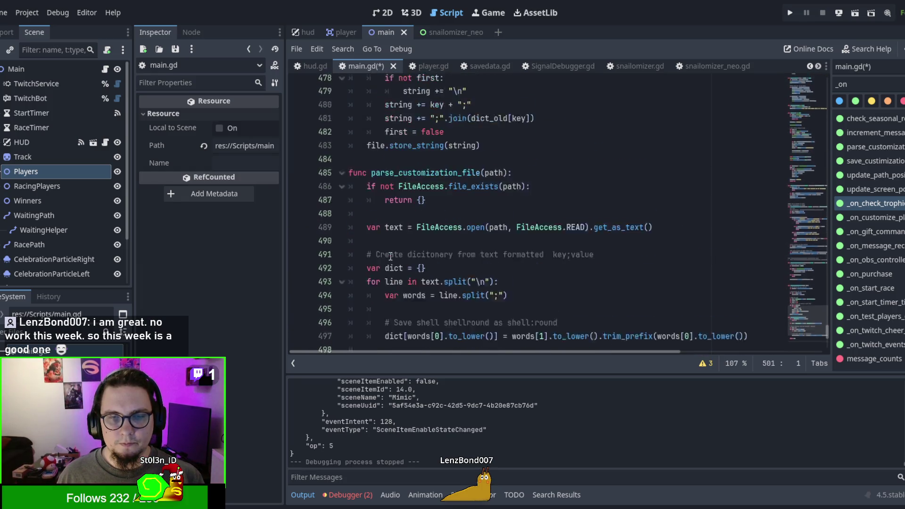
Place the signal handlers after the eventsub handler following _ready near the top
left_click(811, 89)
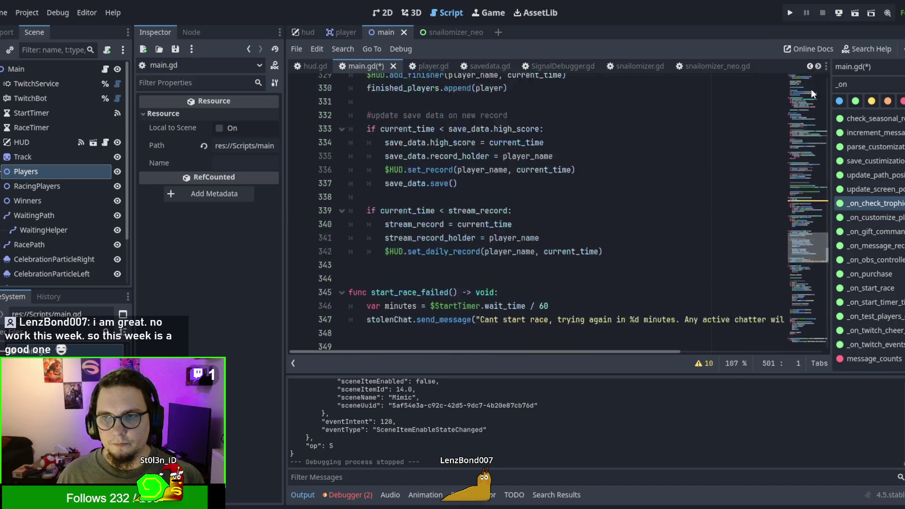
scroll(805, 87, "up", 15)
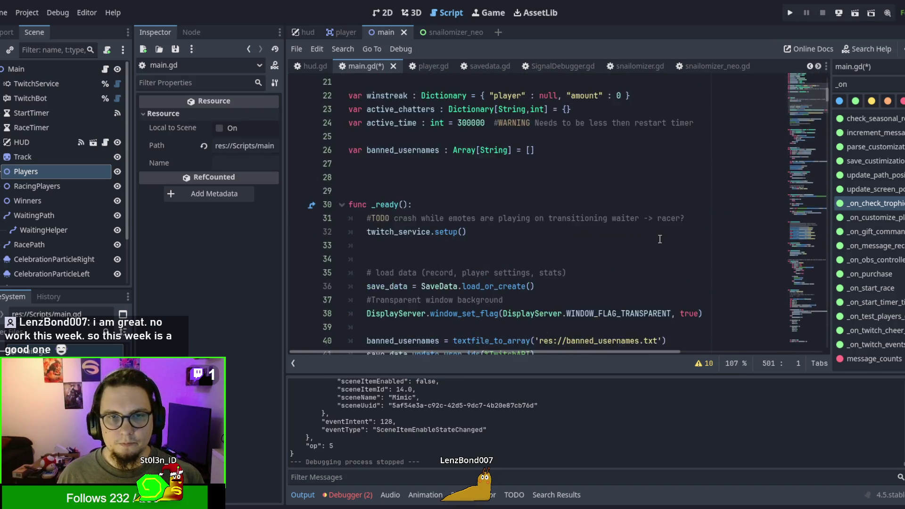
scroll(652, 242, "down", 3)
scroll(652, 242, "down", 10)
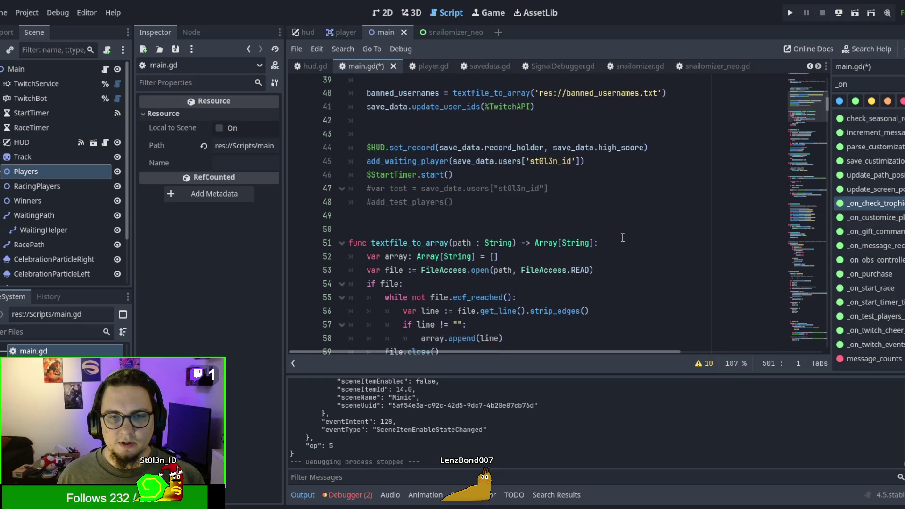
scroll(533, 210, "up", 2)
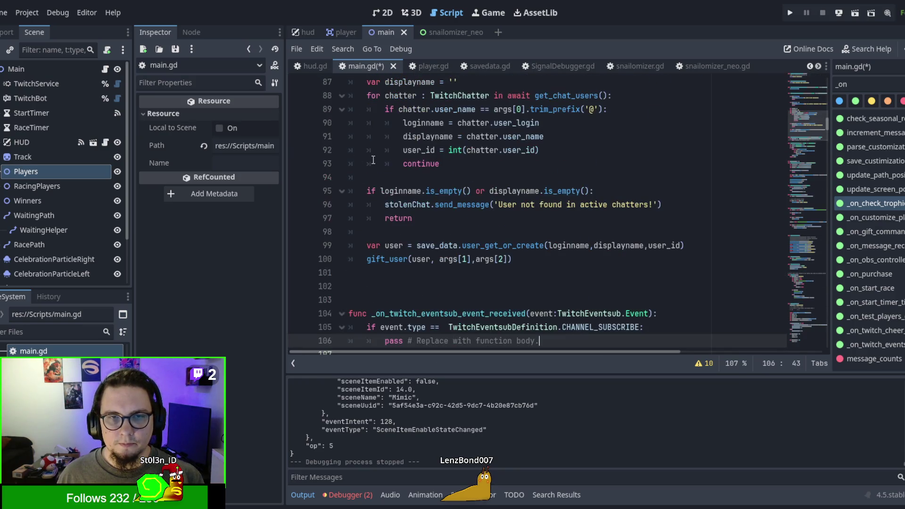
left_click(374, 189)
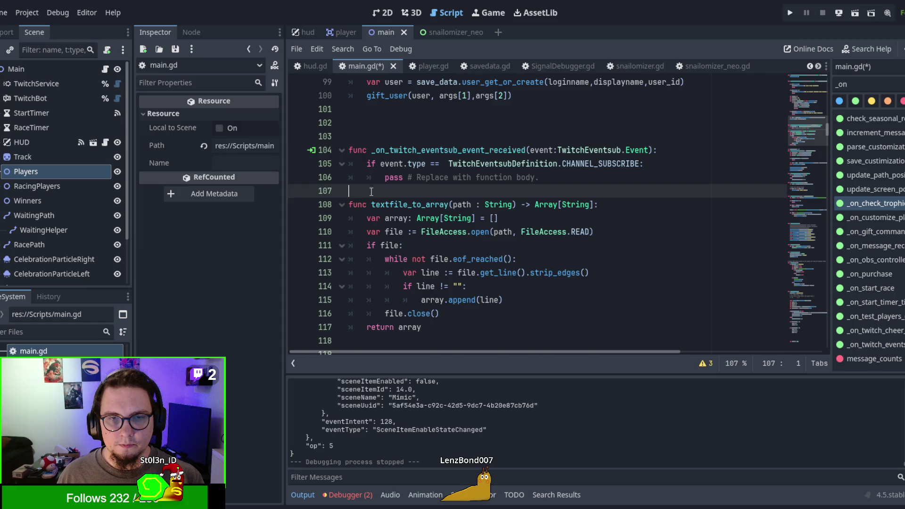
Cut textfile_to_array and paste it at the end of main.gd after get_chat_users
scroll(433, 234, "down", 3)
left_click(456, 218, "shift")
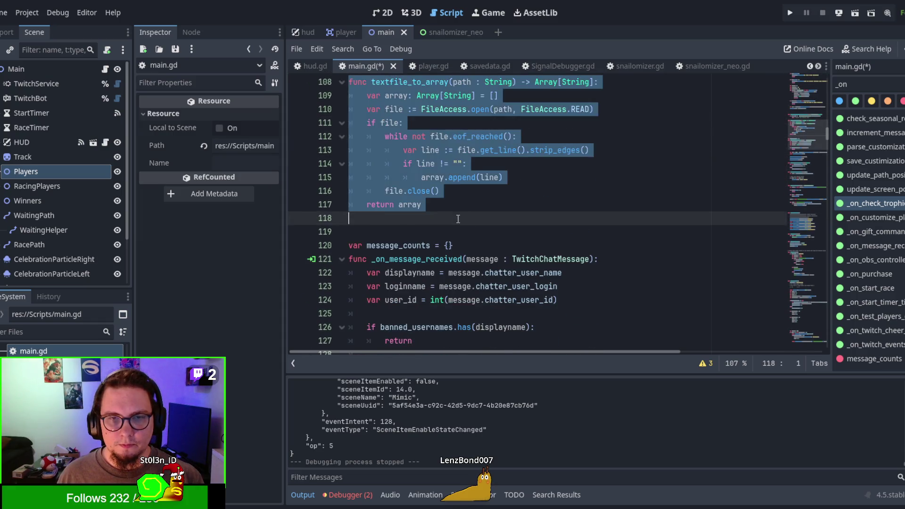
key("BackSpace")
scroll(817, 125, "up", 4)
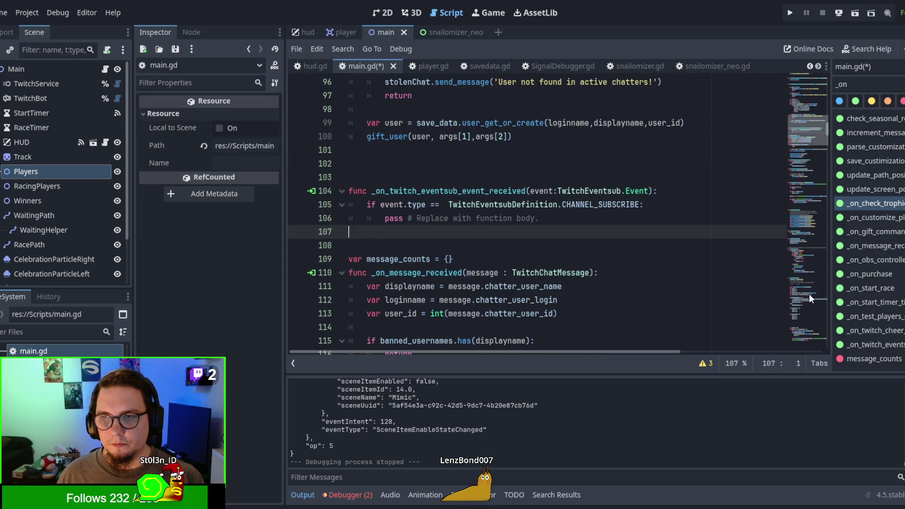
left_click_drag(828, 128, 830, 357)
left_click(731, 339)
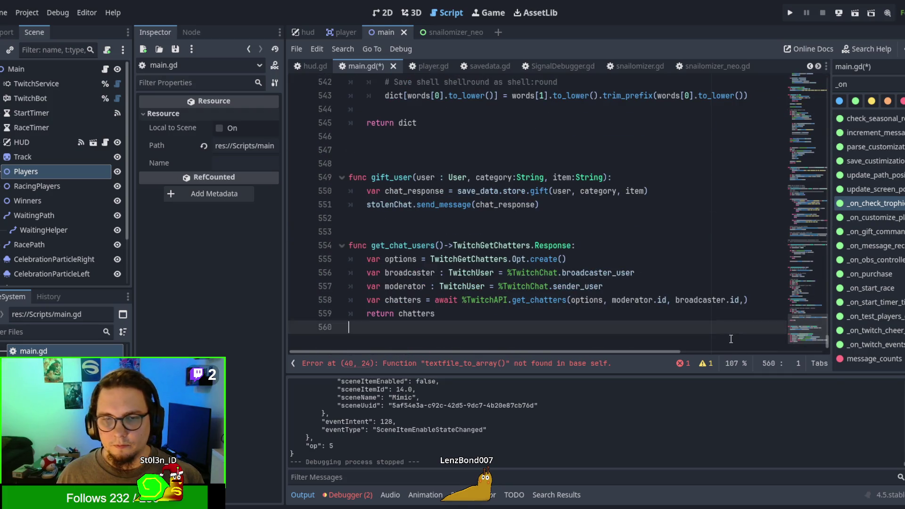
type("func textfile_to_array(path : String) -> Array[String]: \tvar array: Array[String] = [] \tvar file := FileAccess.open(path, FileAccess.READ) \tif file: \t\twhile not file.eof_reached(): \t\t\tvar line := file.get_line().strip_edges() \t\t\tif line != \"\": \t\t\t\tarray.append(line) \t\tfile.close() \treturn array")
left_click_drag(828, 341, 828, 75)
scroll(530, 211, "down", 6)
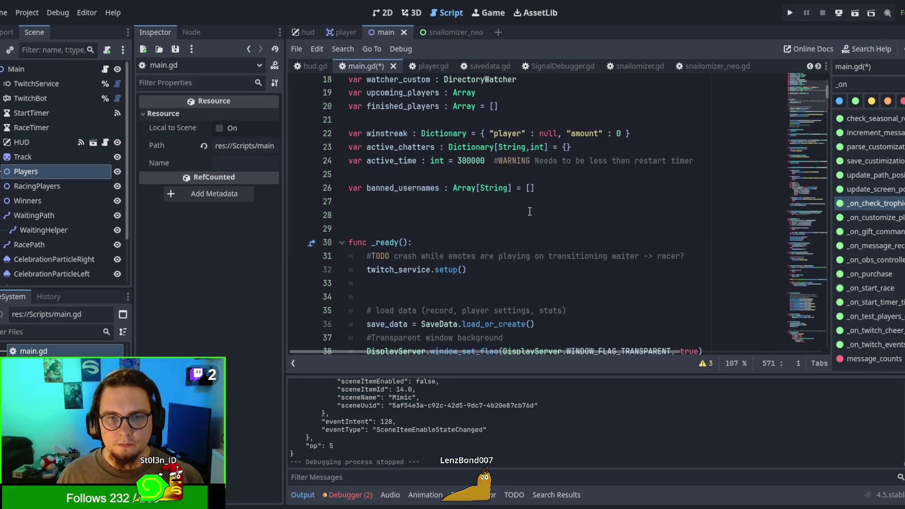
scroll(530, 211, "down", 2)
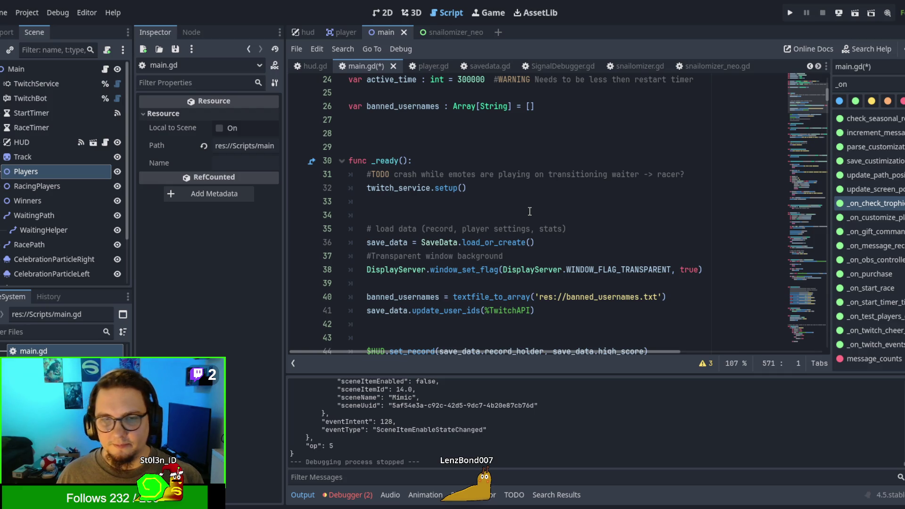
scroll(530, 211, "down", 3)
scroll(530, 211, "down", 5)
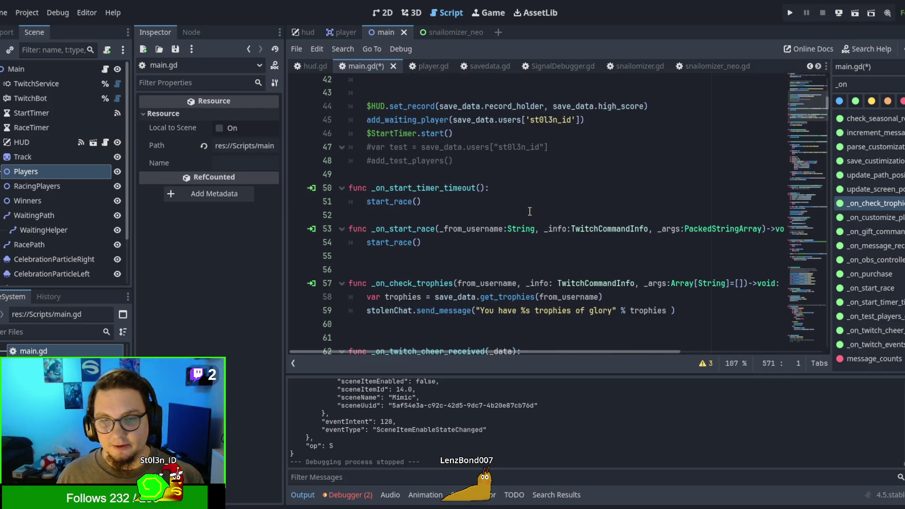
Fix spacing after _ready and add blank lines between the handlers following _on_start_race
scroll(530, 211, "down", 2)
scroll(530, 211, "up", 3)
left_click(358, 229)
key("BackSpace")
left_click(382, 135)
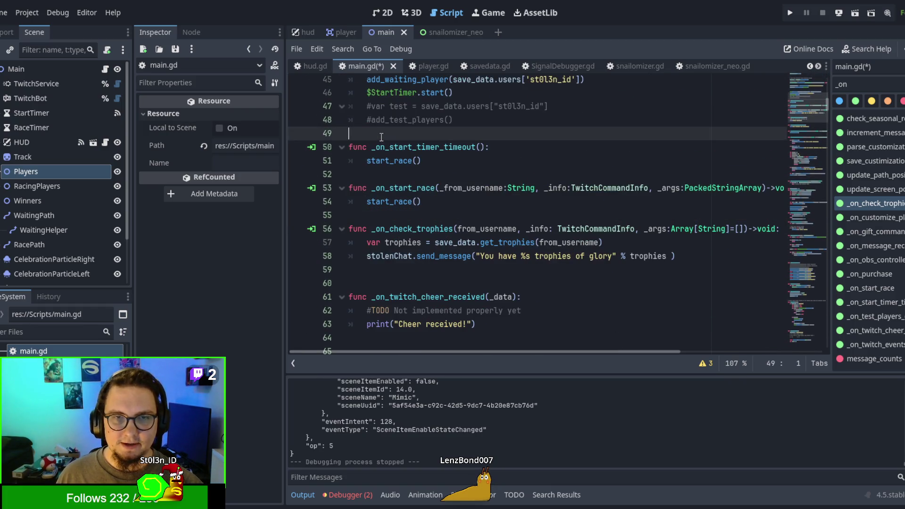
scroll(382, 139, "down", 2)
scroll(404, 201, "up", 3)
key("Return")
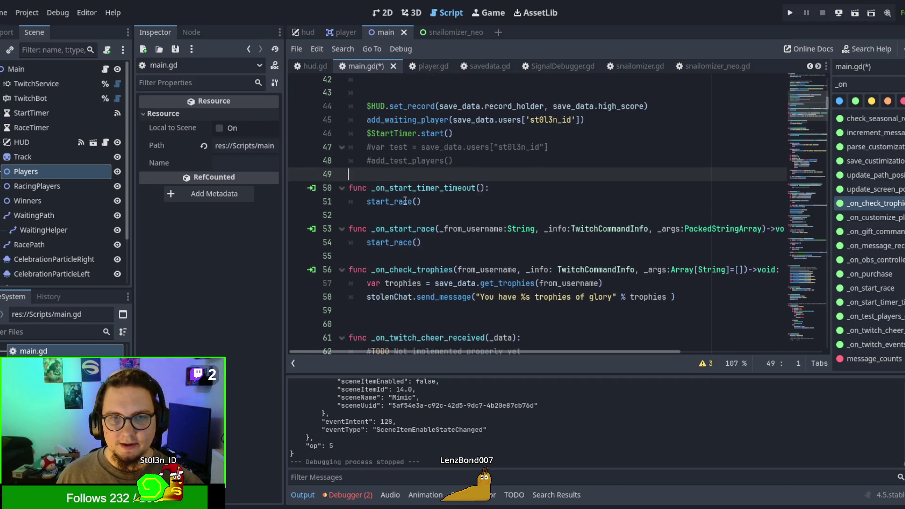
scroll(398, 227, "down", 1)
left_click(397, 195)
key("Return")
Check empty lines 57, 63 and 68, then delete the extra blank lines after the gift handler
left_click(393, 242)
scroll(393, 242, "down", 3)
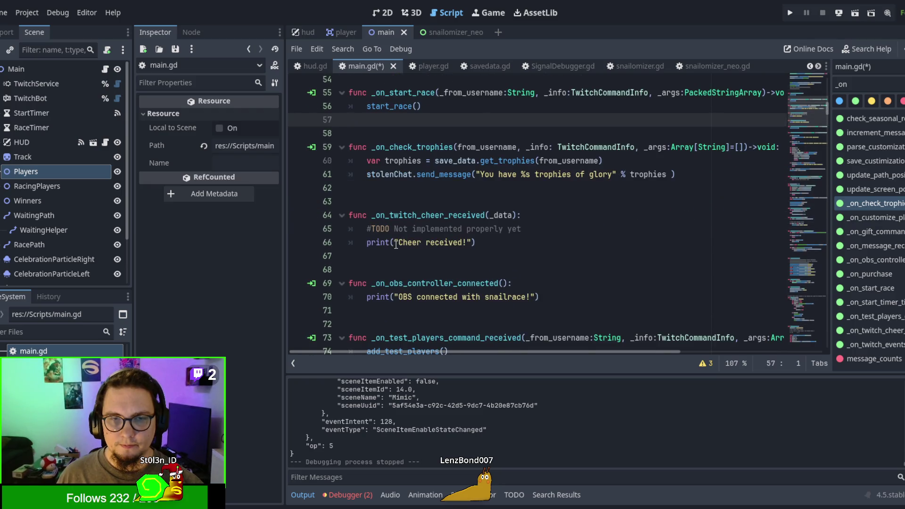
left_click(404, 201)
scroll(403, 199, "down", 3)
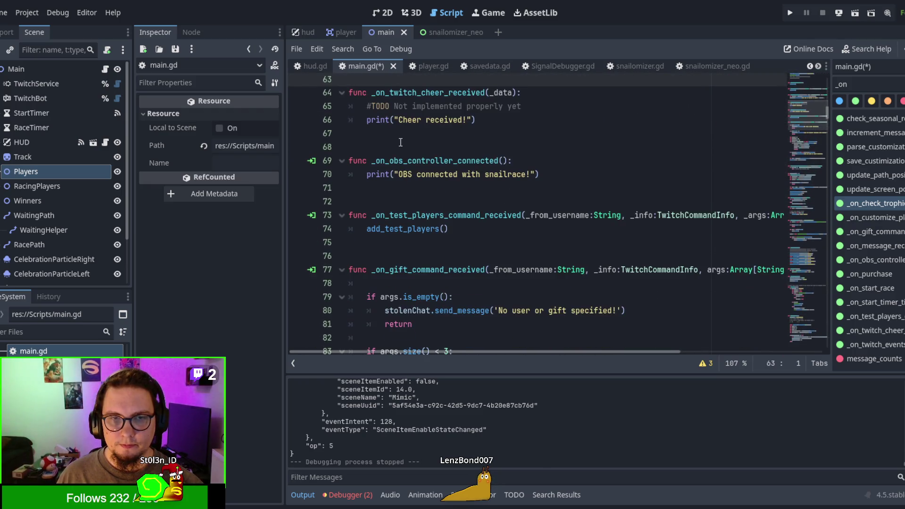
left_click(401, 147)
scroll(419, 176, "down", 6)
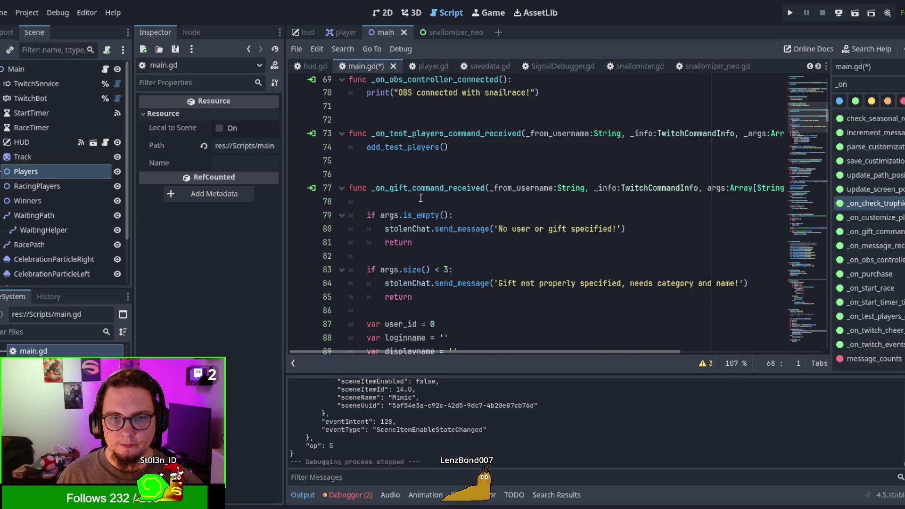
scroll(420, 194, "up", 3)
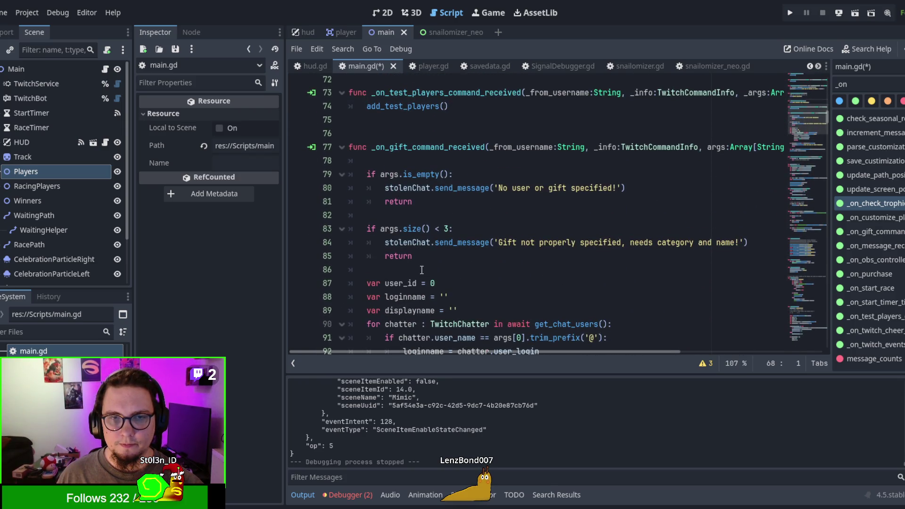
scroll(420, 264, "down", 4)
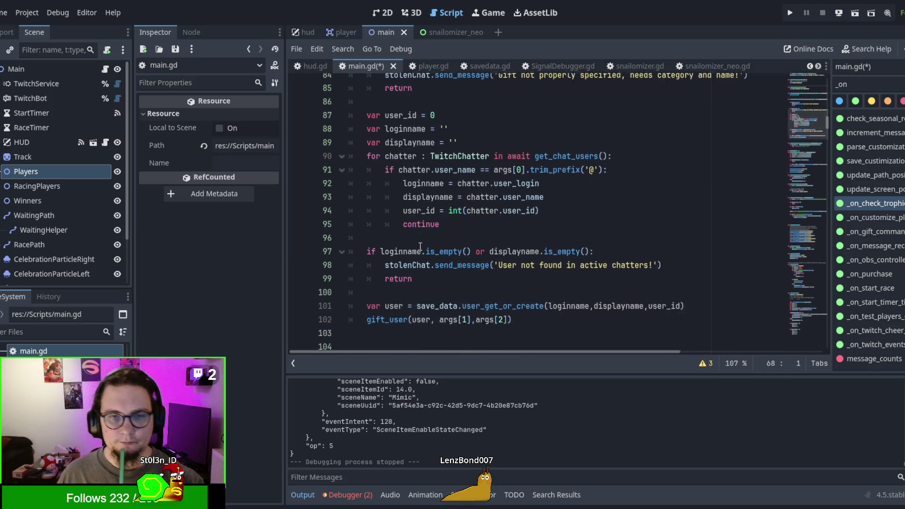
scroll(420, 246, "down", 4)
left_click(434, 189)
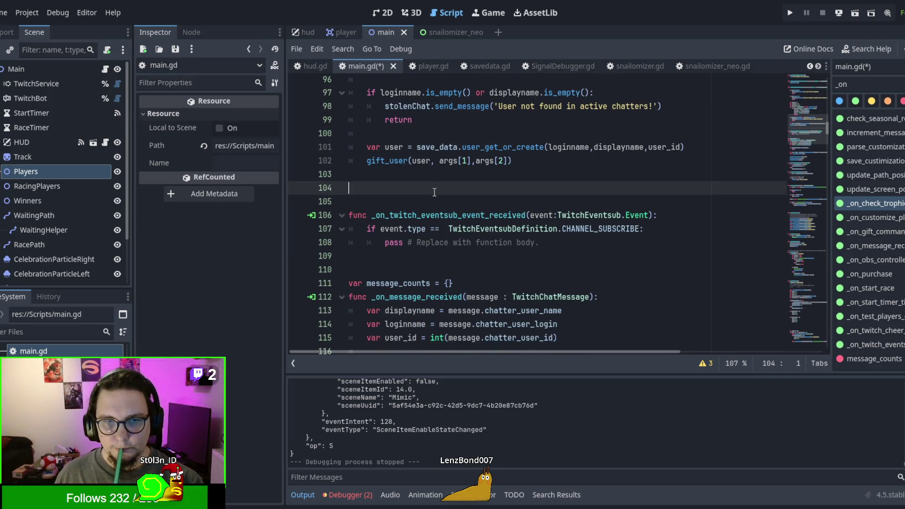
key("BackSpace")
key("BackSpace")
Remove the extra blank line above show_chat_emotes
scroll(440, 201, "down", 1)
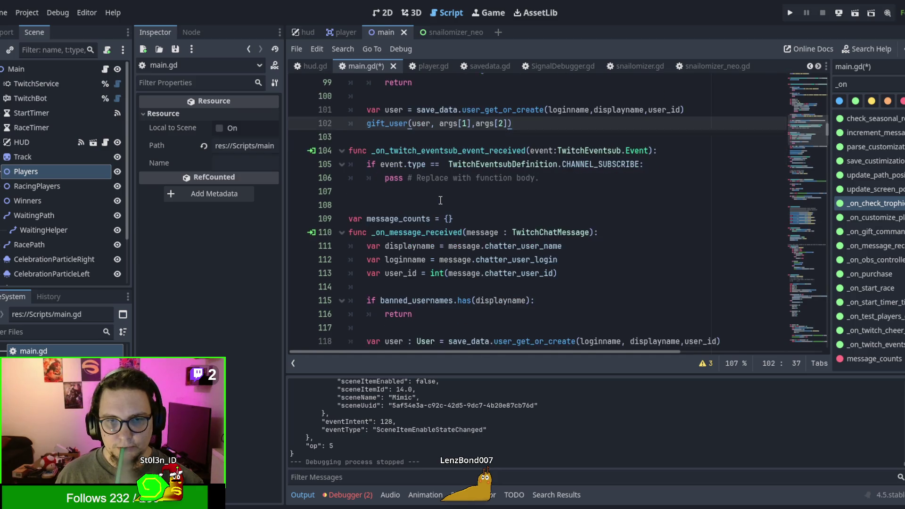
scroll(441, 201, "down", 3)
scroll(441, 201, "up", 1)
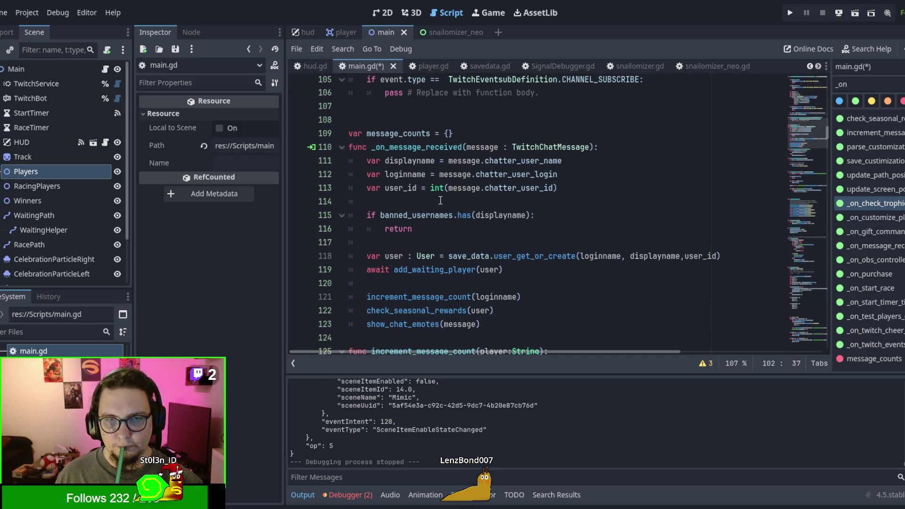
scroll(440, 201, "down", 8)
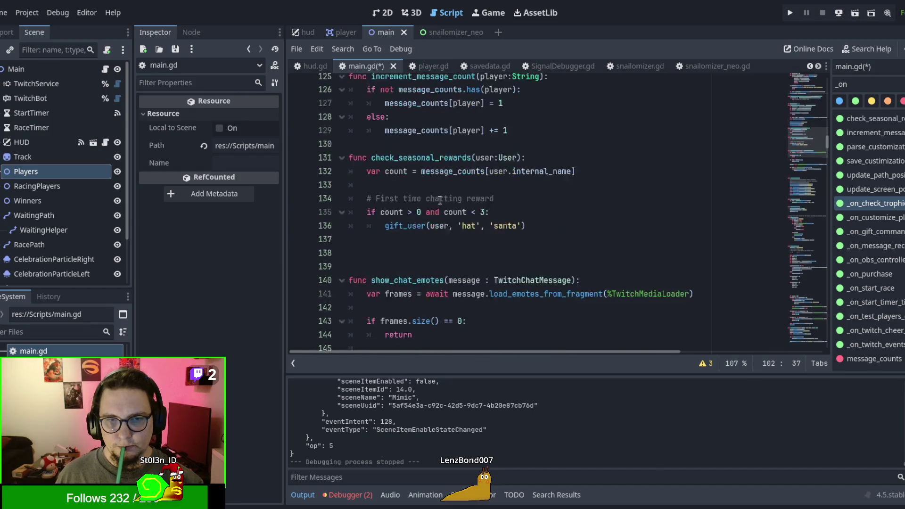
left_click(437, 224)
key("Up")
key("BackSpace")
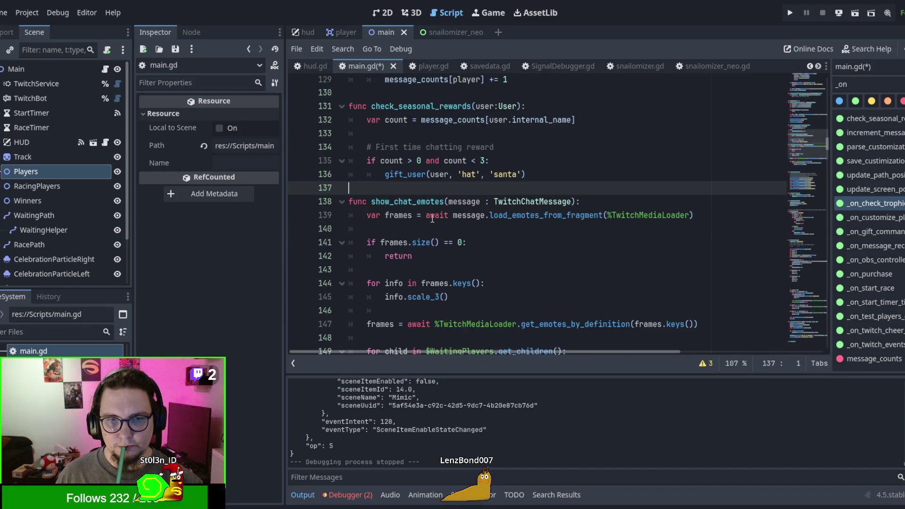
Trim the surplus blank lines before add_test_players, then select that function
scroll(434, 221, "down", 2)
scroll(432, 218, "down", 3)
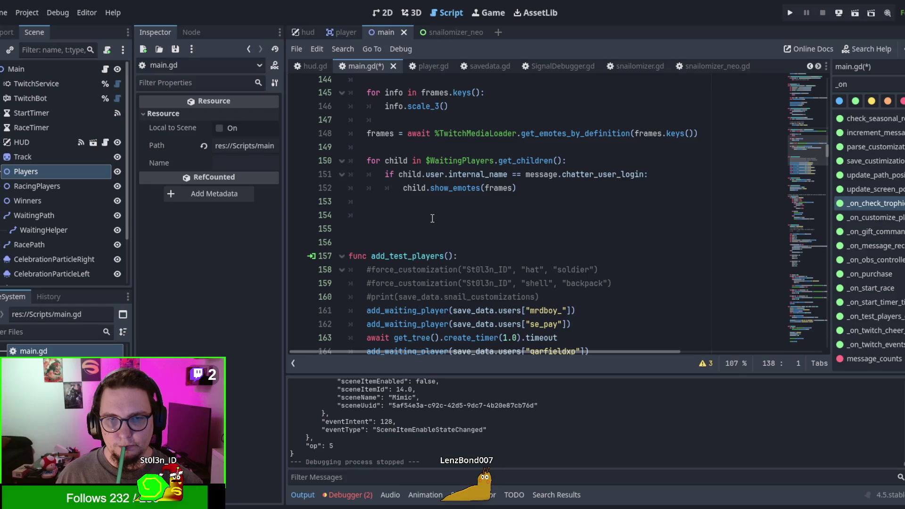
left_click(422, 220)
key("BackSpace")
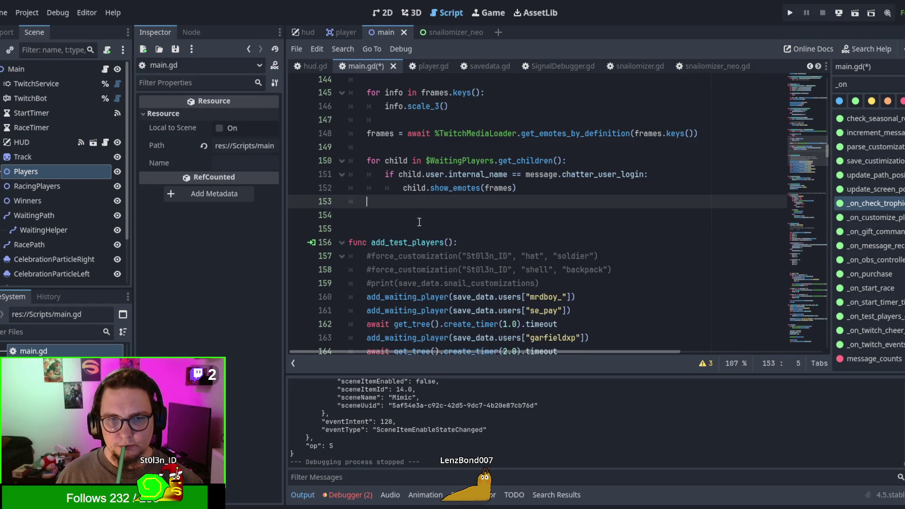
scroll(420, 223, "up", 4)
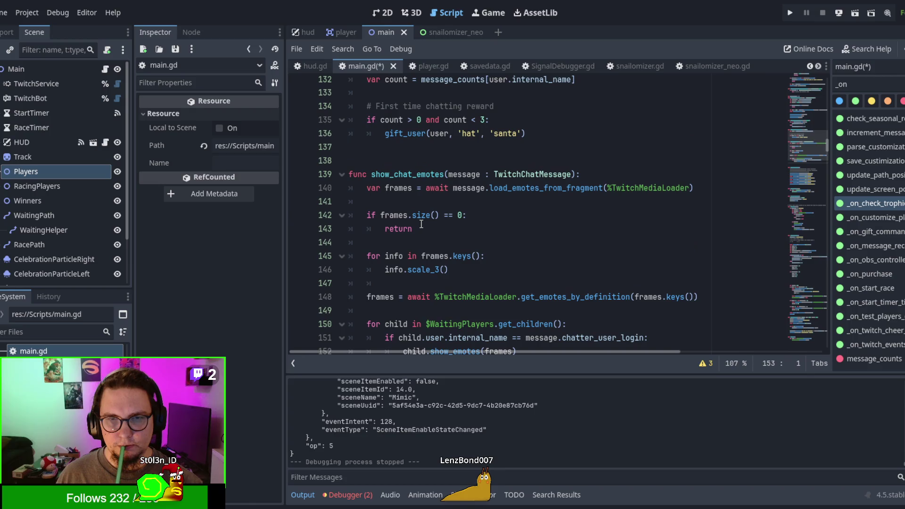
scroll(421, 224, "down", 5)
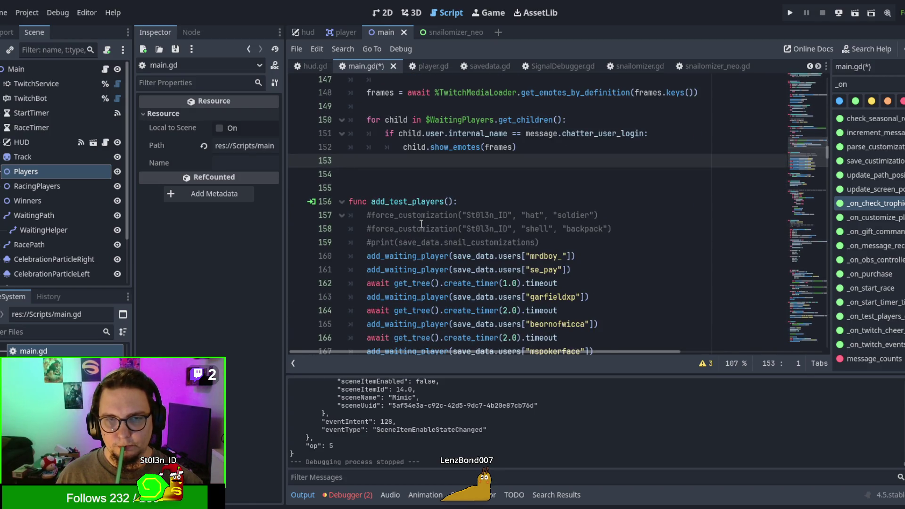
scroll(422, 225, "down", 1)
key("Delete")
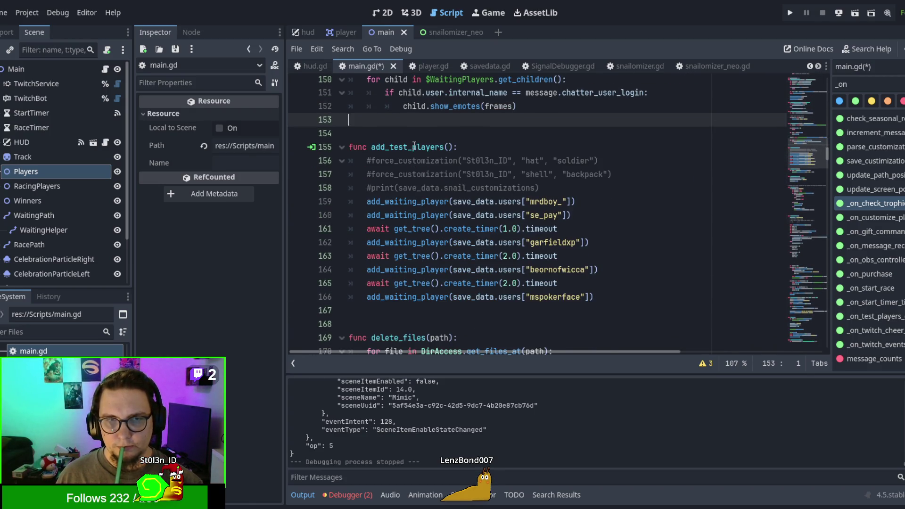
key("Delete")
left_click(602, 284, "shift")
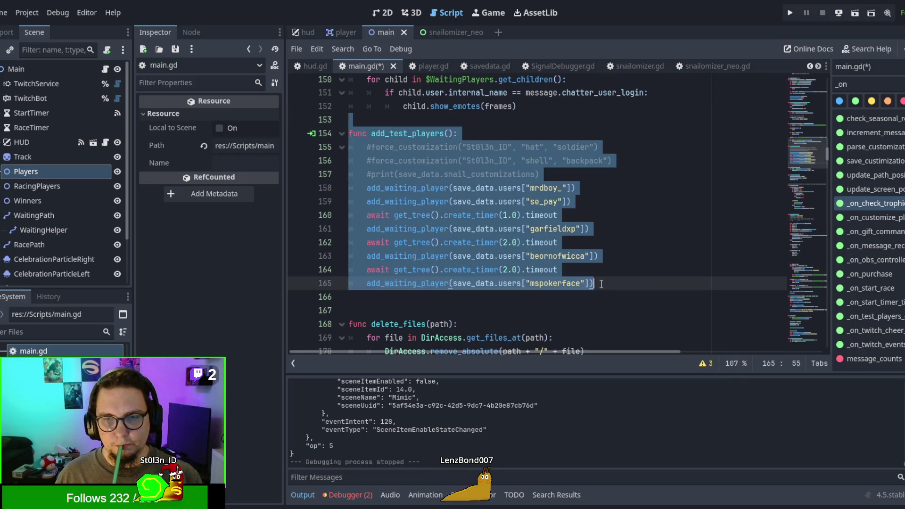
Cut the add_test_players function and paste it at the end of main.gd
key("Delete")
mouse_move(829, 158)
left_mouse_down()
mouse_move(826, 343)
mouse_move(823, 108)
left_mouse_up()
left_click(729, 328)
key("ctrl+v")
Add blank lines before and after the increment_message_count function
scroll(663, 202, "up", 3)
scroll(664, 206, "down", 15)
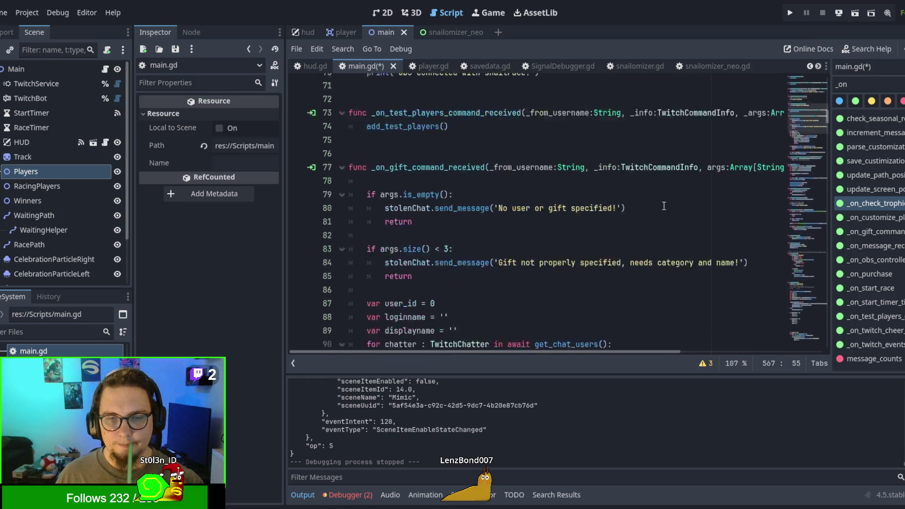
scroll(663, 205, "down", 4)
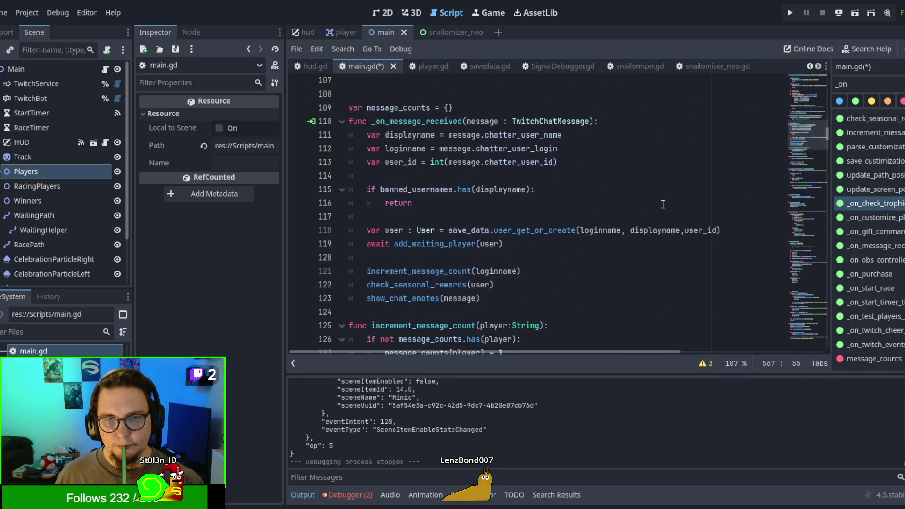
scroll(664, 204, "down", 2)
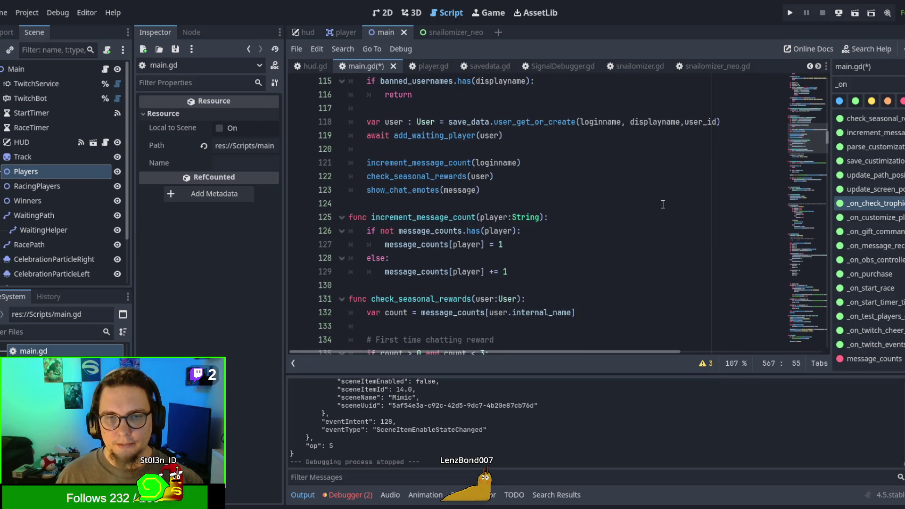
scroll(663, 204, "down", 4)
scroll(566, 189, "up", 1)
left_click(422, 162)
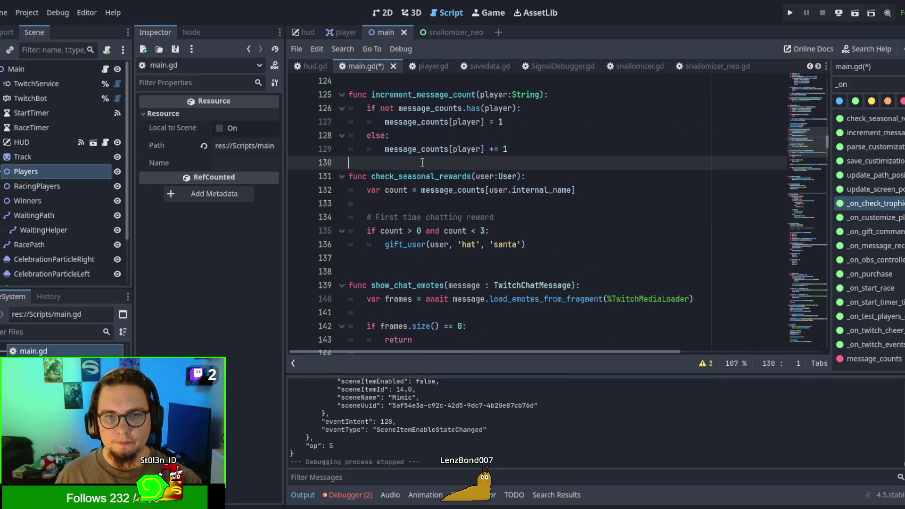
key("Return")
scroll(410, 165, "up", 2)
left_click(397, 168)
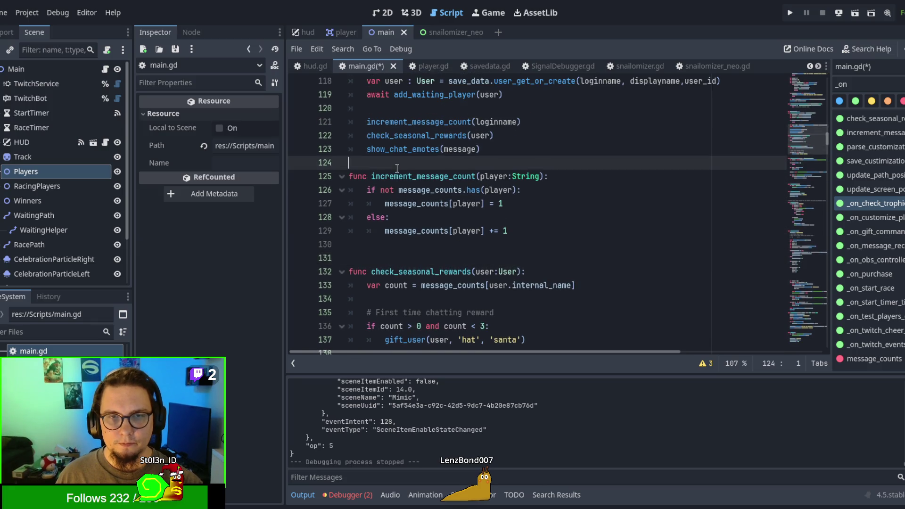
key("Return")
Cut the delete_files and reset_globaldata functions out of their current place
scroll(431, 250, "down", 4)
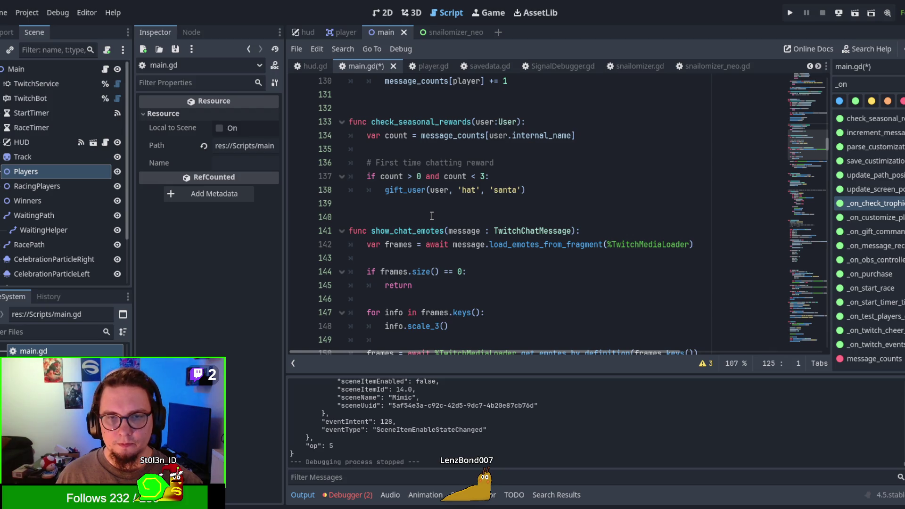
scroll(431, 216, "down", 1)
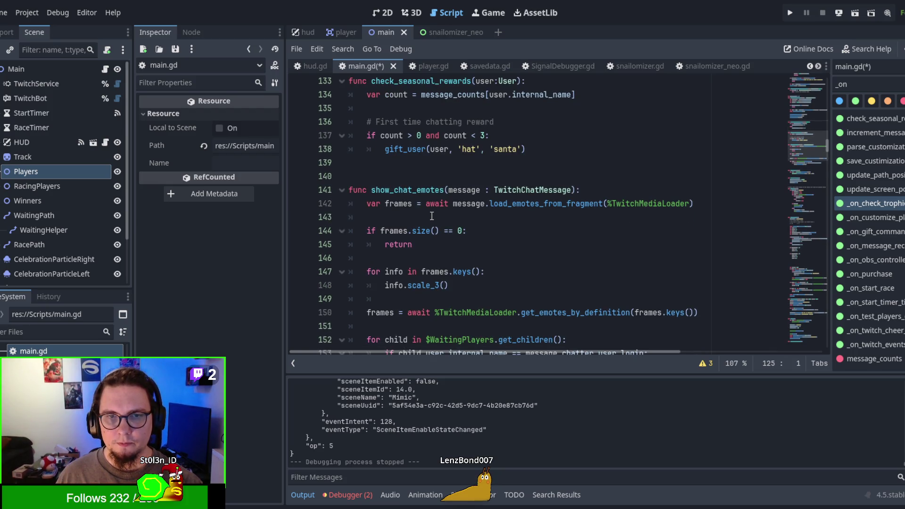
scroll(431, 216, "down", 2)
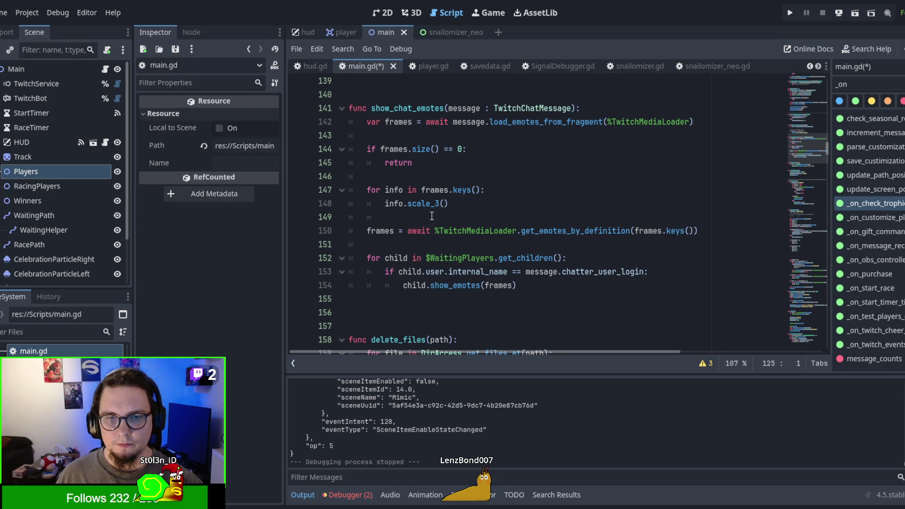
scroll(432, 216, "down", 2)
scroll(431, 216, "down", 1)
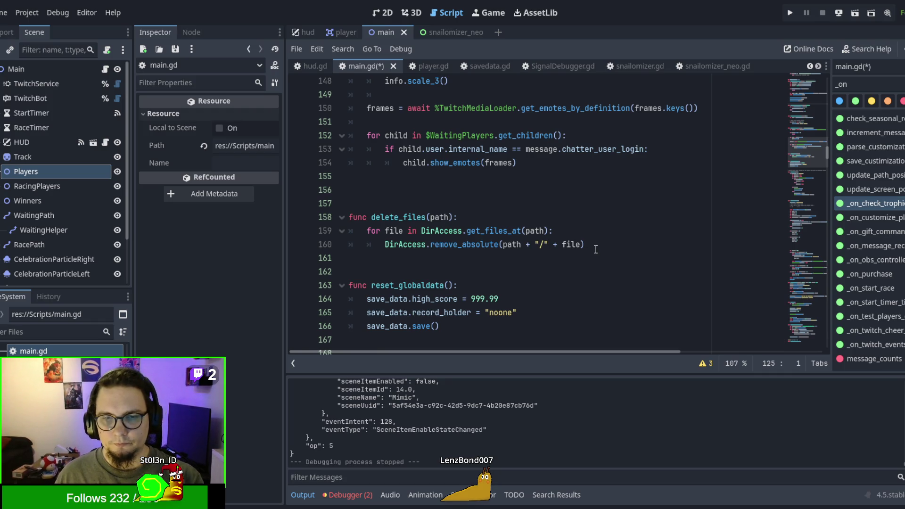
scroll(590, 250, "down", 2)
left_click_drag(545, 241, 383, 128)
key("shift+Up")
key("Delete")
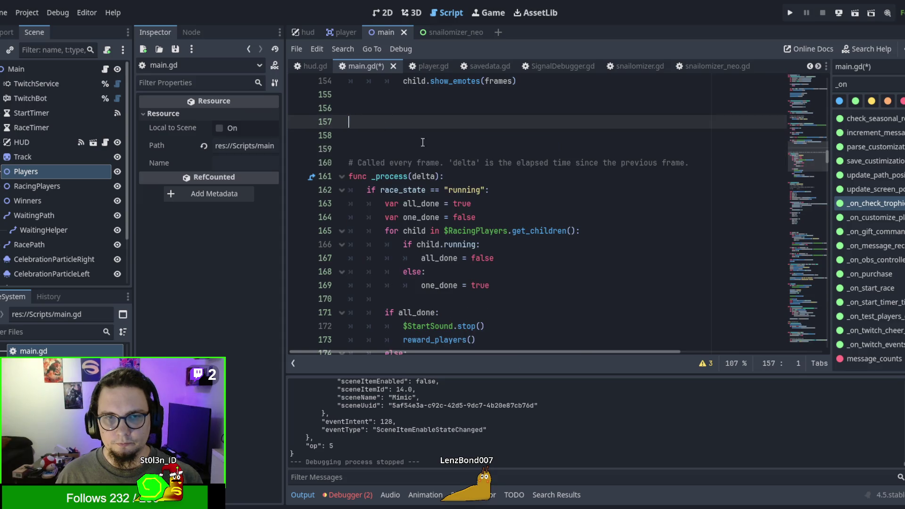
Paste delete_files and reset_globaldata after add_test_players at the end of the script
scroll(631, 190, "down", 6)
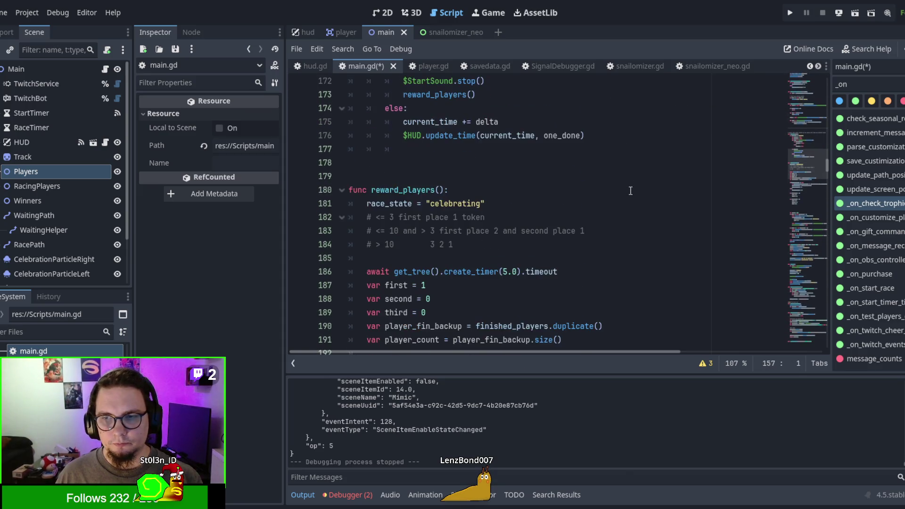
scroll(828, 164, "down", 6)
scroll(830, 173, "up", 5)
scroll(823, 167, "up", 8)
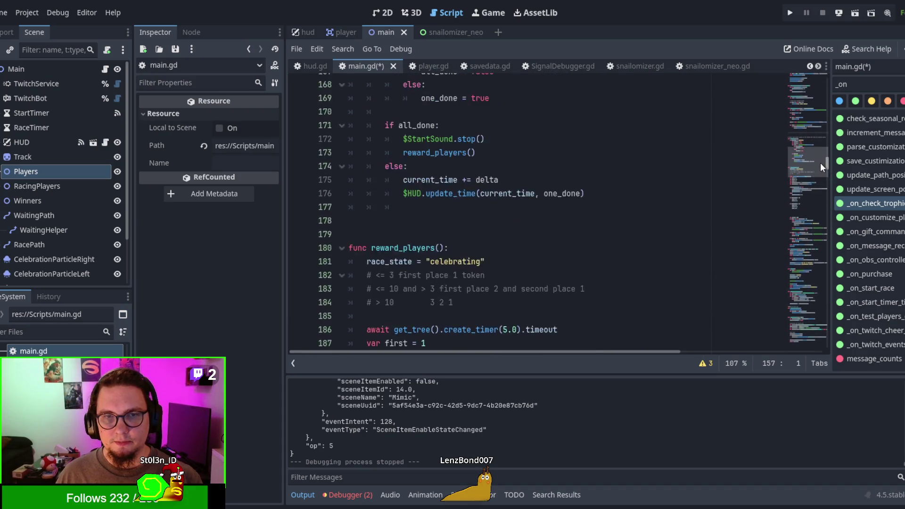
left_click_drag(816, 156, 823, 346)
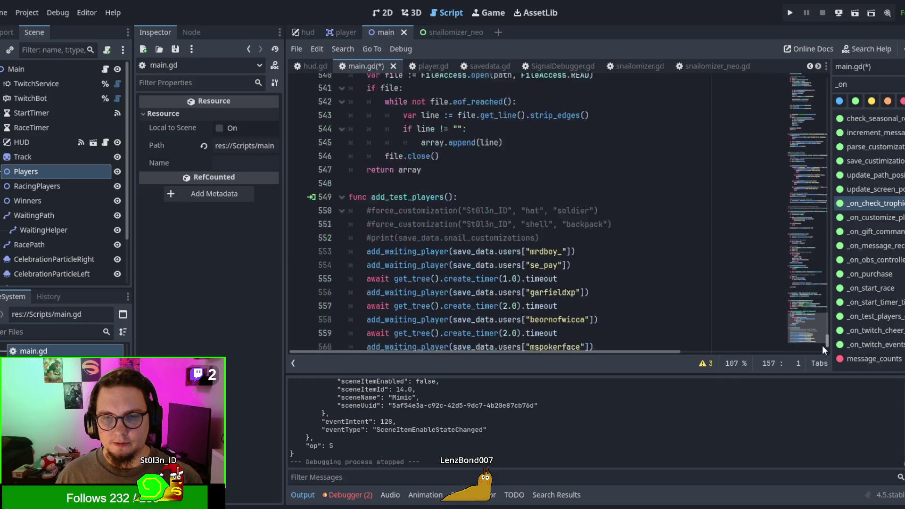
left_click(613, 311)
key("Down")
key("Down")
key("Down")
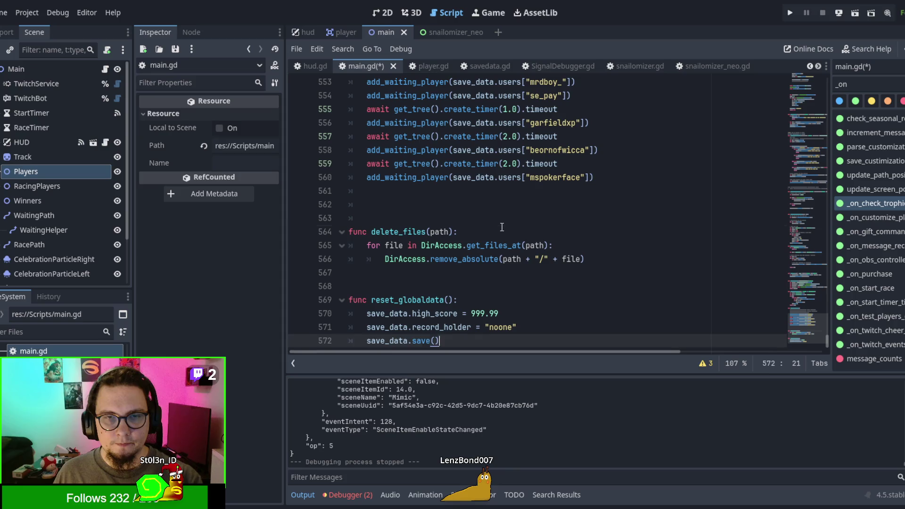
Remove the extra blank line above delete_files, leaving two empty lines
left_click(504, 232)
left_click(505, 204)
left_click(499, 216)
key("BackSpace")
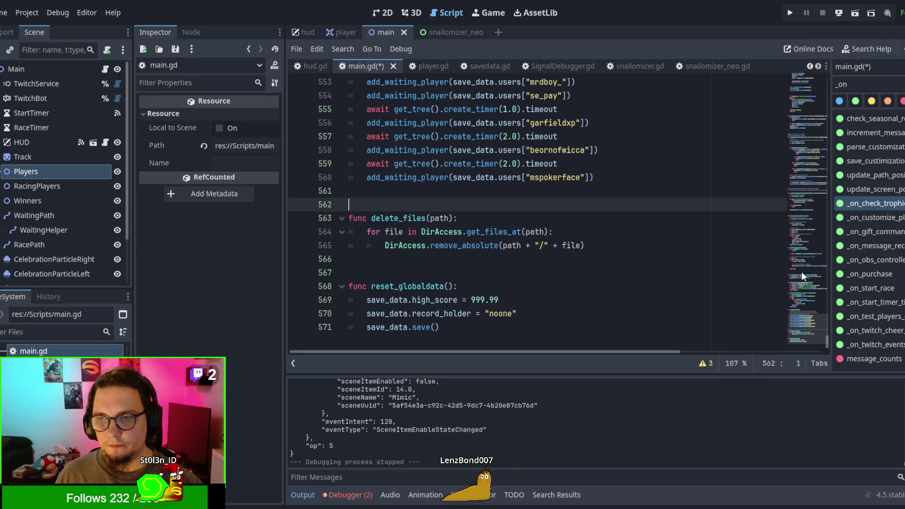
Select the _process function together with its comment
scroll(796, 256, "up", 15)
scroll(813, 212, "up", 20)
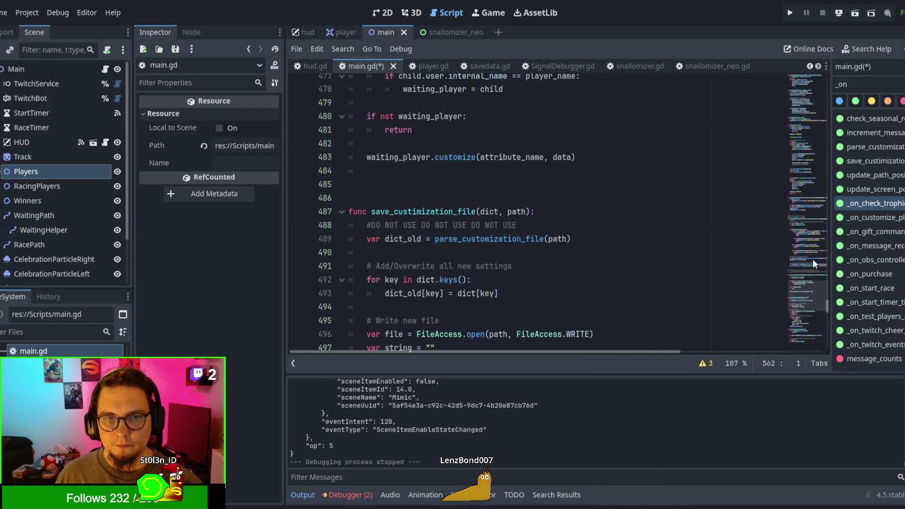
scroll(805, 125, "up", 20)
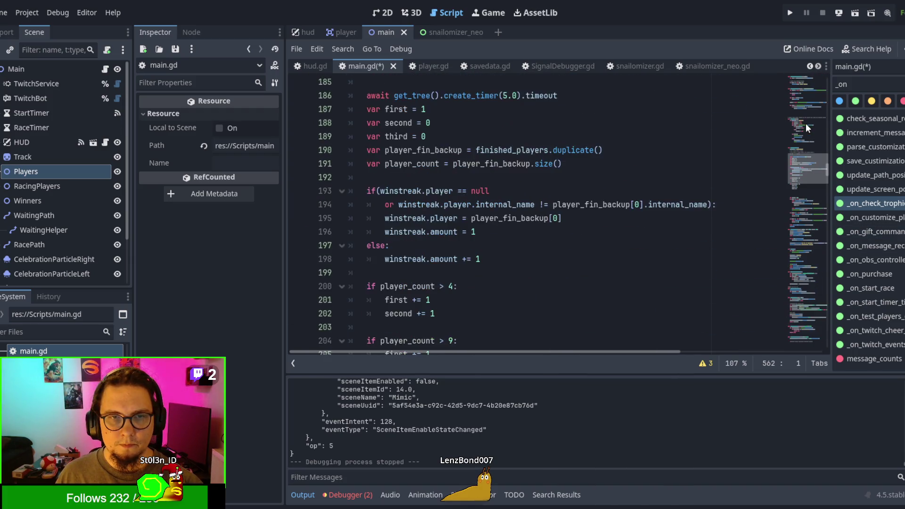
scroll(528, 221, "down", 2)
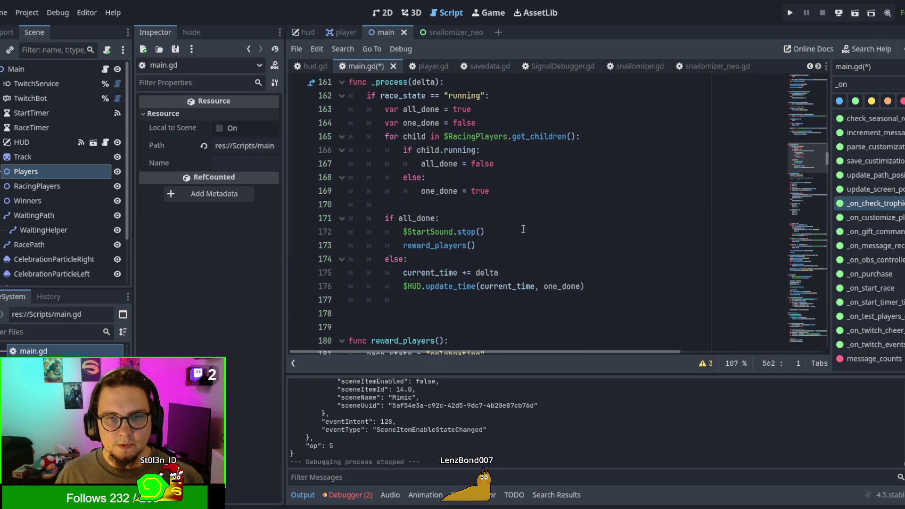
left_click_drag(558, 324, 377, 191)
key("ctrl+c")
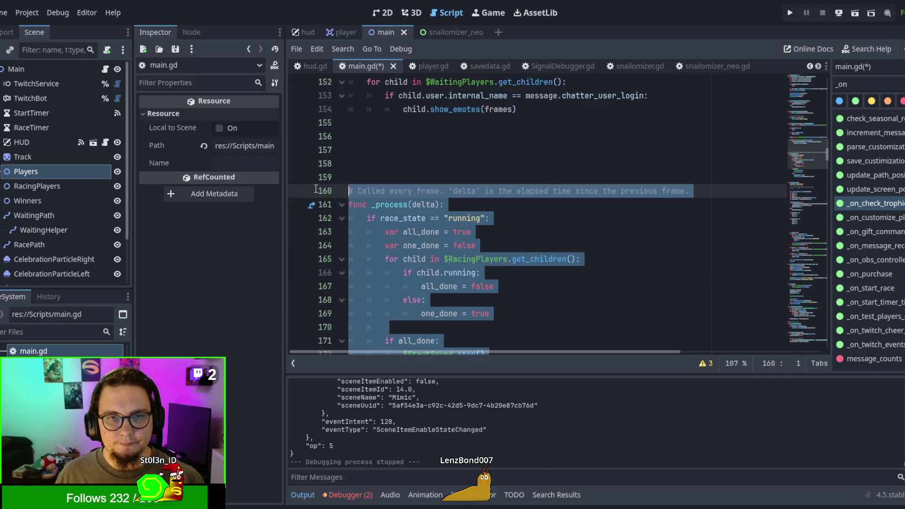
Cut the _process function and paste it right after the _ready code
key("BackSpace")
scroll(391, 162, "up", 20)
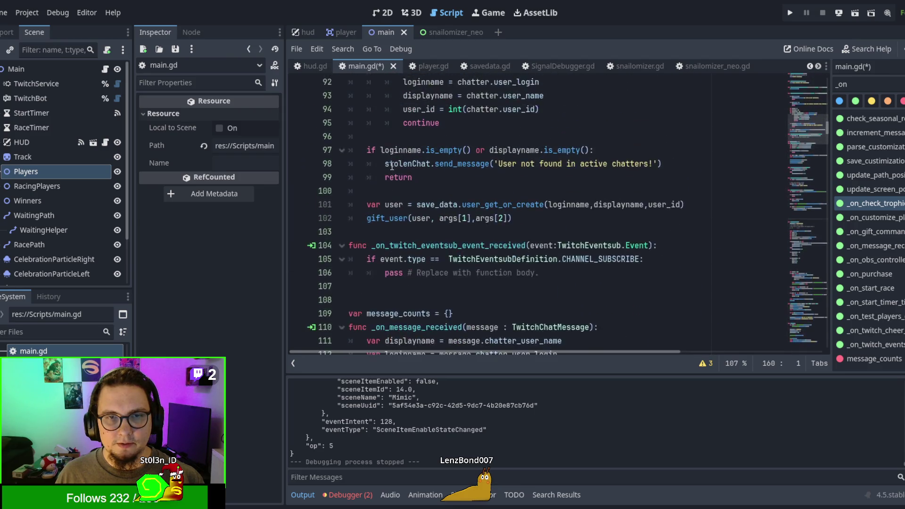
scroll(391, 167, "up", 14)
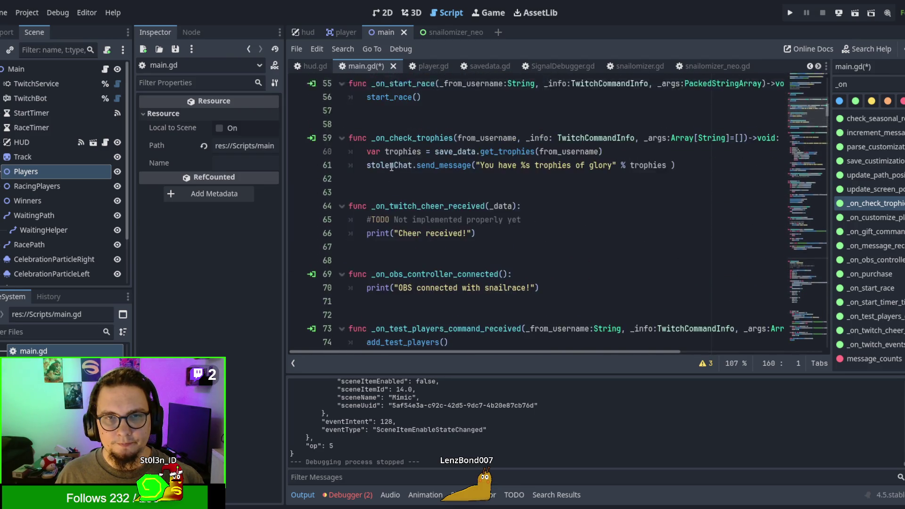
scroll(391, 168, "up", 4)
scroll(391, 167, "down", 4)
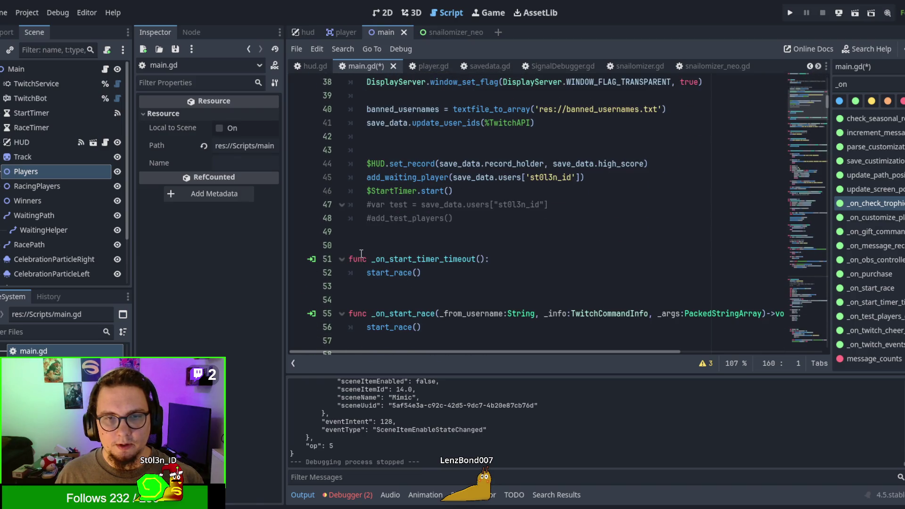
left_click(361, 237)
key("ctrl+v")
Add blank lines before the _process comment and delete the leftover indentation after _process
scroll(484, 164, "up", 2)
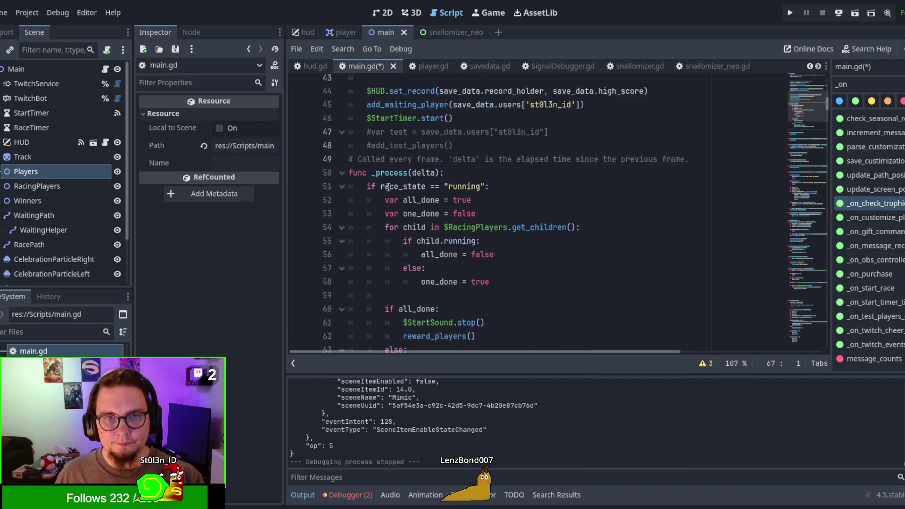
left_click(483, 163)
key("Return")
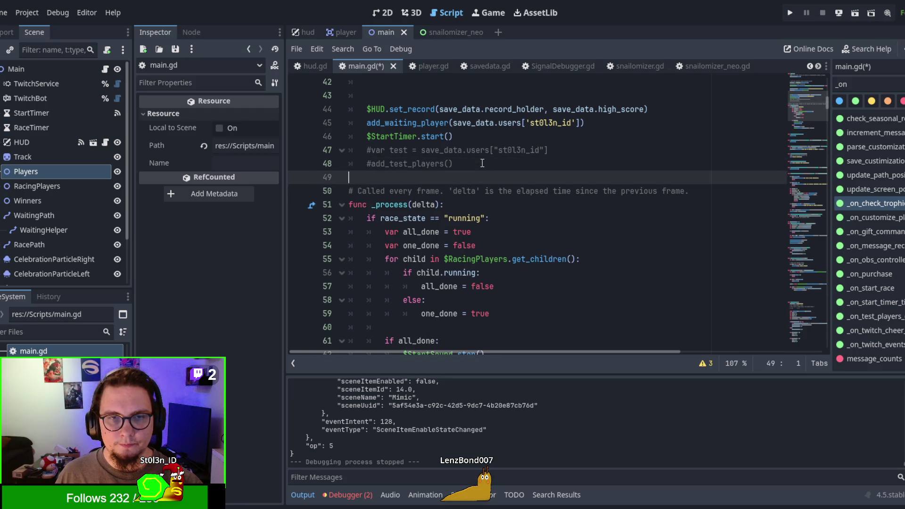
key("Return")
scroll(476, 181, "down", 4)
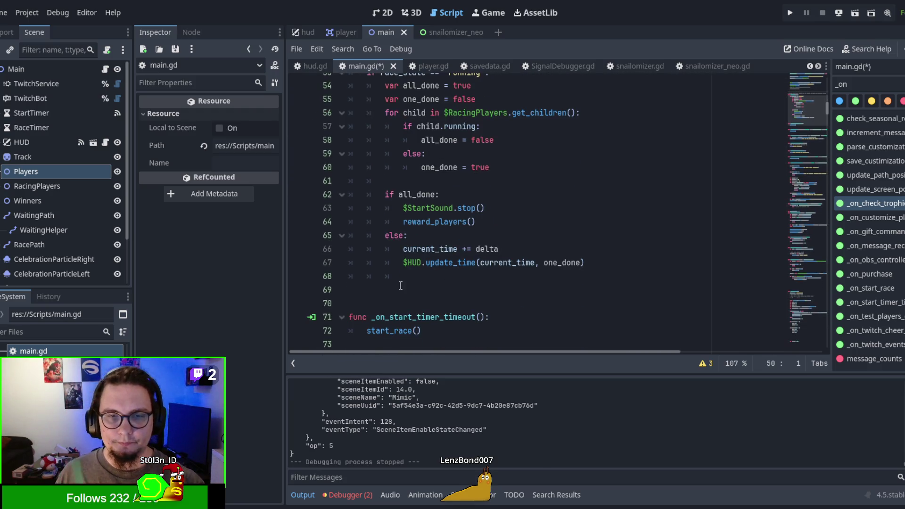
left_click(401, 278)
key("shift+Home")
key("BackSpace")
scroll(406, 264, "up", 2)
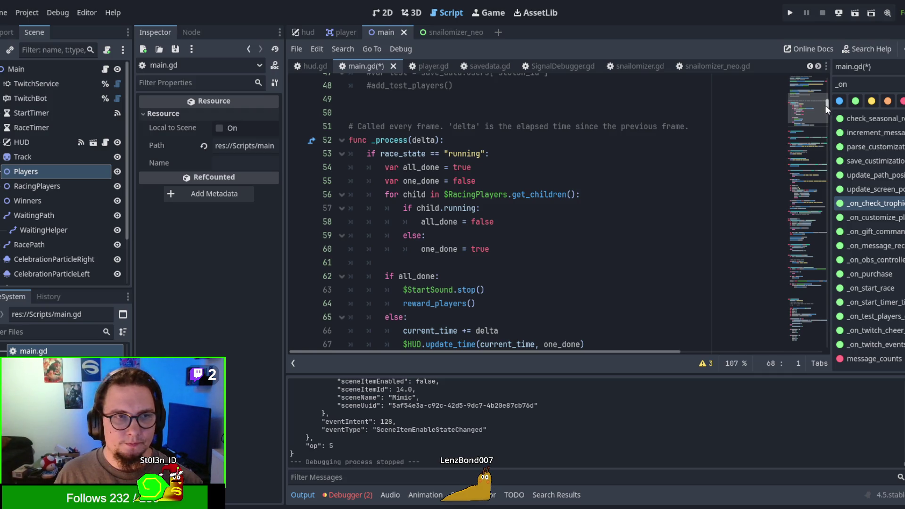
Change both $WaitingPlayers node paths in _process to $Players
left_click(516, 142)
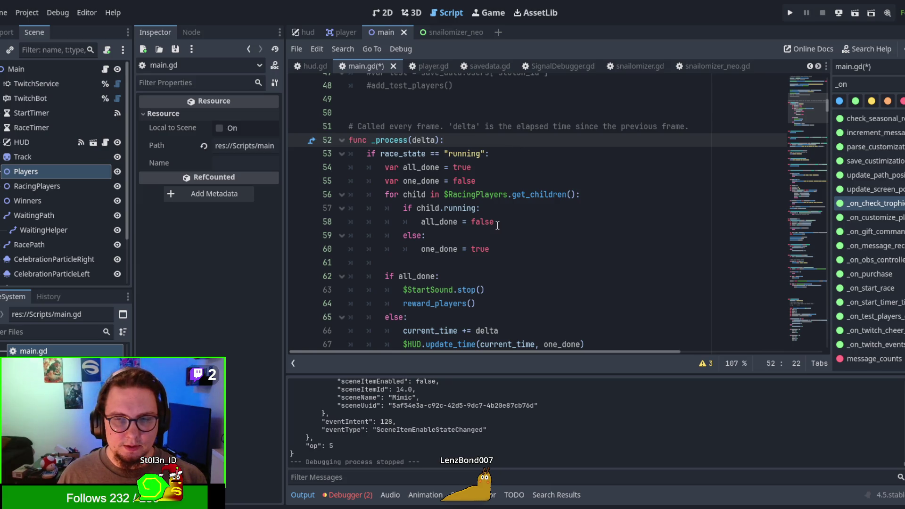
key("ctrl+f")
key("Return")
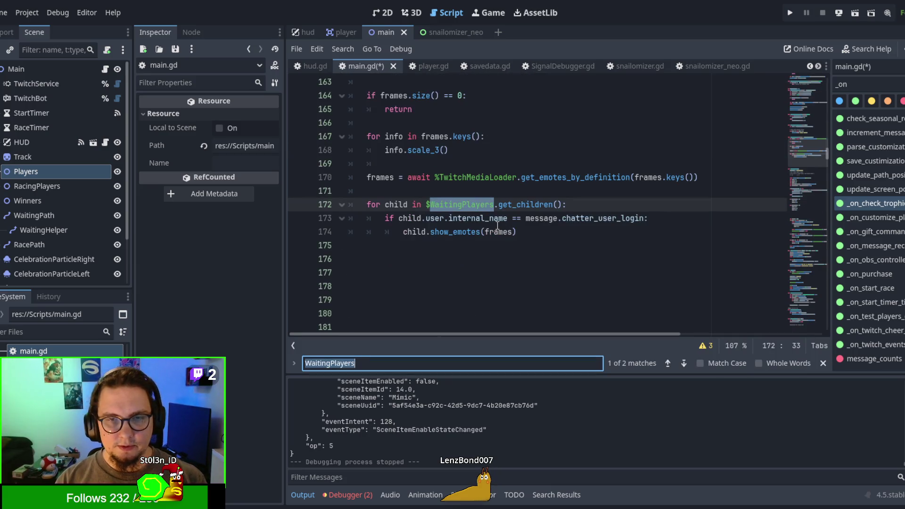
left_click(457, 204)
left_click_drag(460, 204, 431, 204)
key("BackSpace")
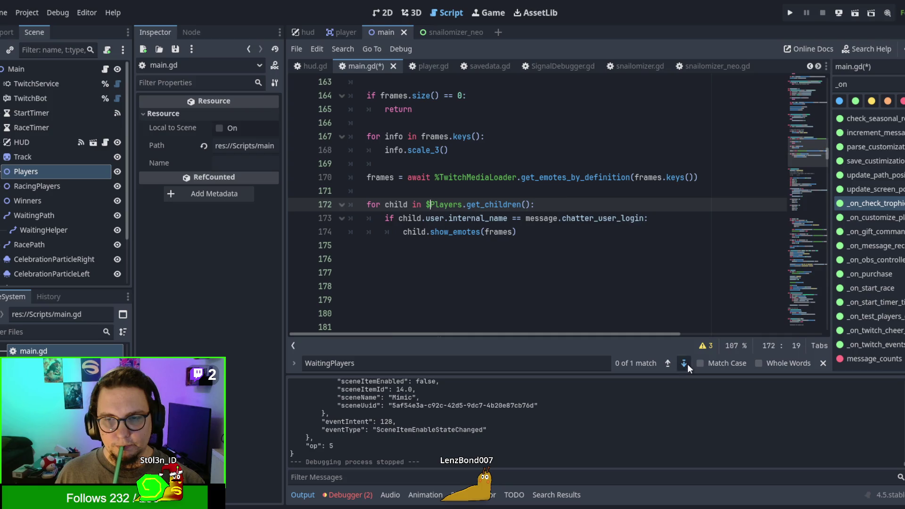
left_click(684, 363)
key("Up")
left_click_drag(464, 205, 429, 206)
key("BackSpace")
left_click(518, 246)
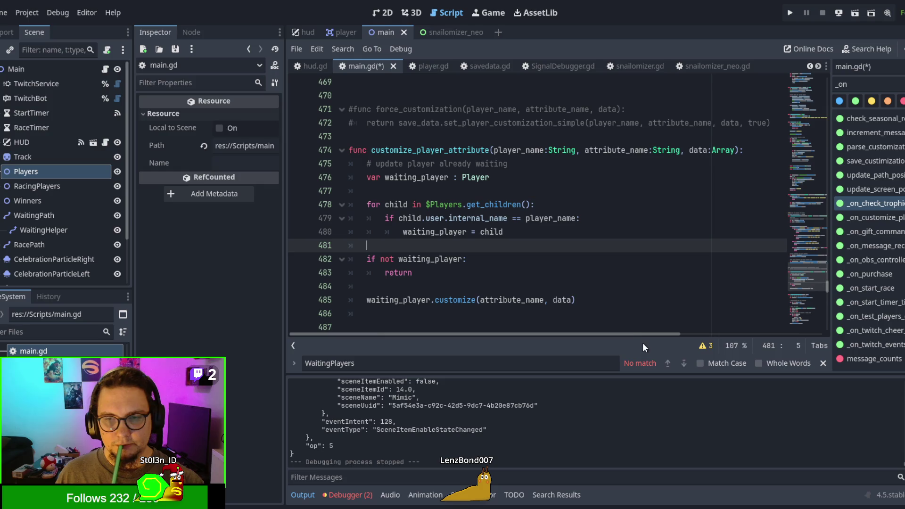
Scroll down to the end of main.gd, after reset_globaldata
left_click_drag(826, 287, 818, 100)
scroll(505, 190, "up", 4)
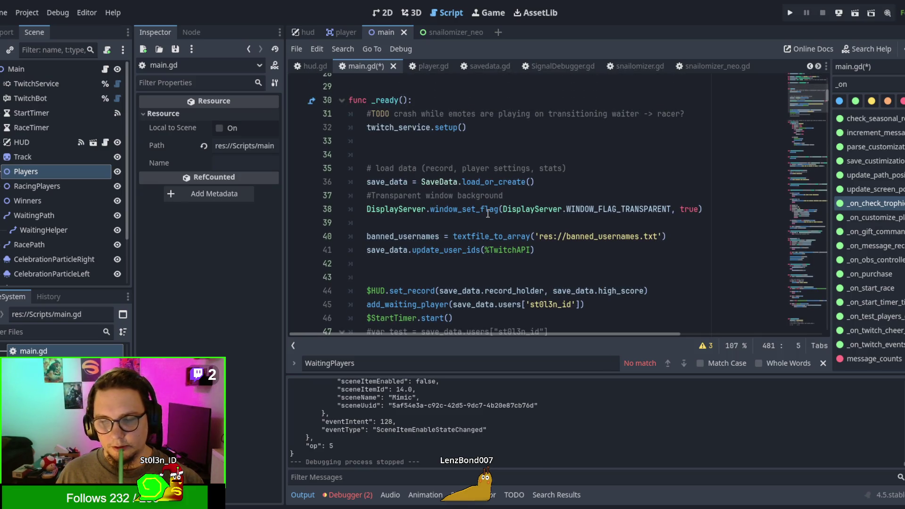
scroll(488, 213, "down", 3)
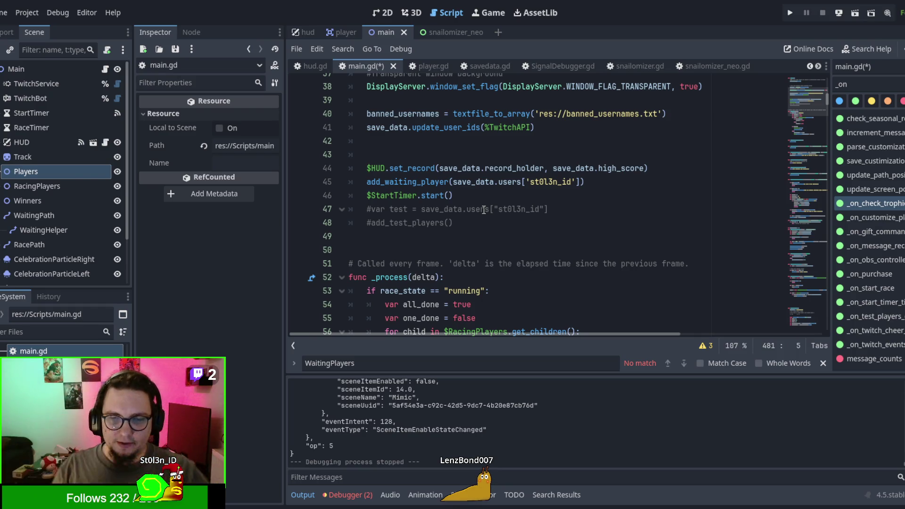
left_click_drag(829, 100, 844, 347)
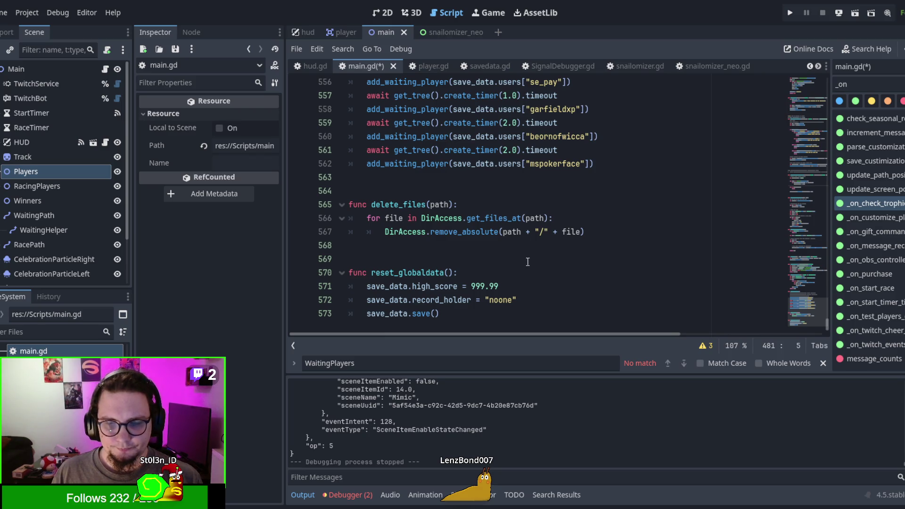
Add a get_waiting_players function header returning Array[Player] with a pass body
left_click(485, 325)
key("Return")
key("Return")
key("Return")
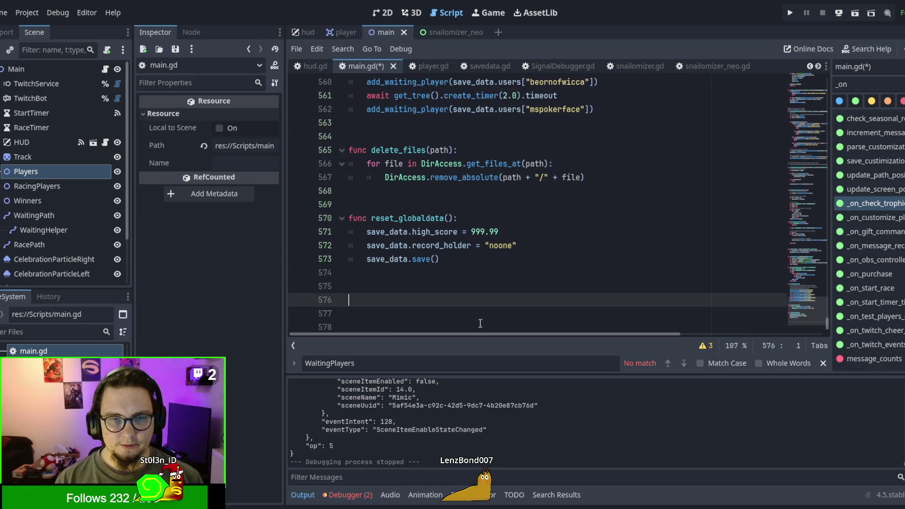
key("BackSpace")
key("Return")
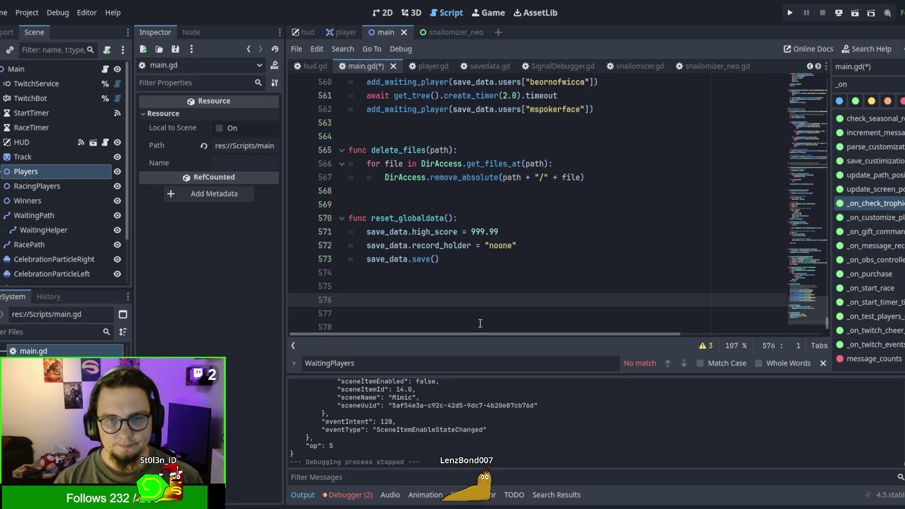
type("func g")
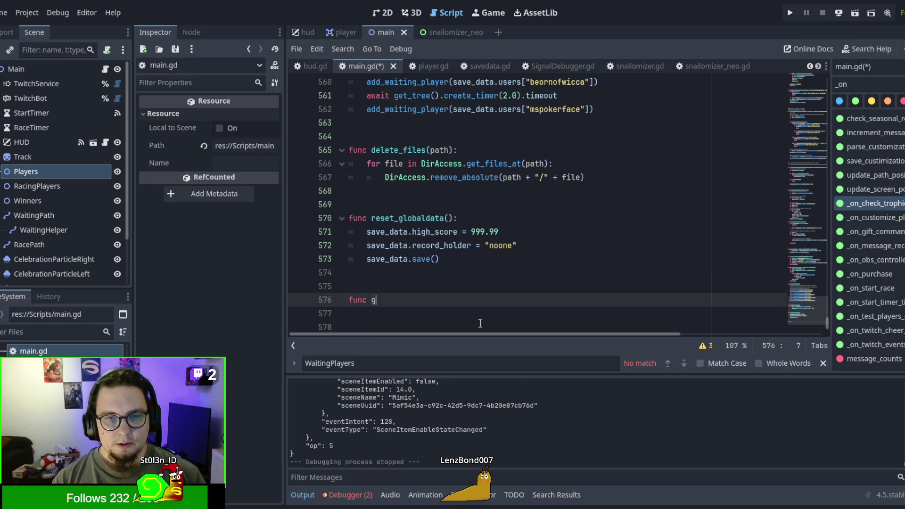
type("et_waiting")
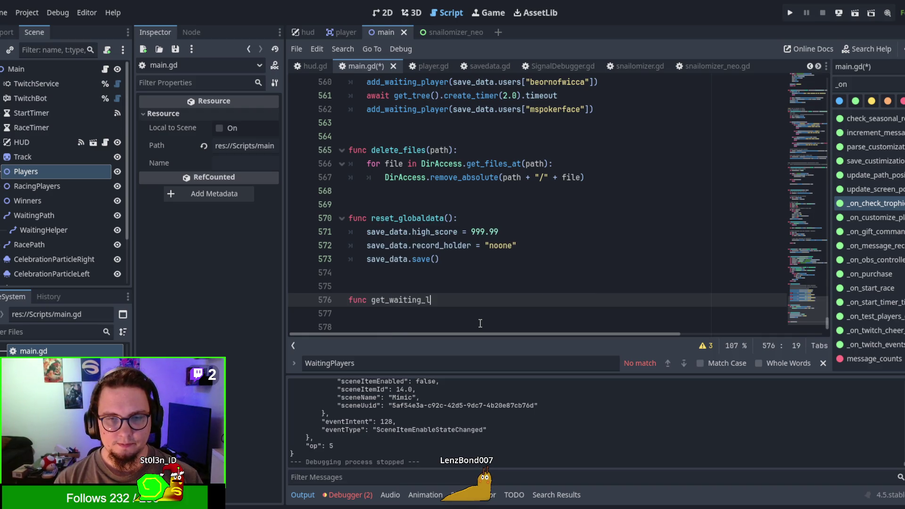
type("_")
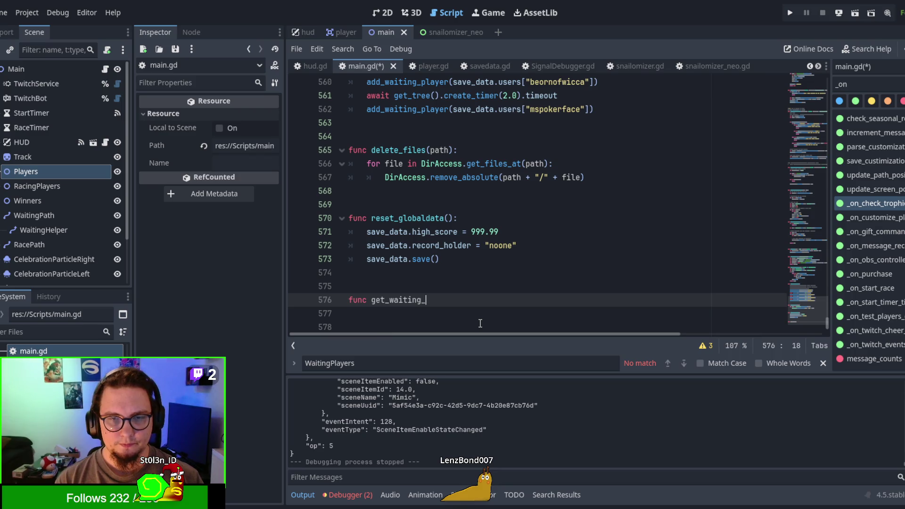
type("players(")
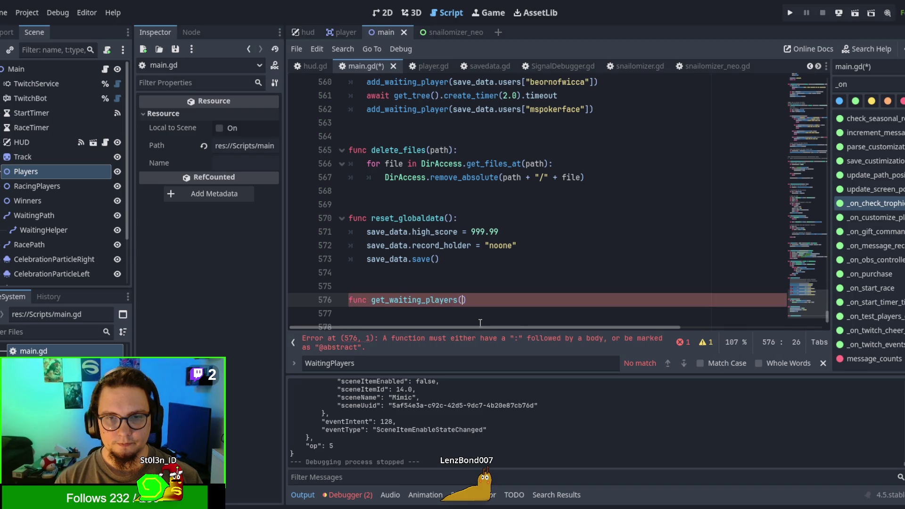
type(")-")
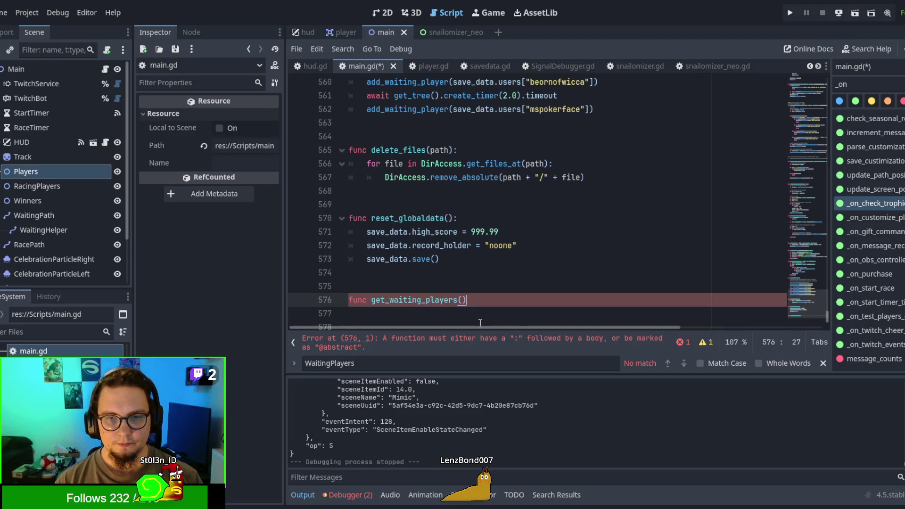
key("BackSpace")
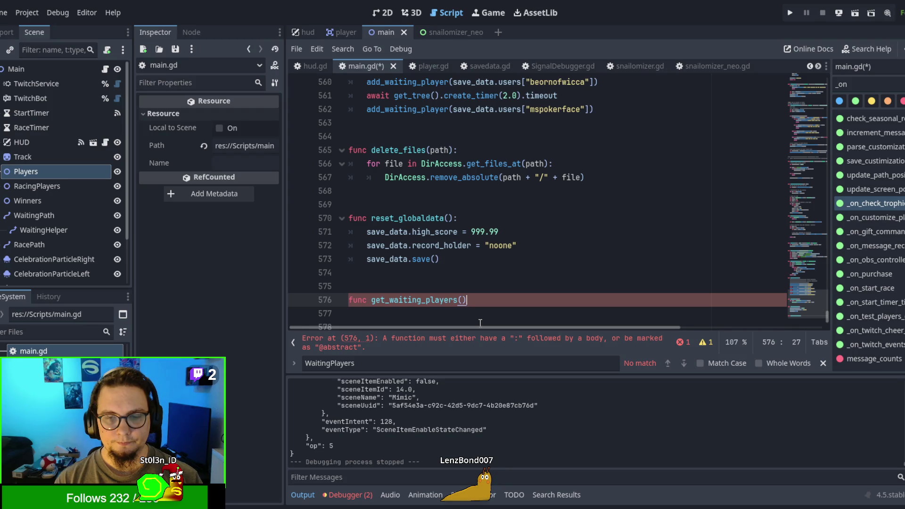
type(">")
type("Array")
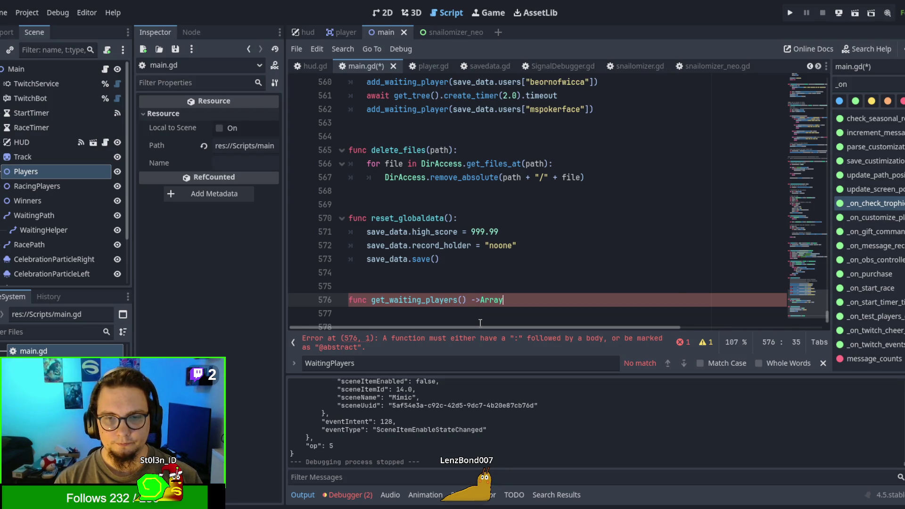
type("[Player]:")
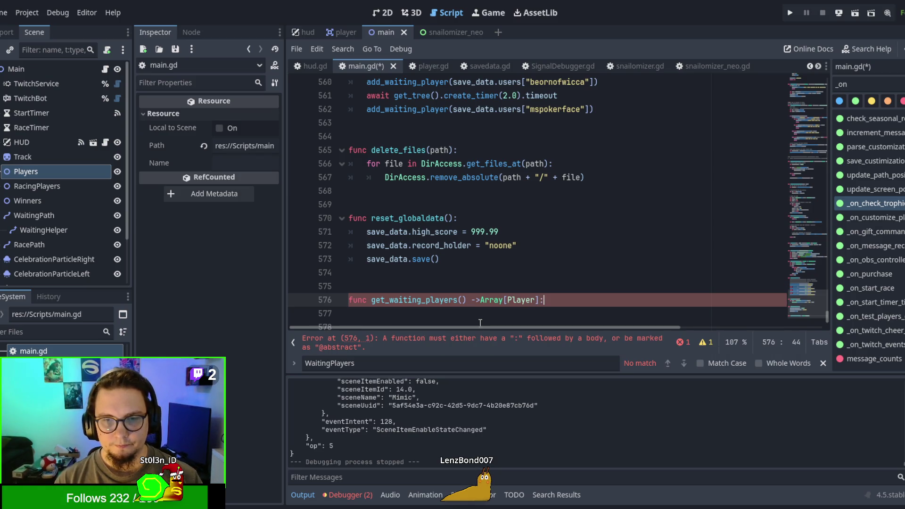
key("Return")
type("pass")
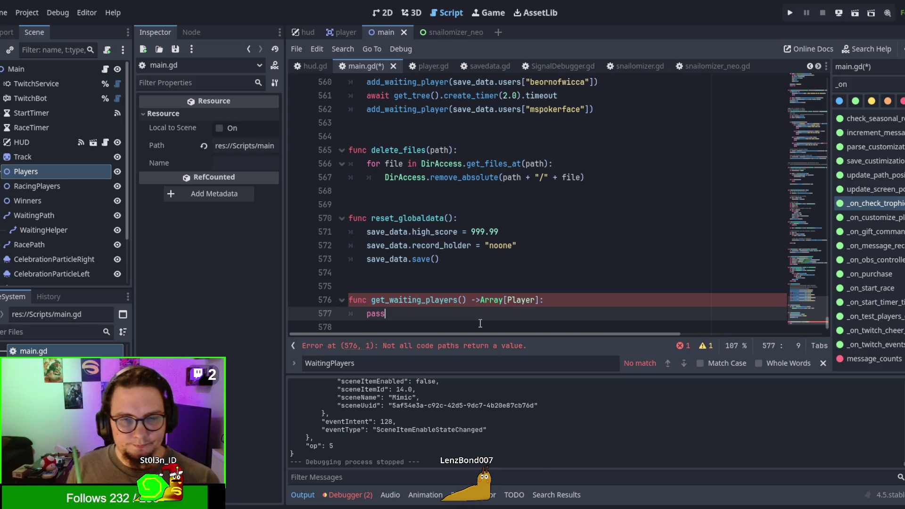
Replace pass with a 'for player:Player in $Players:' loop
double_click(383, 313)
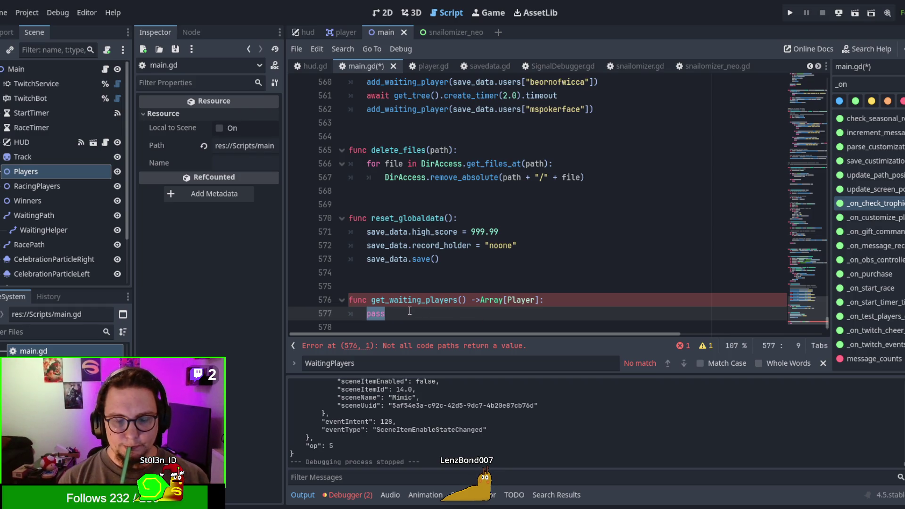
type("$Player")
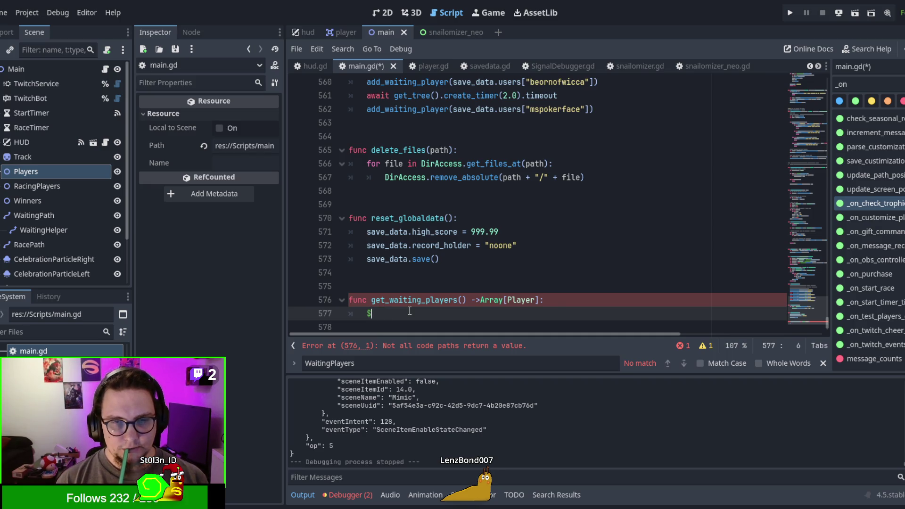
key("BackSpace")
key("BackSpace")
key("BackSpace")
type("for pl")
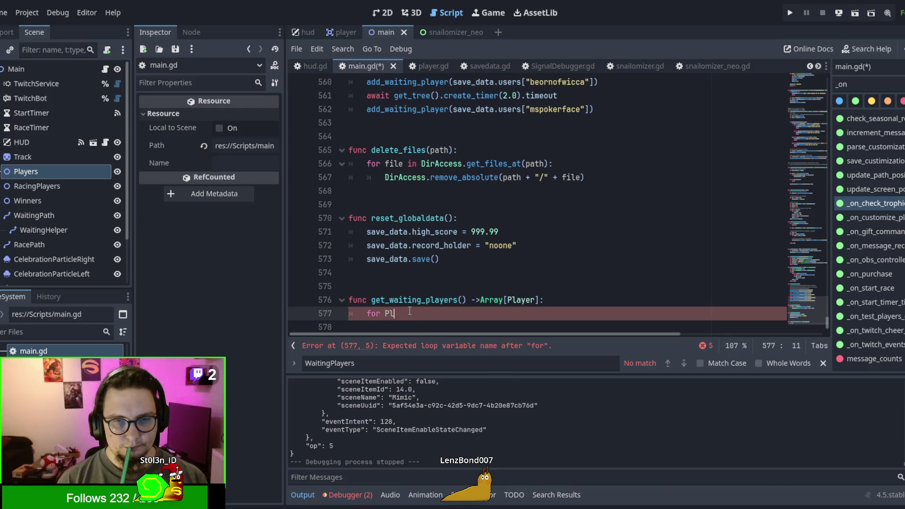
key("BackSpace")
key("BackSpace")
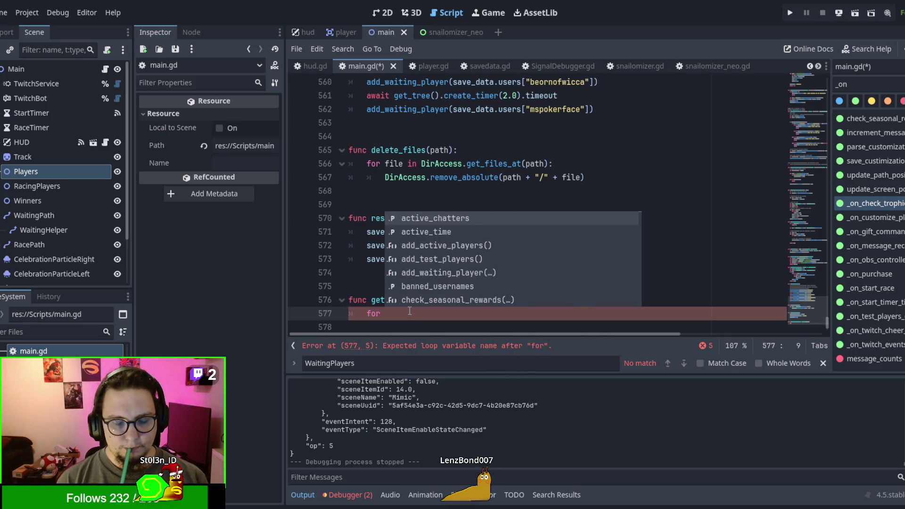
type("pla")
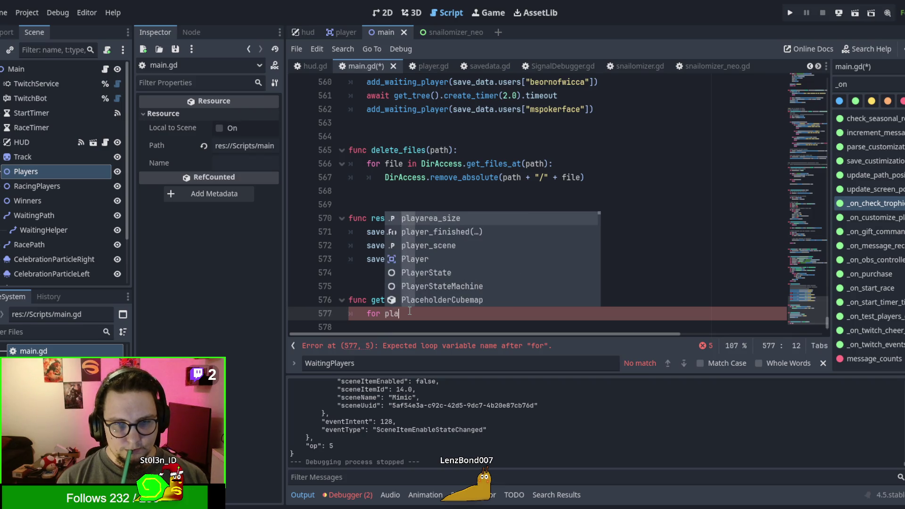
type("yer:Player in P")
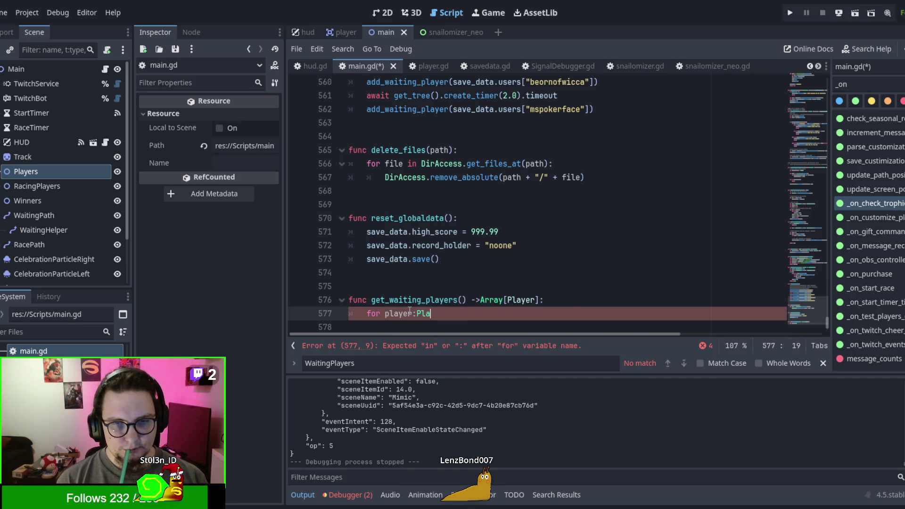
key("BackSpace")
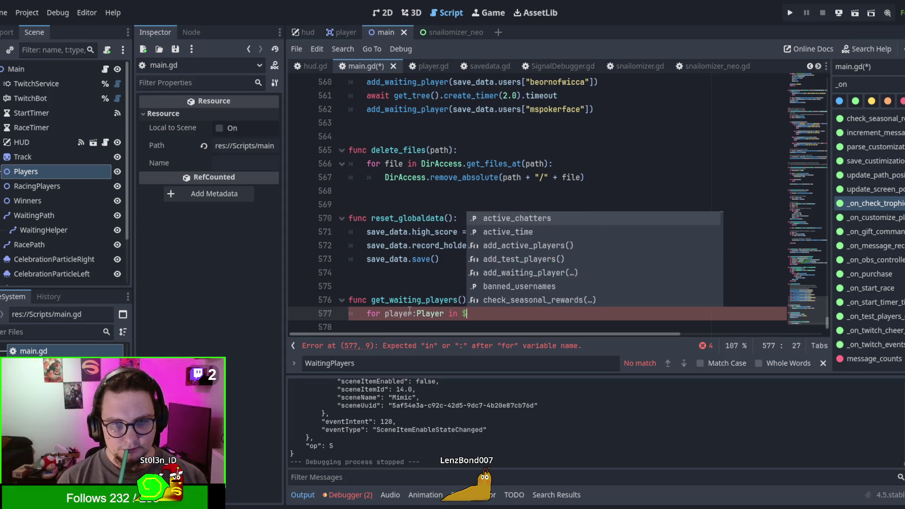
type("$Players:")
key("Return")
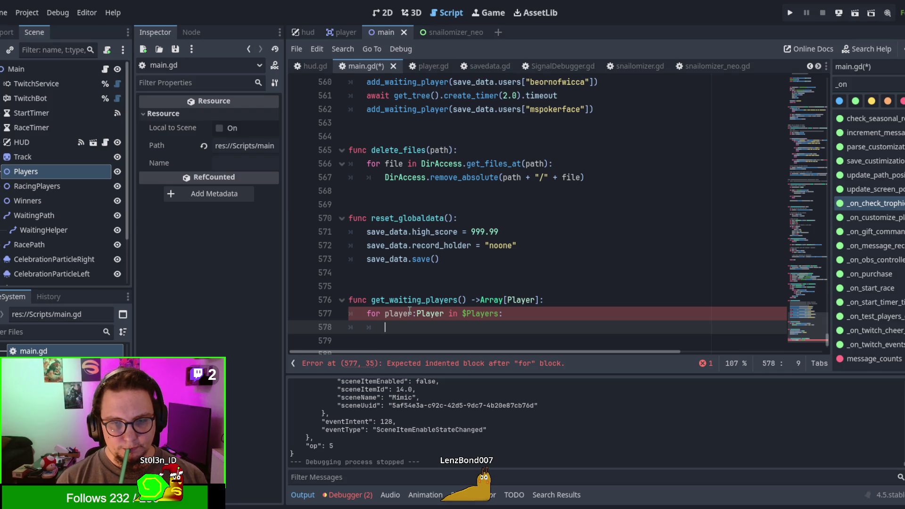
Add a 'waiters : Array[Player] = []' declaration above the loop
key("Up")
key("Up")
key("Home")
key("Down")
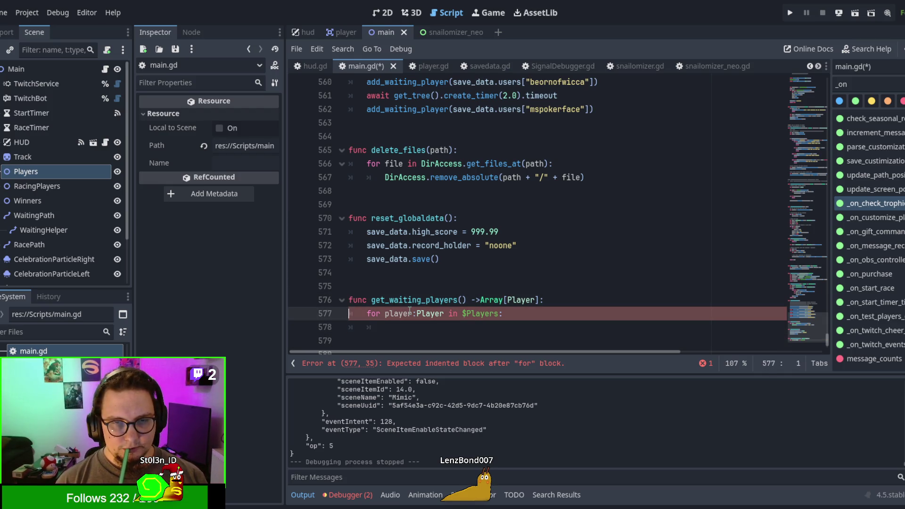
key("Return")
key("Up")
key("Tab")
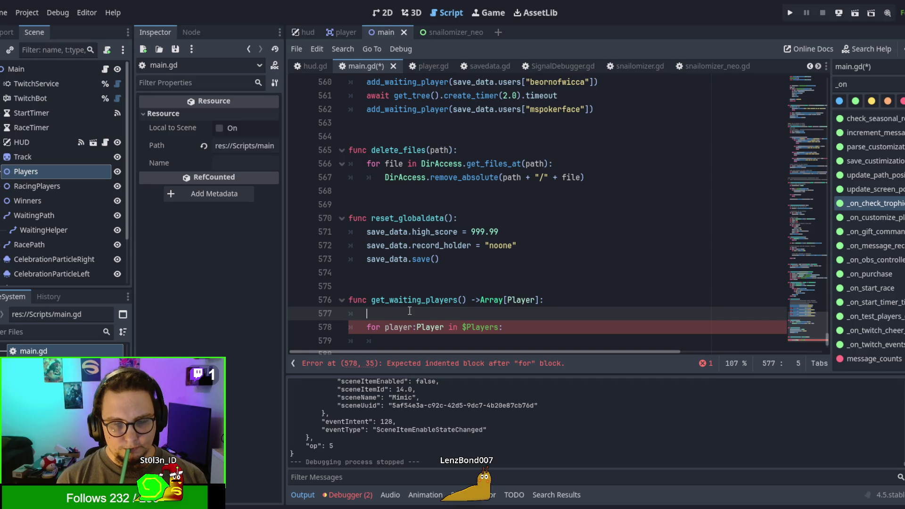
type("waiters")
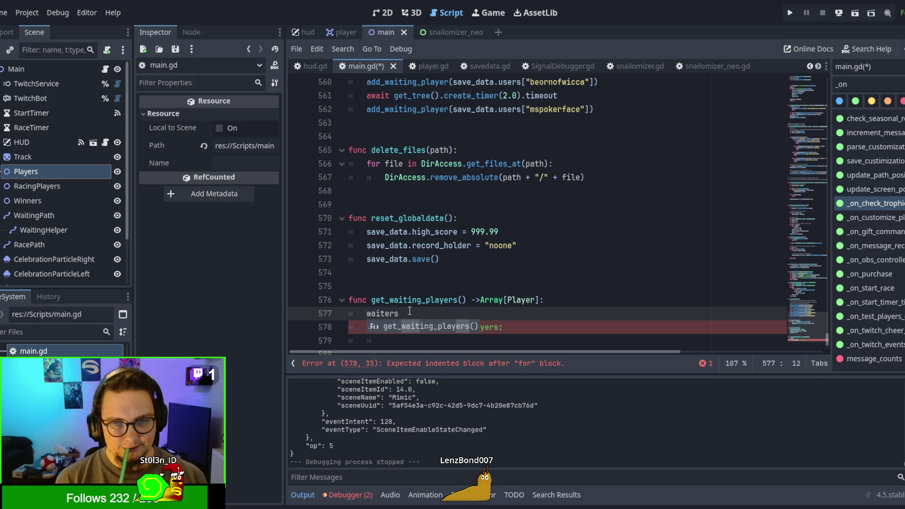
type(" = [")
key("BackSpace")
key("BackSpace")
key("BackSpace")
type(": Array[Player]")
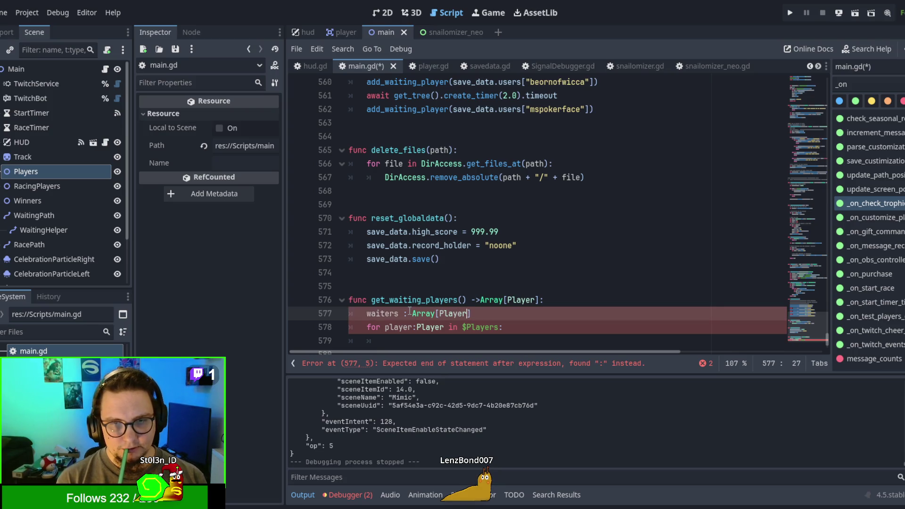
type(" = [")
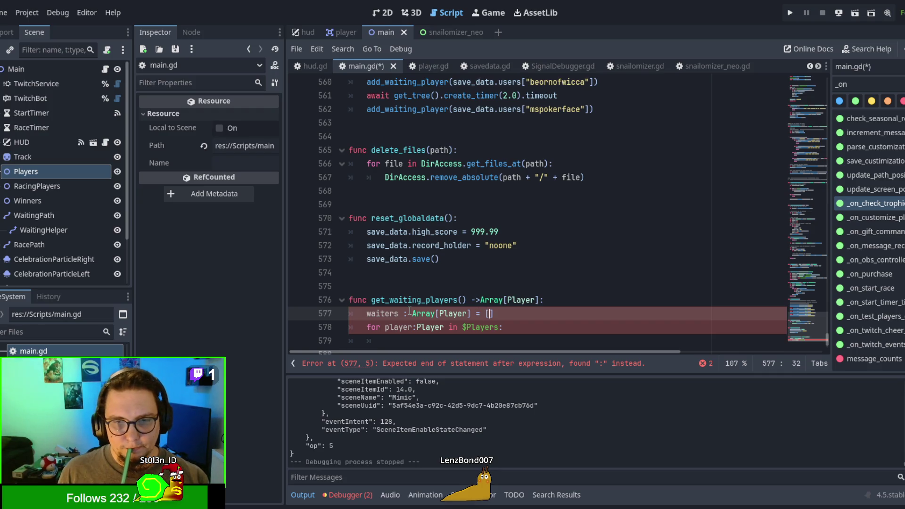
Add 'return waiters', prefix the declaration with var, and clear the loop's placeholder pass
scroll(410, 311, "down", 2)
left_click(440, 273)
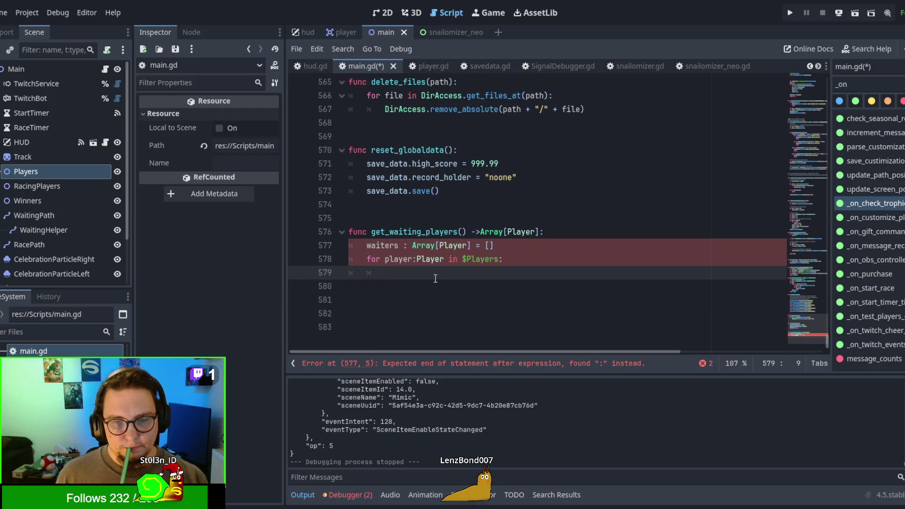
type("pass")
key("Return")
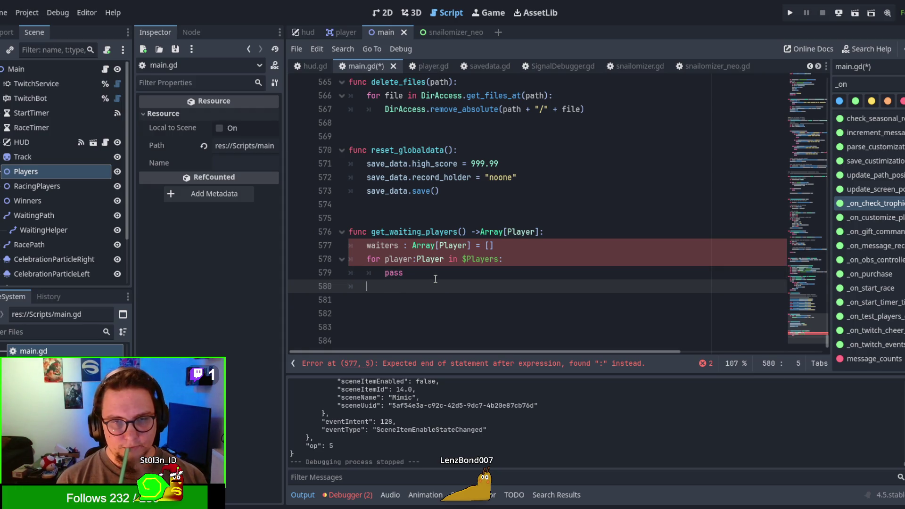
key("Return")
type("return waiters")
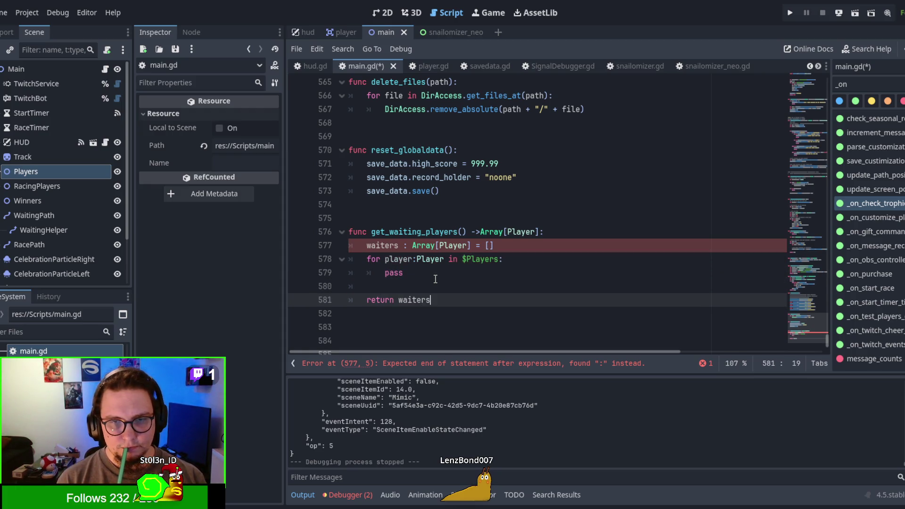
left_click(367, 246)
type("var")
left_click(463, 298)
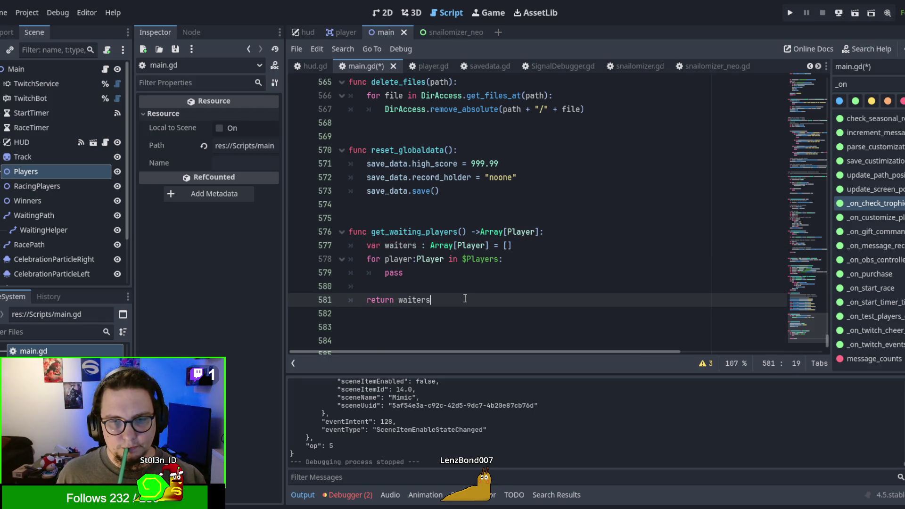
left_click(443, 273)
key("BackSpace")
key("BackSpace")
key("BackSpace")
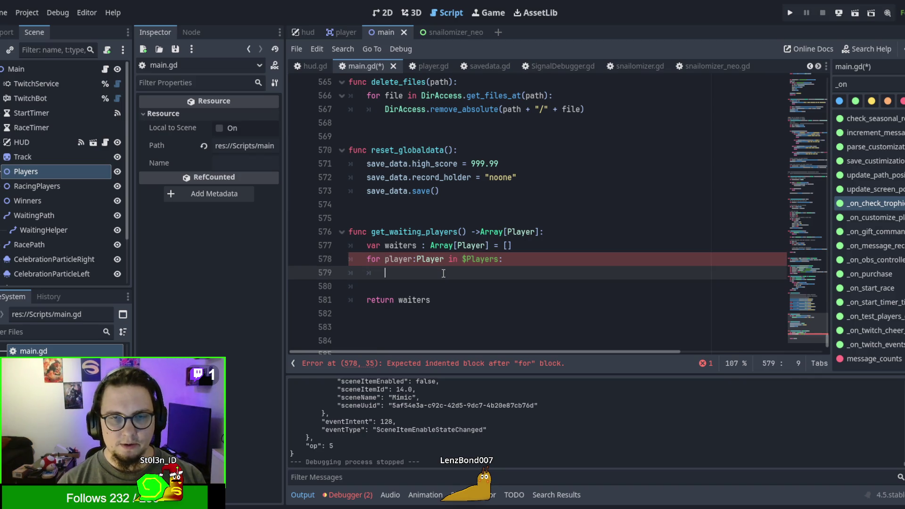
Write the condition 'if player.game_state == Player.WAITING:' inside the loop
type("player")
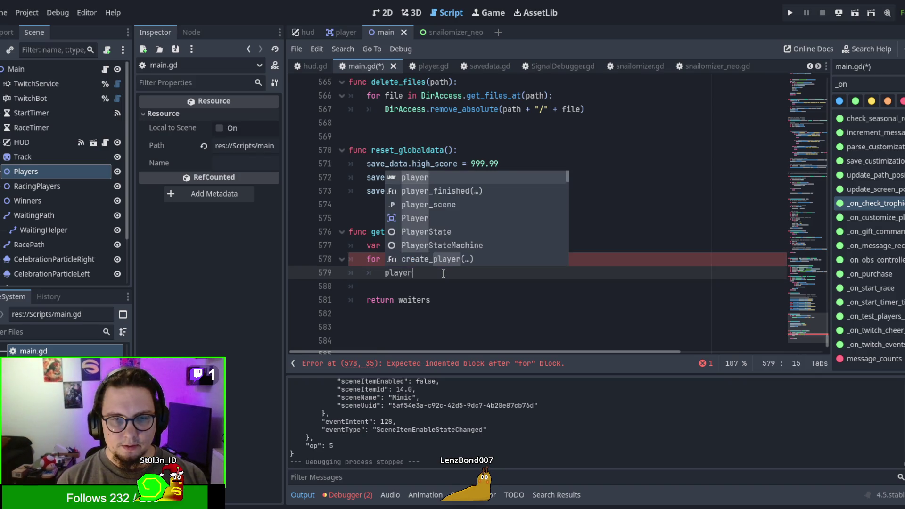
key("BackSpace")
key("BackSpace")
key("BackSpace")
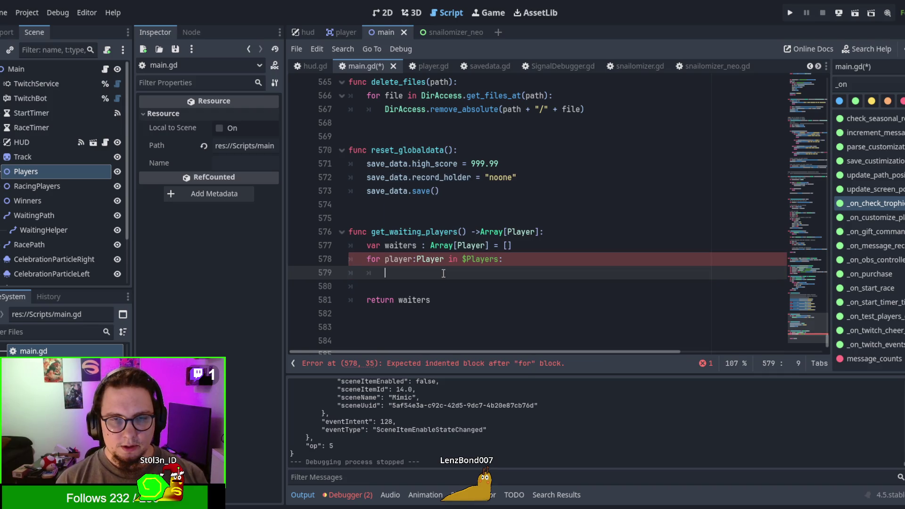
type("if player.")
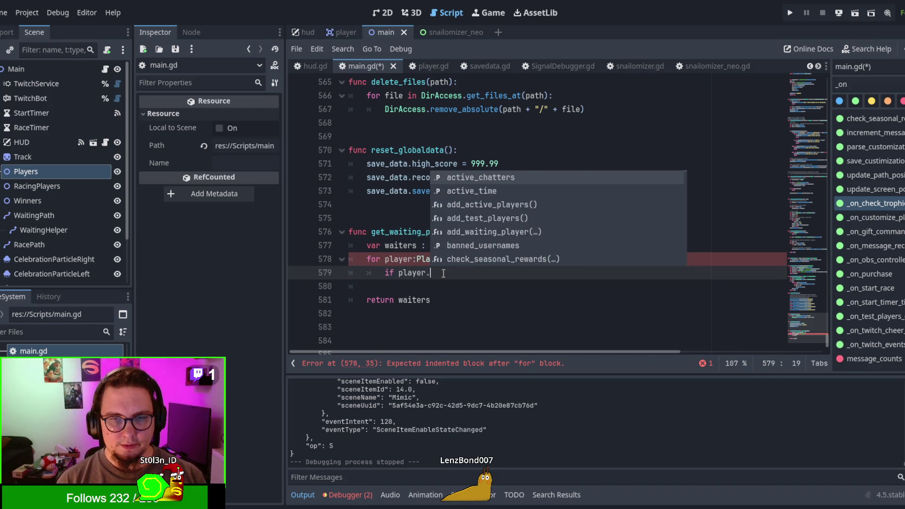
key("BackSpace")
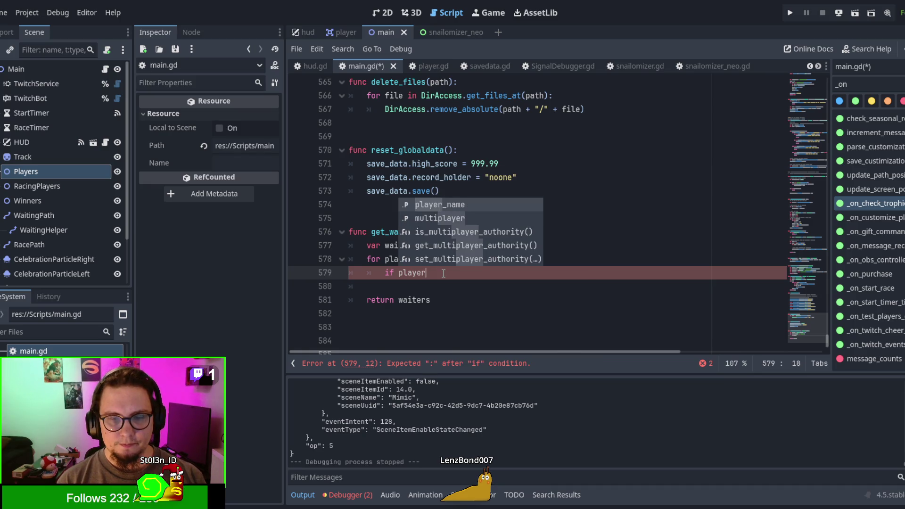
type(".game")
key("Return")
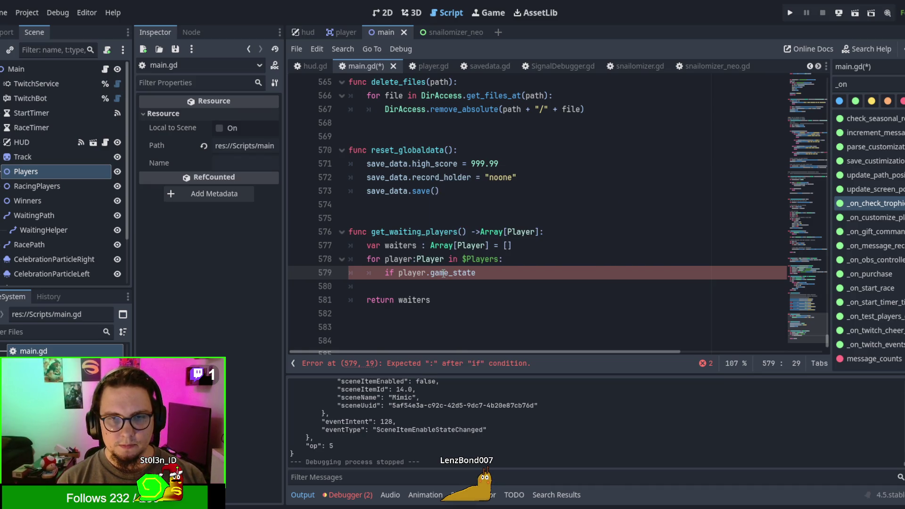
type(" == ")
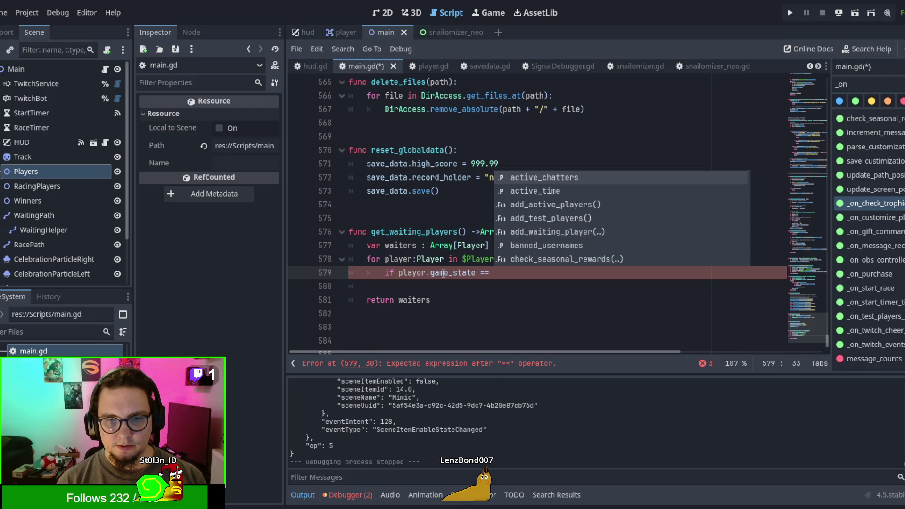
type("Pla")
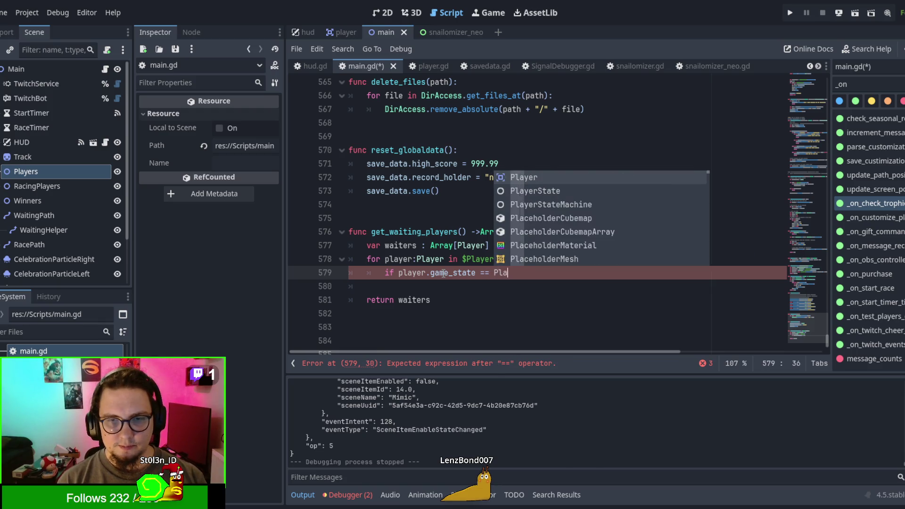
type("yer.")
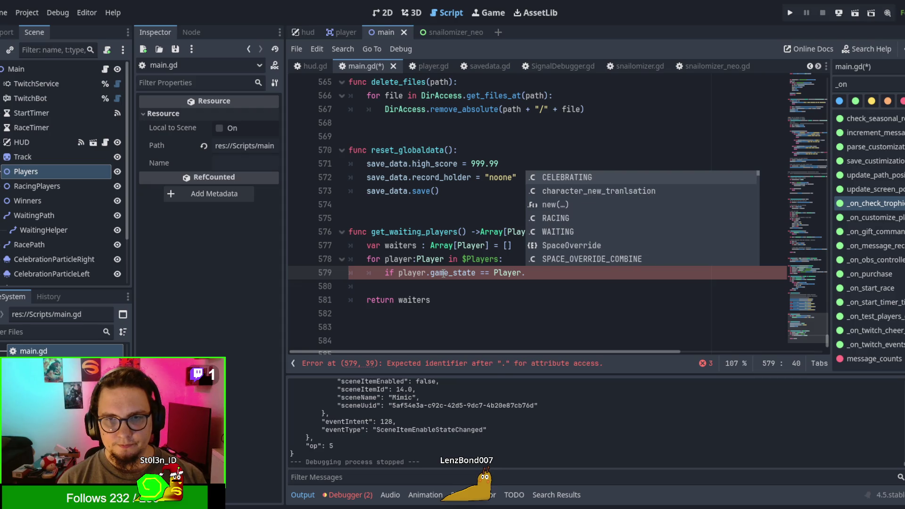
type("Wai")
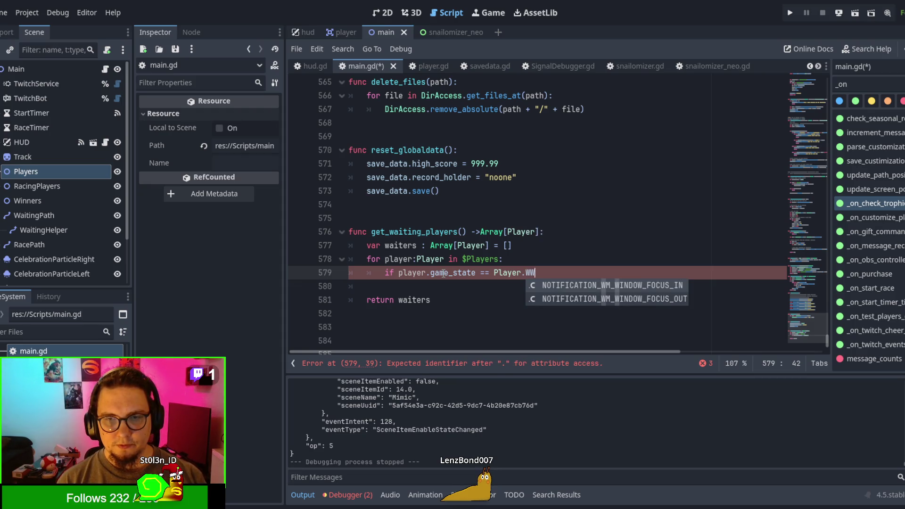
key("Return")
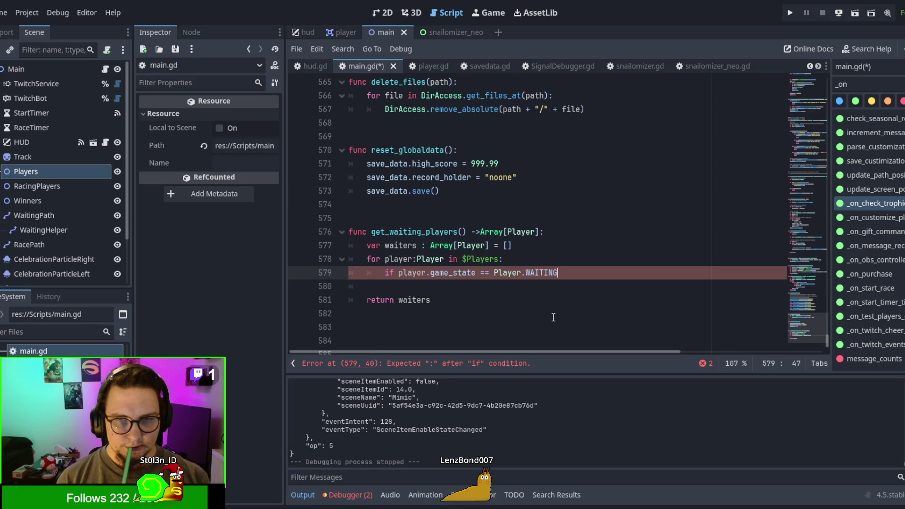
type(">")
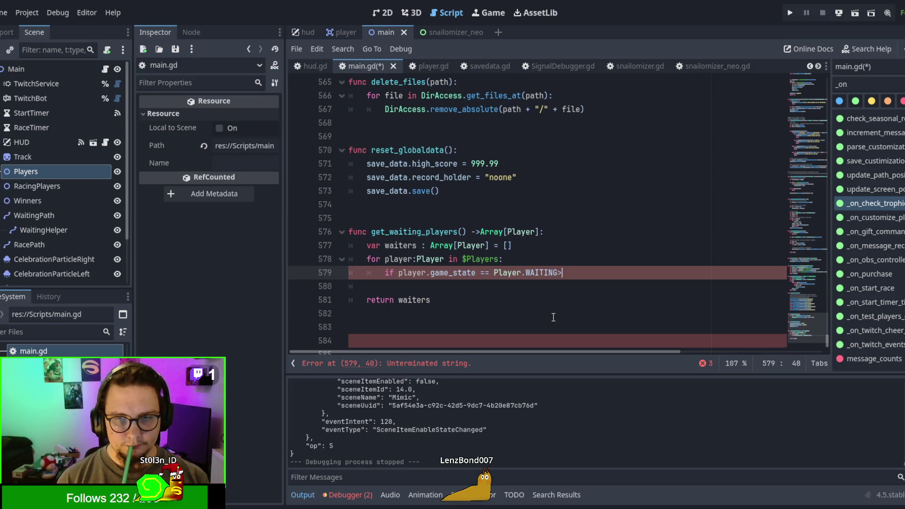
key("BackSpace")
type(":")
key("Return")
Add 'waiters.push_back(player)' as the body of the if block
type("waiters.push")
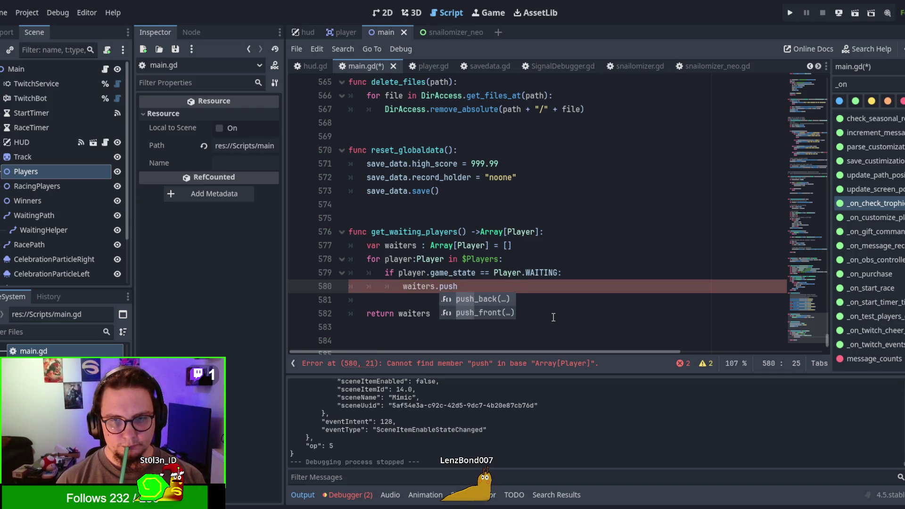
key("Return")
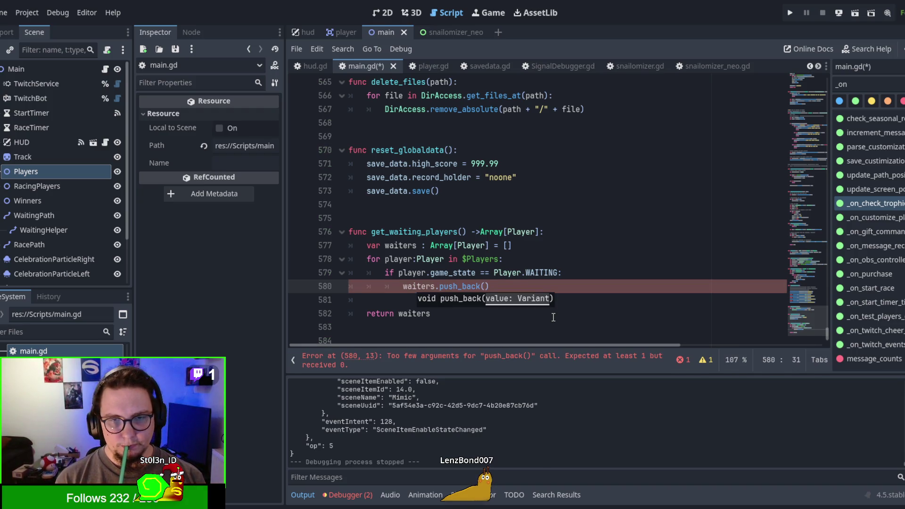
type("waiters")
key("Escape")
key("BackSpace")
key("BackSpace")
key("BackSpace")
key("BackSpace")
type("player")
left_click(554, 318)
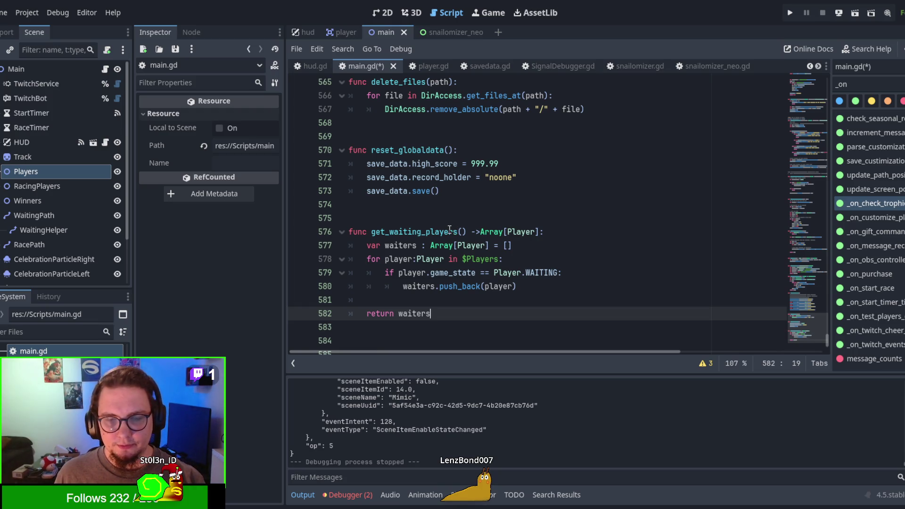
double_click(401, 246)
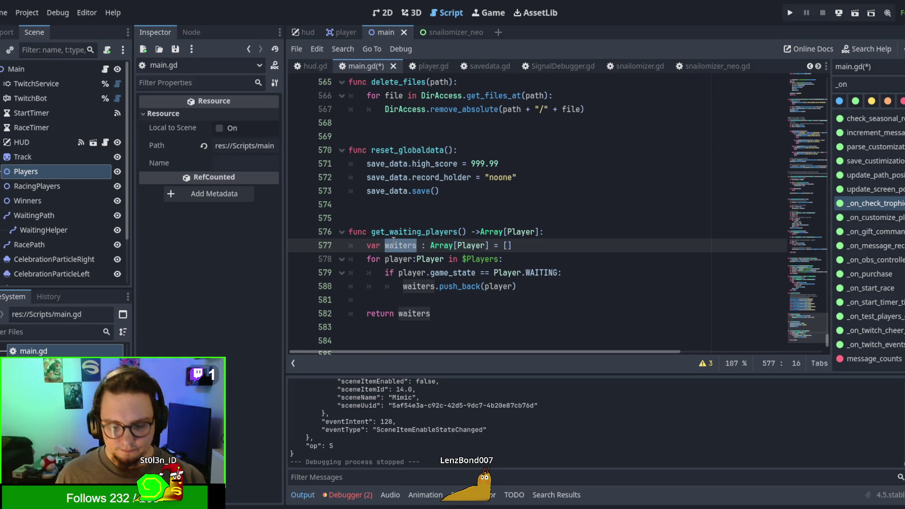
Rename the waiters list to collected on lines 577, 580 and 582
type("collected")
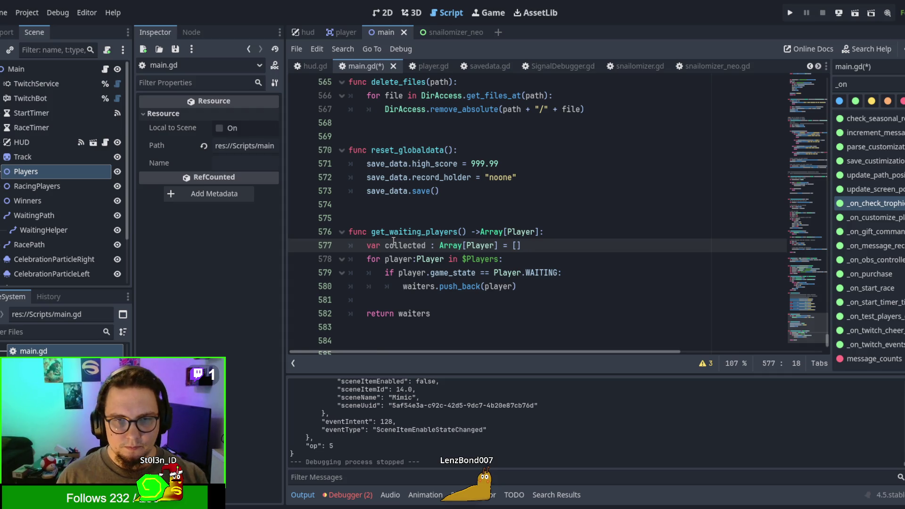
double_click(415, 287)
type("collected")
double_click(414, 313)
type("collected")
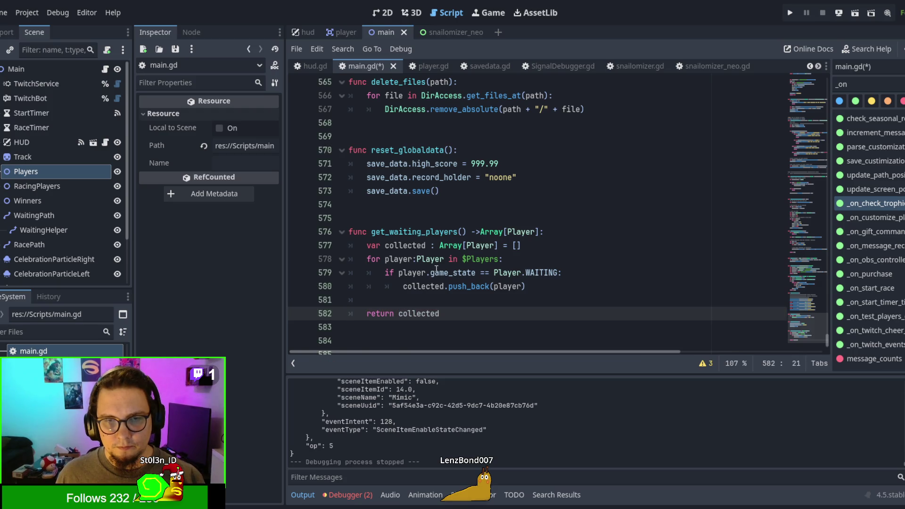
Cut the Player.WAITING: condition from line 579 and give get_waiting_players a state:Int parameter
left_click_drag(494, 273, 582, 274)
key("ctrl+x")
left_click(462, 232)
type("state::")
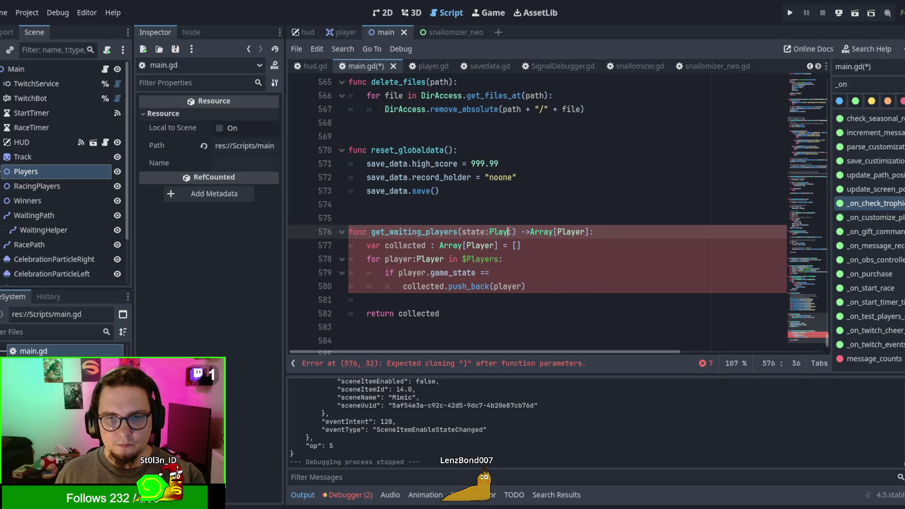
key("Left")
key("Delete")
type("Int")
key("Escape")
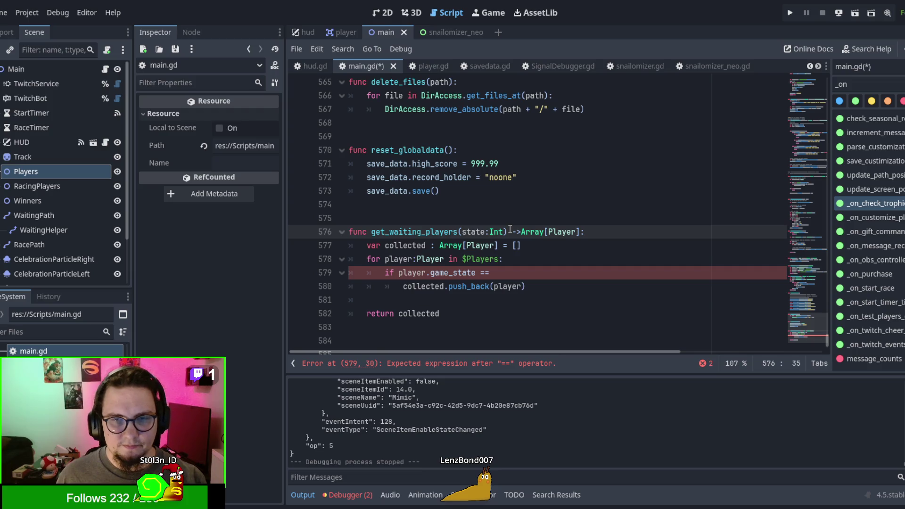
left_click(409, 231)
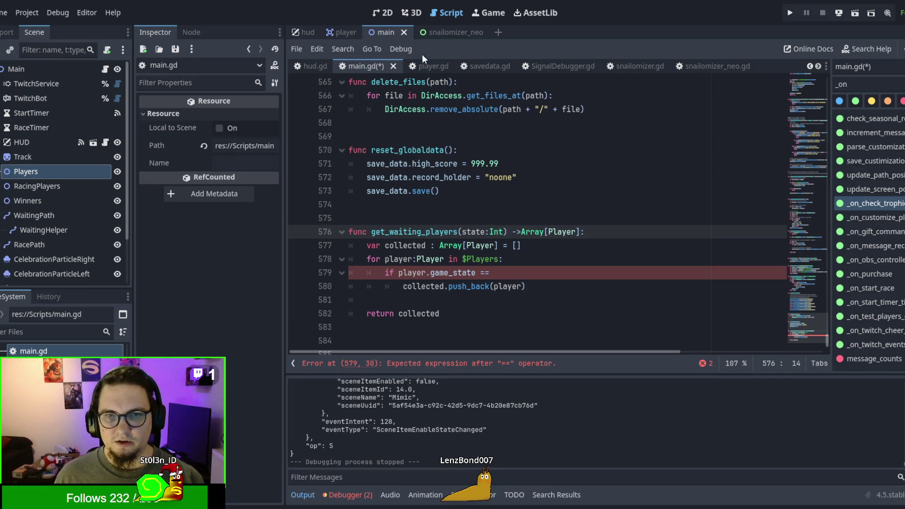
Check the player state enum in player.gd, then complete line 579 as '== state:'
left_click(439, 69)
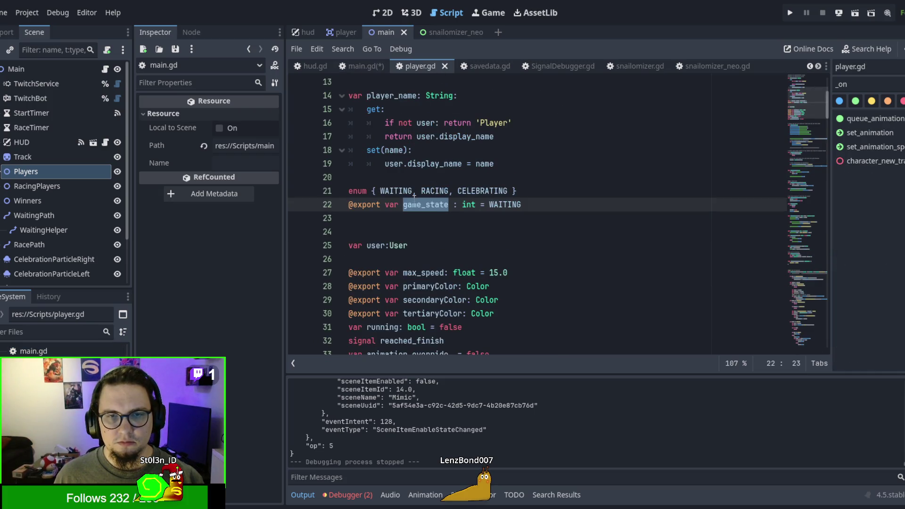
double_click(358, 191)
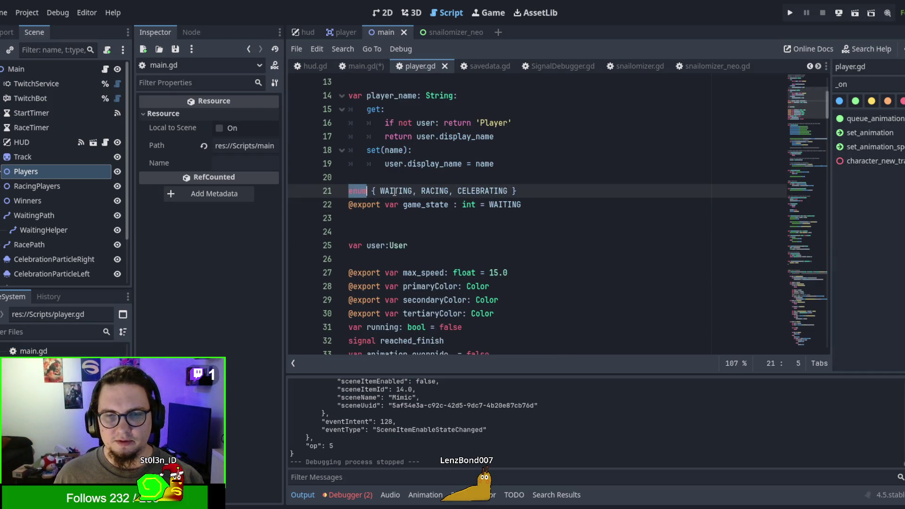
left_click(354, 66)
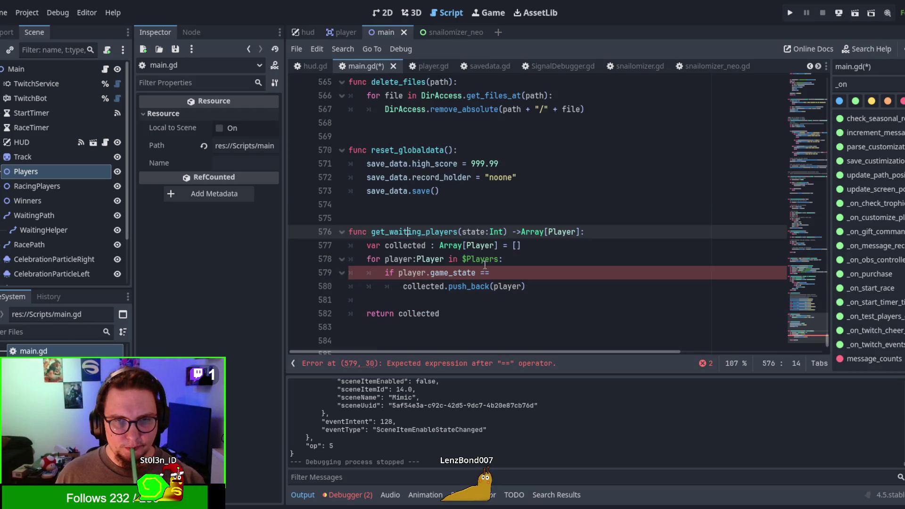
left_click(491, 273)
type("stte")
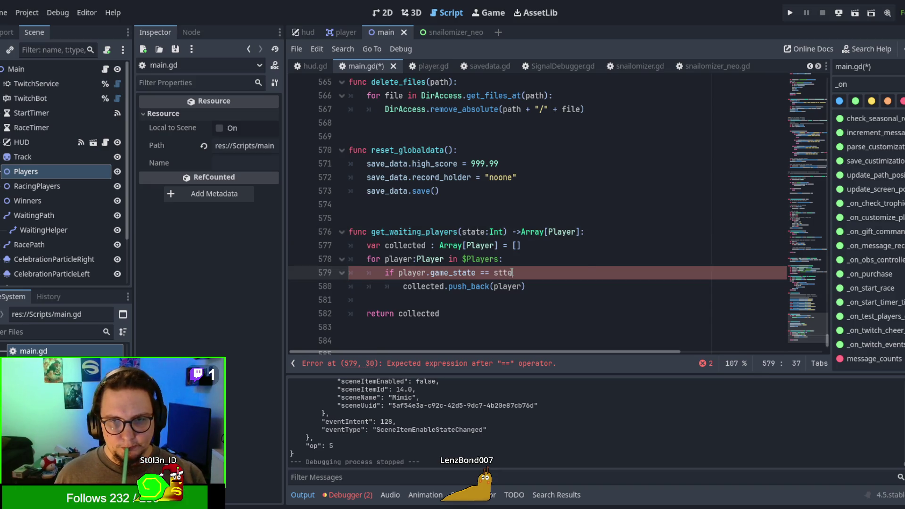
key("Return")
left_click(516, 245)
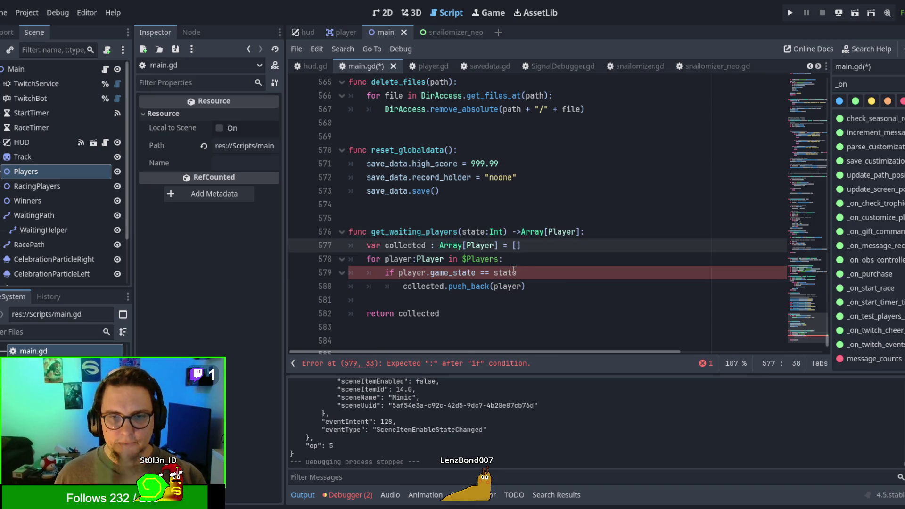
left_click(527, 272)
type(":")
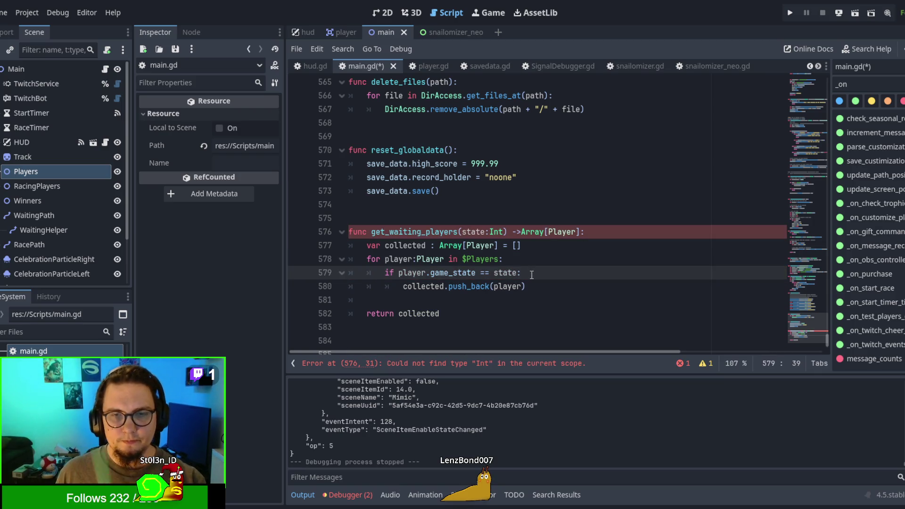
Rename the function from get_waiting_players to get_players_with_state
left_click(390, 232)
left_click_drag(390, 232, 423, 230)
key("Delete")
key("Delete")
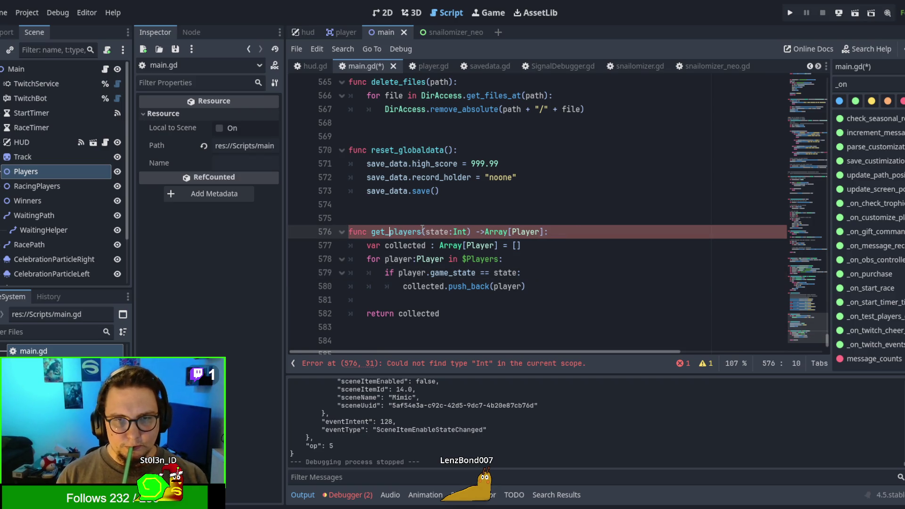
key("Right")
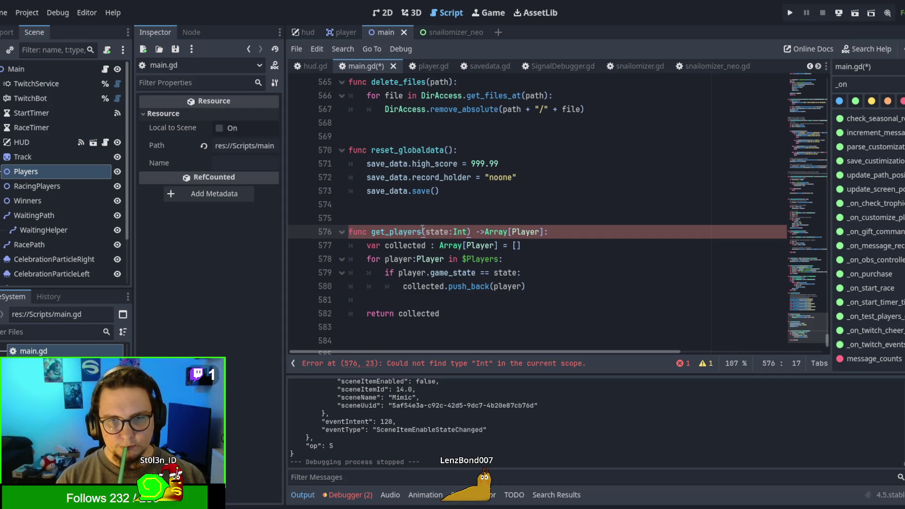
type("_with")
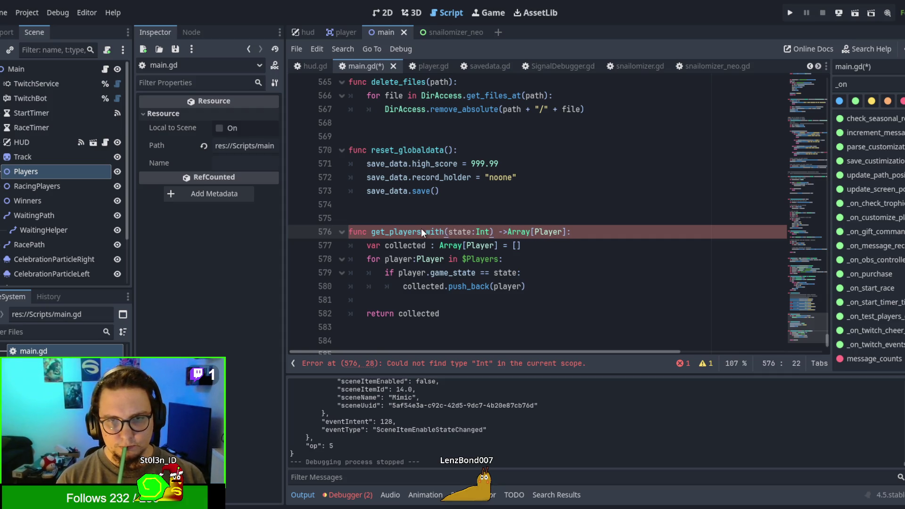
type("_state")
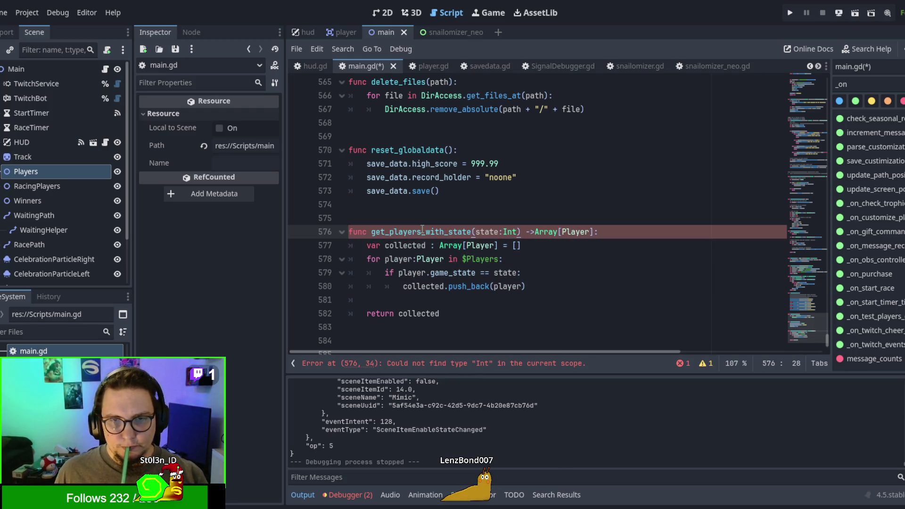
left_click(519, 336)
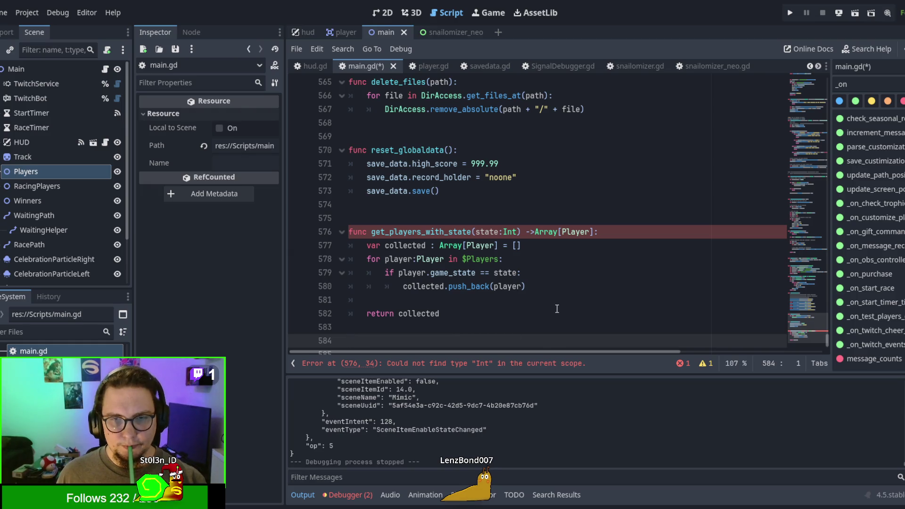
Change the parameter type from Int to lowercase int, clearing the errors
left_click(506, 228)
key("Delete")
type("i")
key("Escape")
scroll(525, 268, "down", 1)
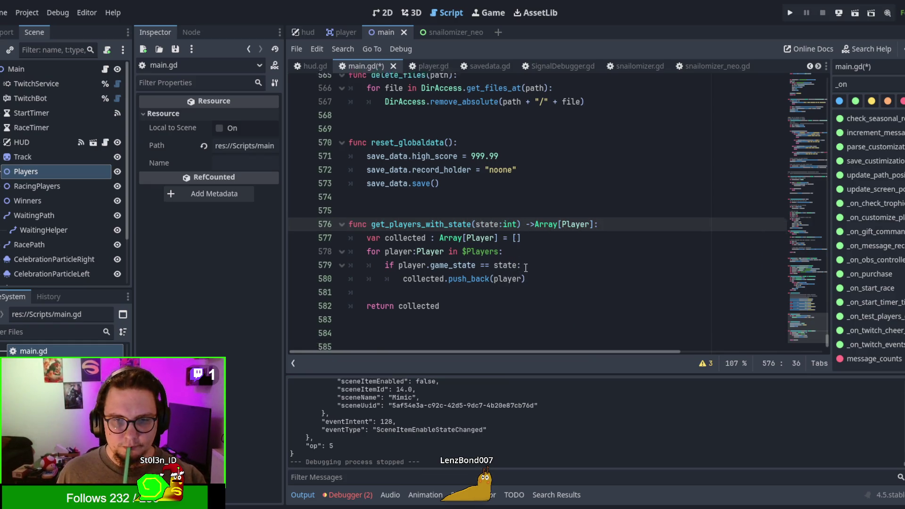
scroll(526, 267, "down", 1)
left_click(489, 265)
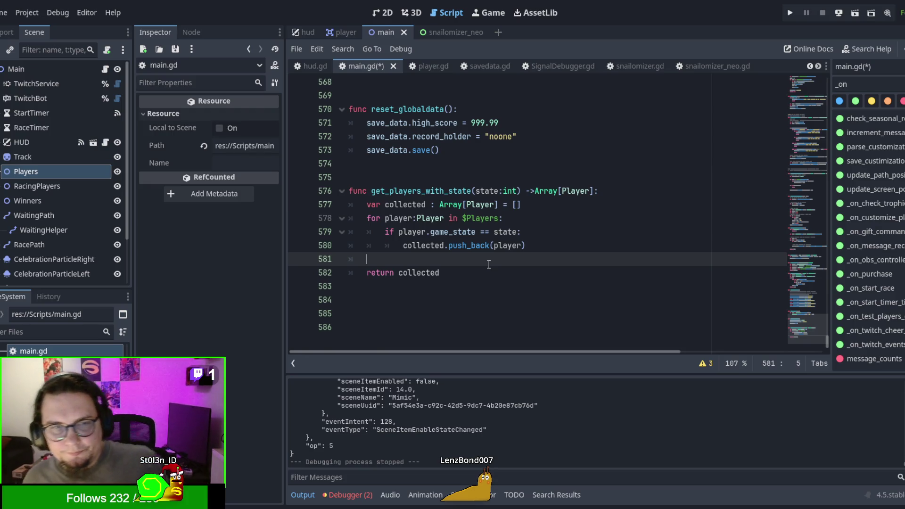
Below the function, add the signature 'func get_waiting_players()->Array[Player]:'
left_click(410, 286)
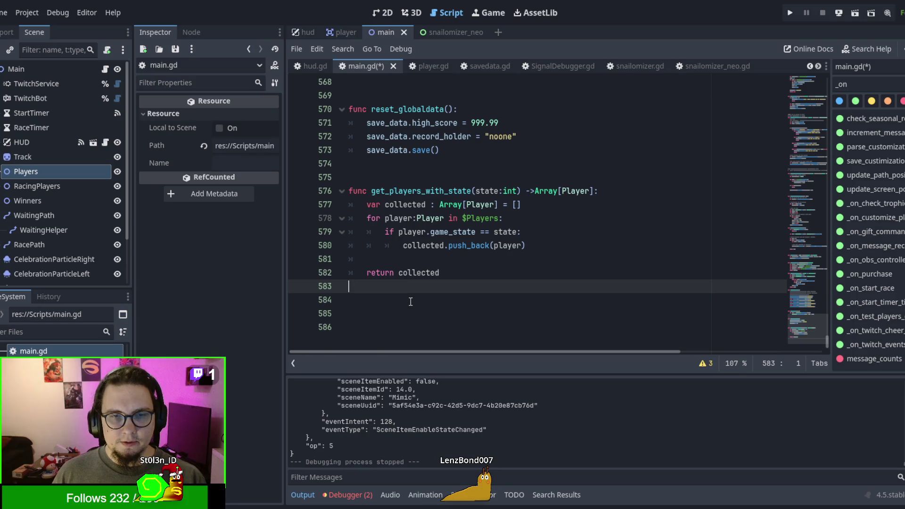
key("Return")
type("func")
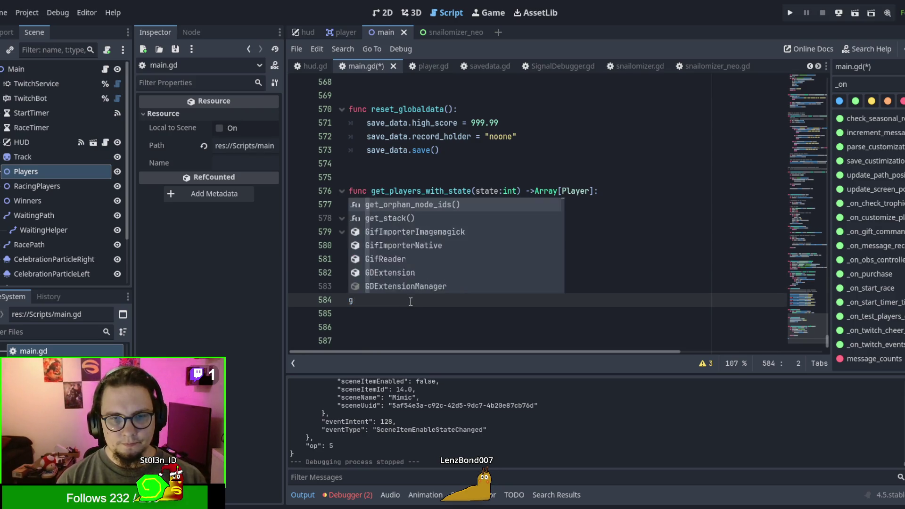
type(" get_waitin")
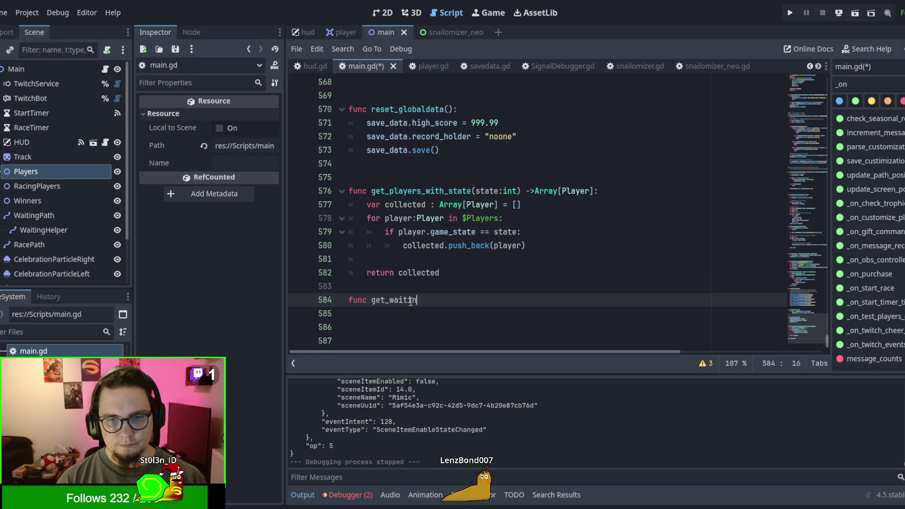
type("g_P")
key("BackSpace")
key("BackSpace")
type("players(")
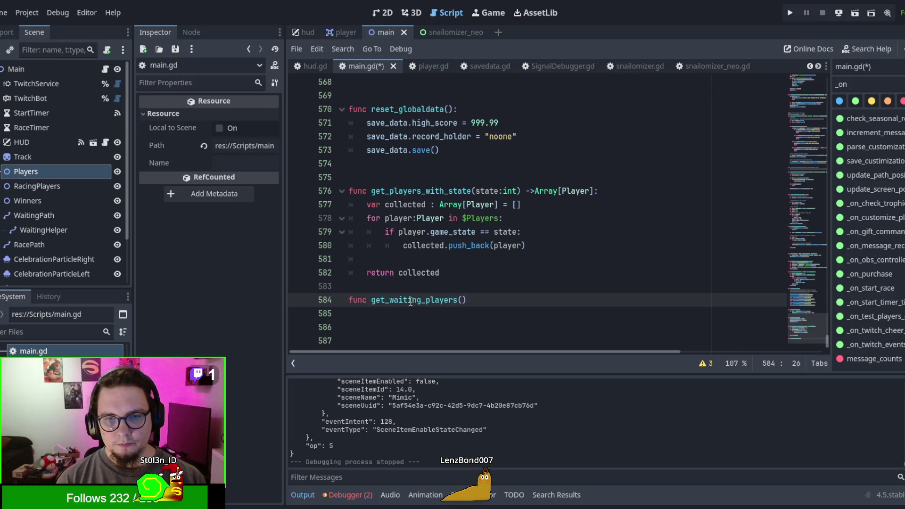
type(")")
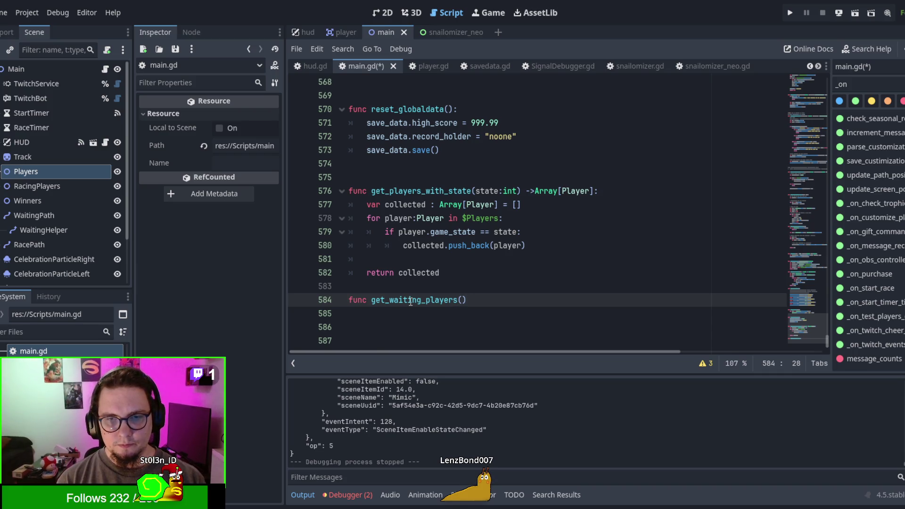
key("BackSpace")
type("->Array[Player]:")
key("Return")
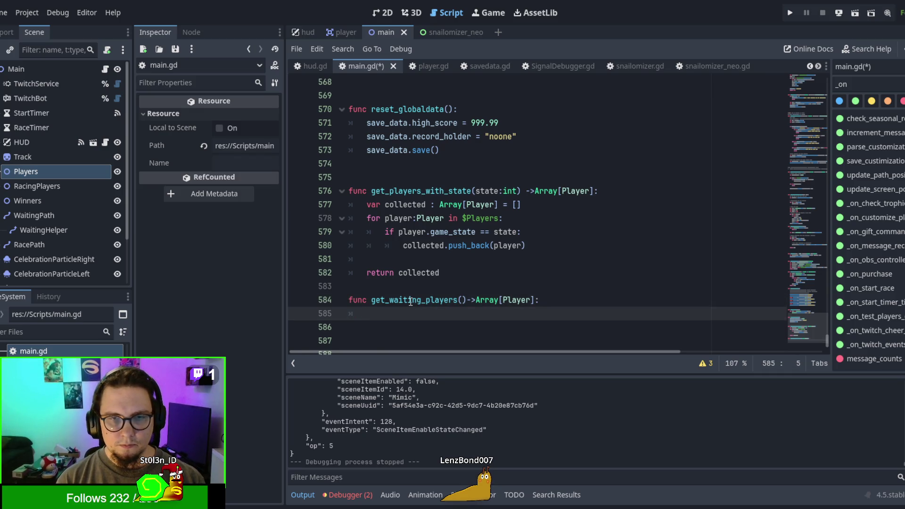
Give it the body 'return get_players_with_state(Player.WAITING)'
type("get_pla")
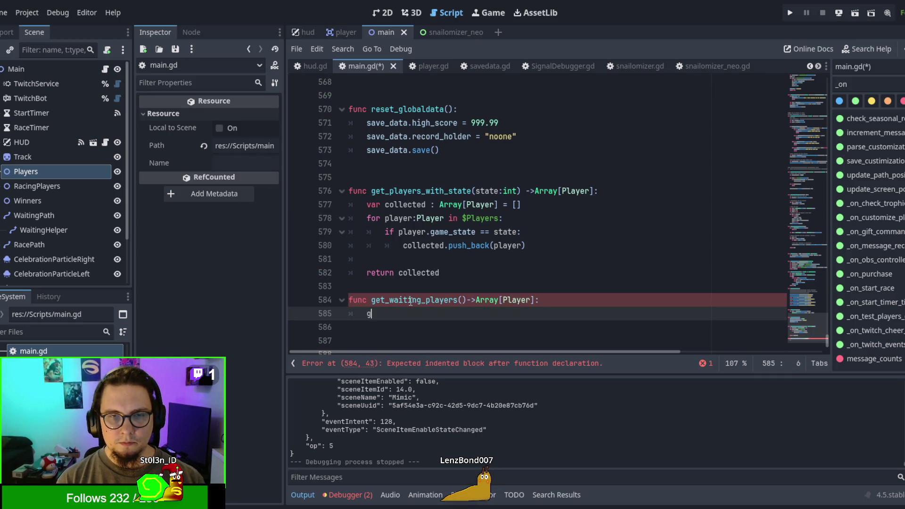
key("Return")
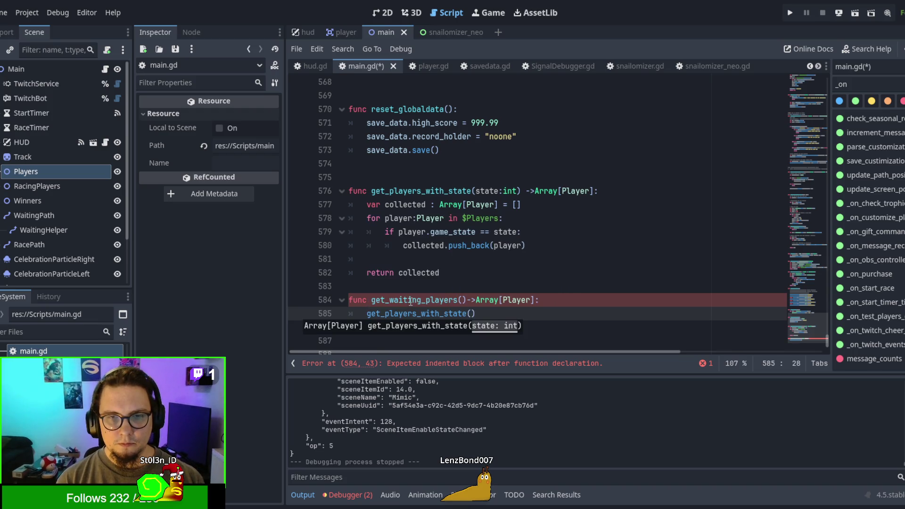
type("Player.WAITING")
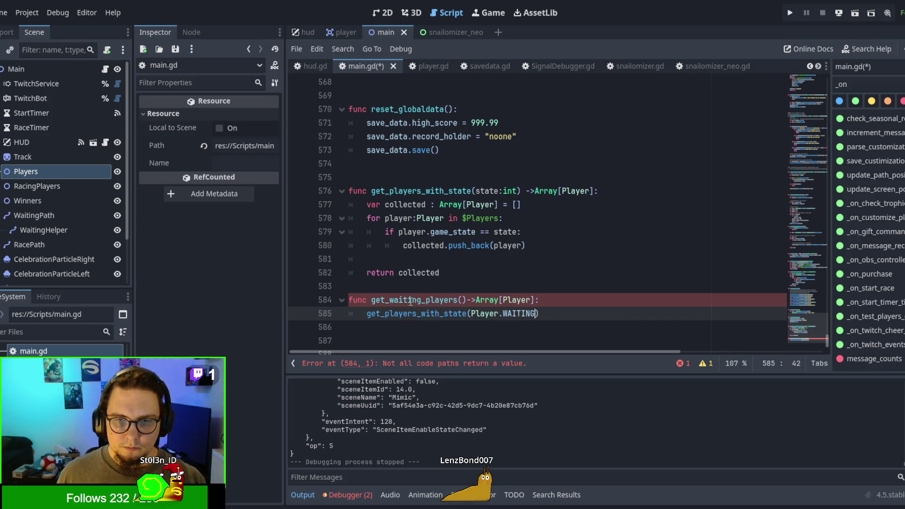
left_click(367, 314)
type("return")
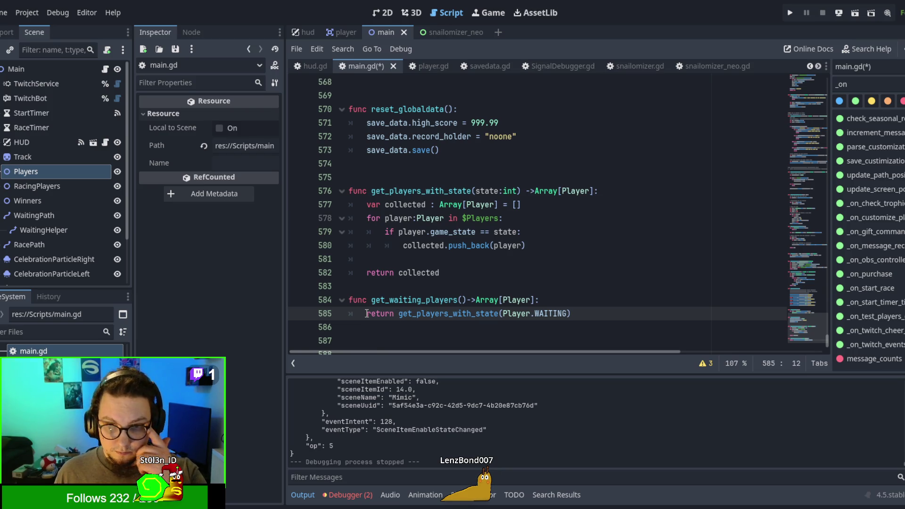
scroll(428, 308, "down", 1)
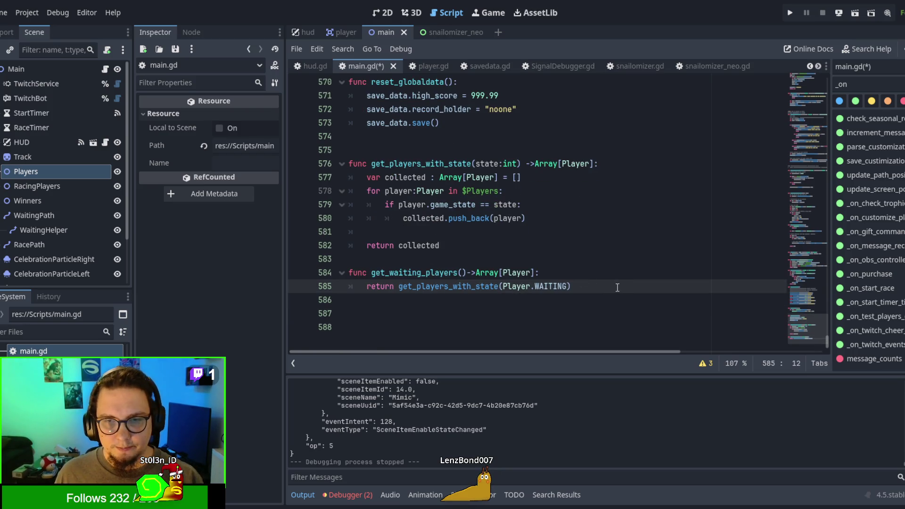
Duplicate get_waiting_players below a blank line and rename the copy get_racing_players
left_click_drag(571, 287, 356, 266)
key("ctrl+shift+d")
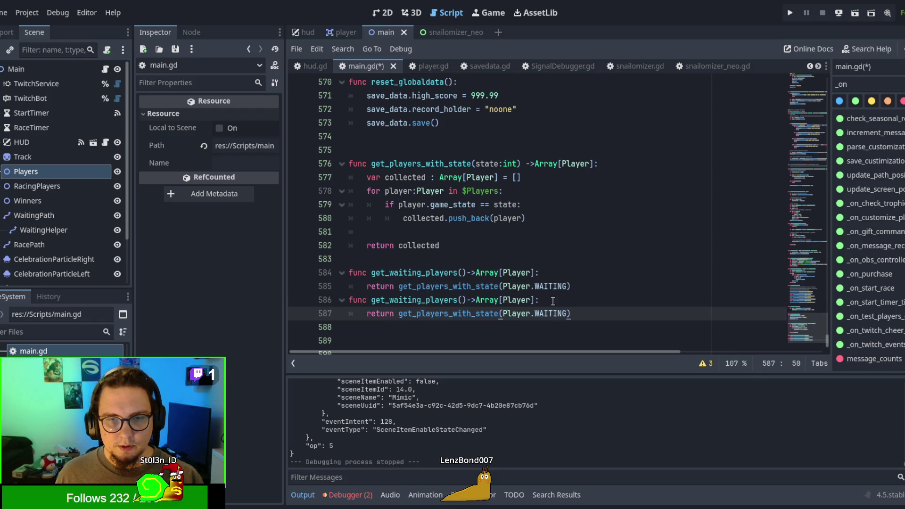
left_click(612, 291)
key("Return")
left_click_drag(390, 314, 421, 314)
type("racing")
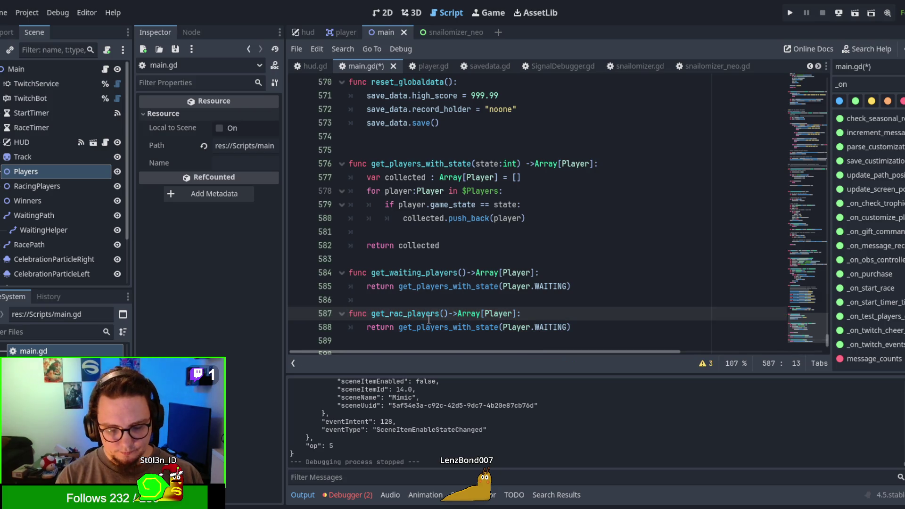
Change Player.WAITING to Player.RACING in the get_racing_players body
double_click(548, 332)
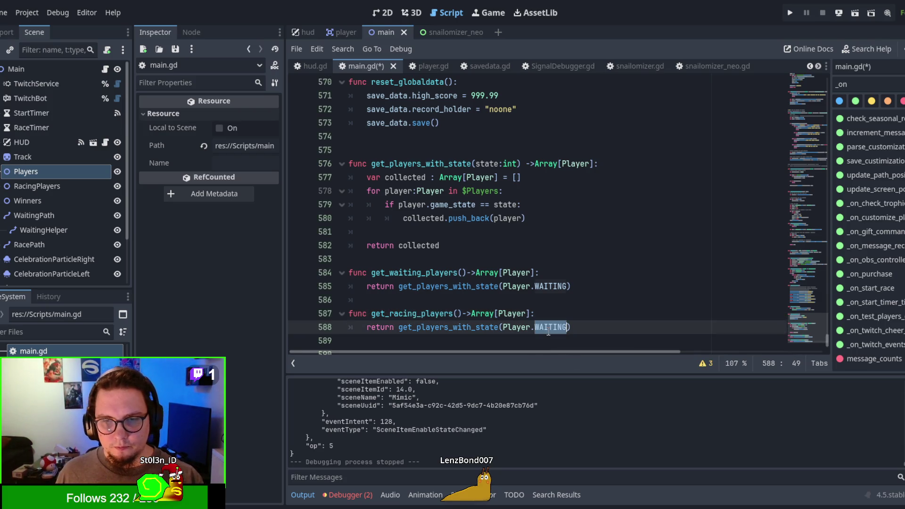
key("BackSpace")
type("RAAC")
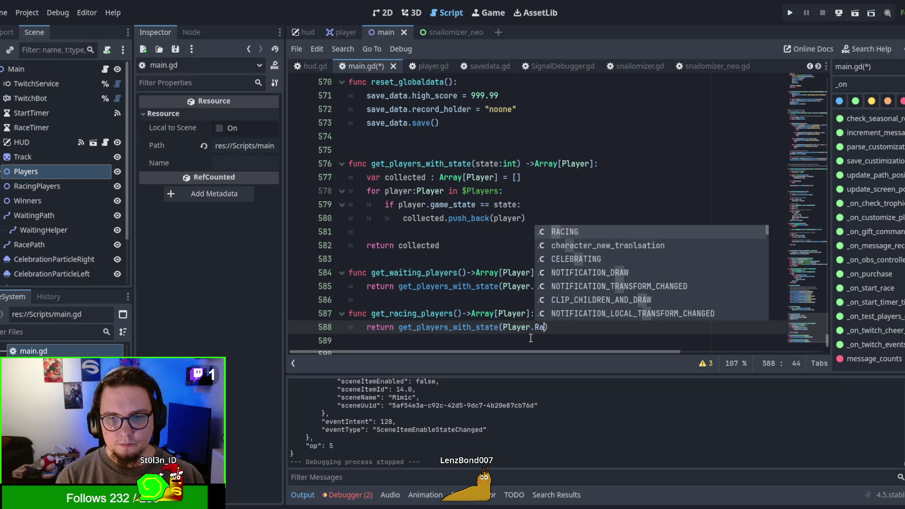
key("BackSpace")
key("BackSpace")
type("CING")
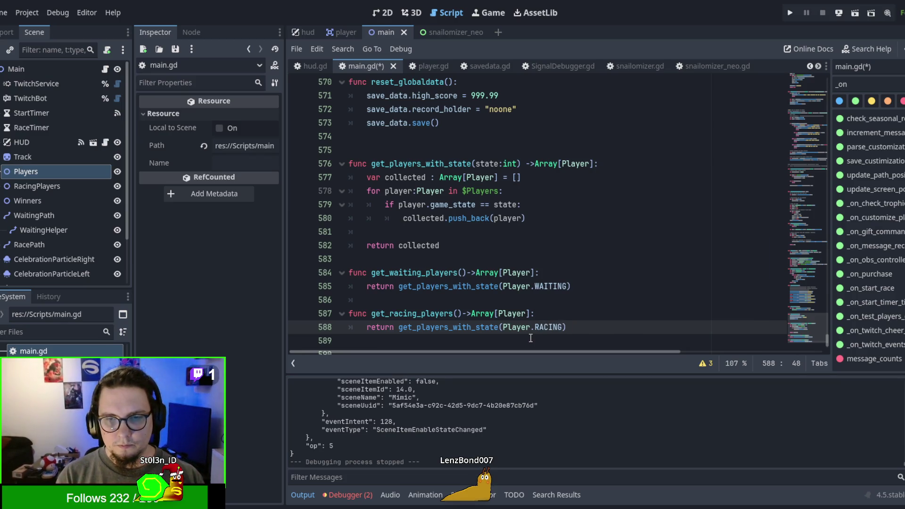
Review the get_players_with_state, get_waiting_players and get_racing_players function names
scroll(538, 311, "down", 1)
scroll(548, 256, "up", 2)
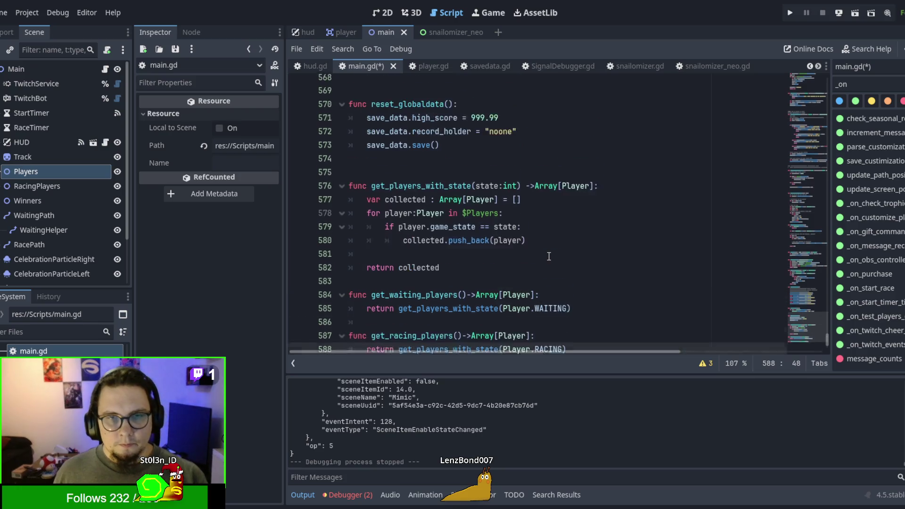
scroll(549, 257, "down", 1)
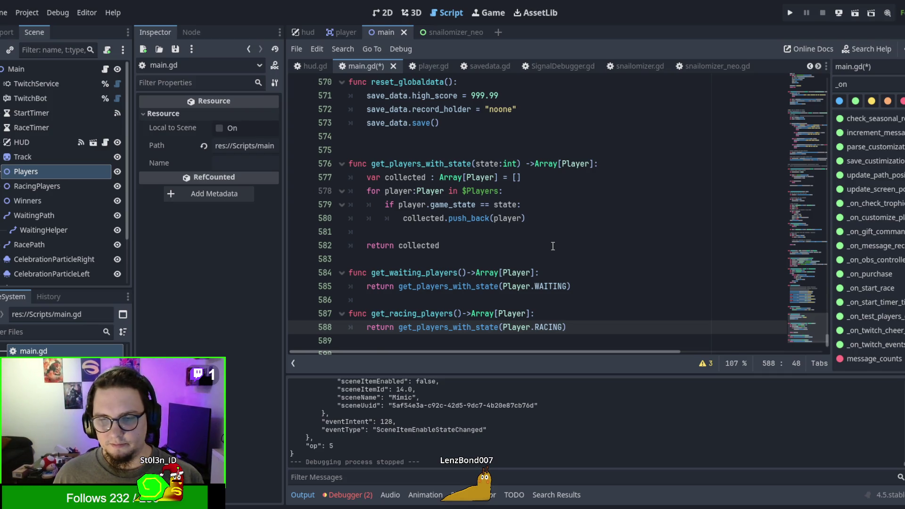
scroll(553, 246, "up", 2)
double_click(418, 246)
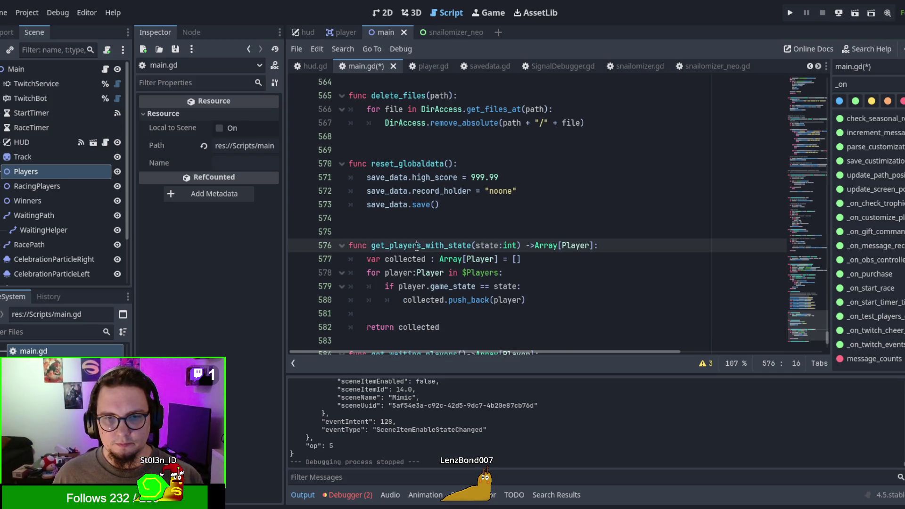
scroll(419, 245, "down", 1)
double_click(418, 314)
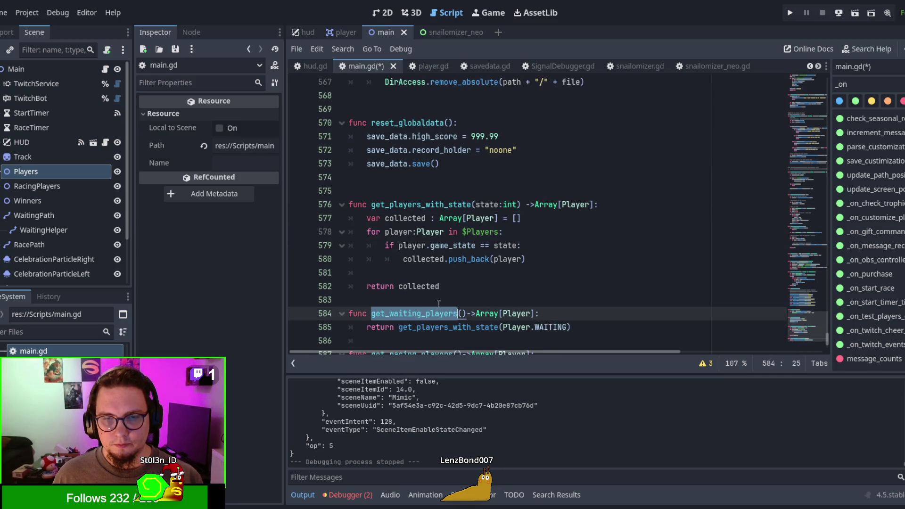
scroll(630, 280, "down", 2)
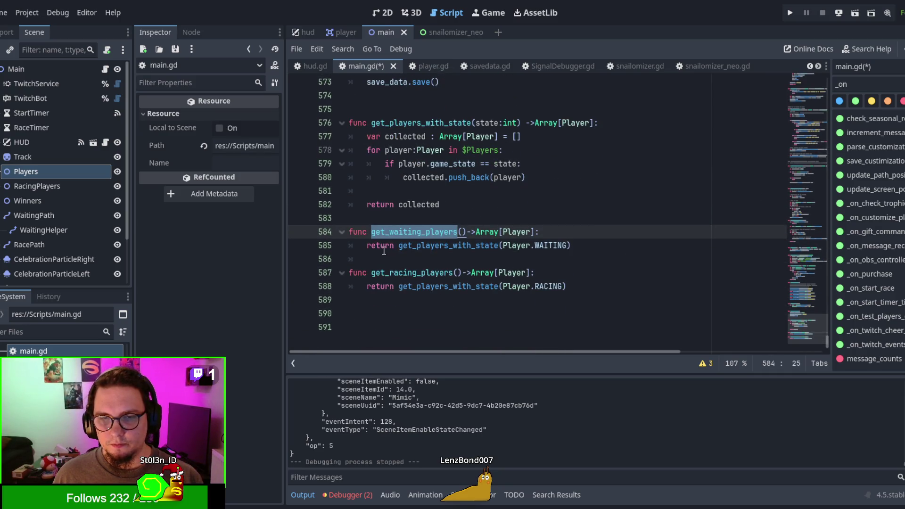
double_click(412, 279)
key("ctrl+c")
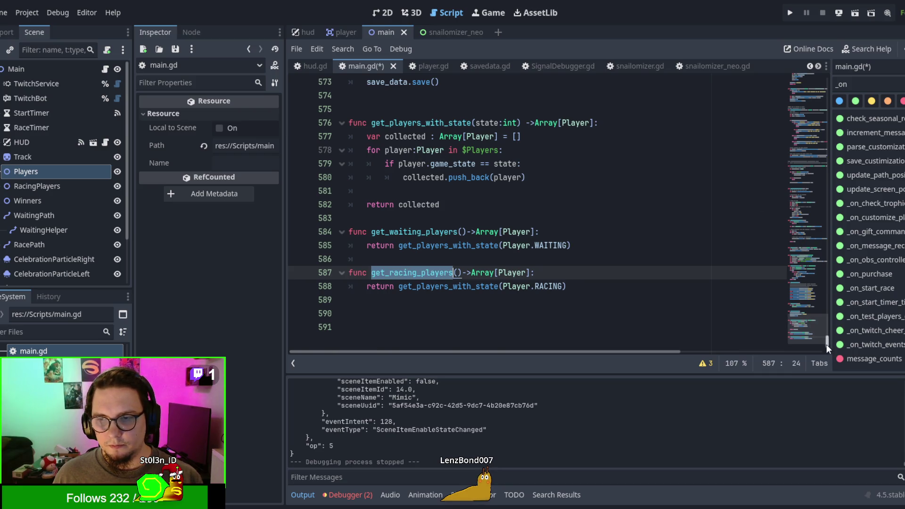
left_click_drag(827, 344, 817, 74)
Replace $RacingPlayers.get_children() in the line 56 loop header with get_racing_players()
scroll(441, 201, "down", 15)
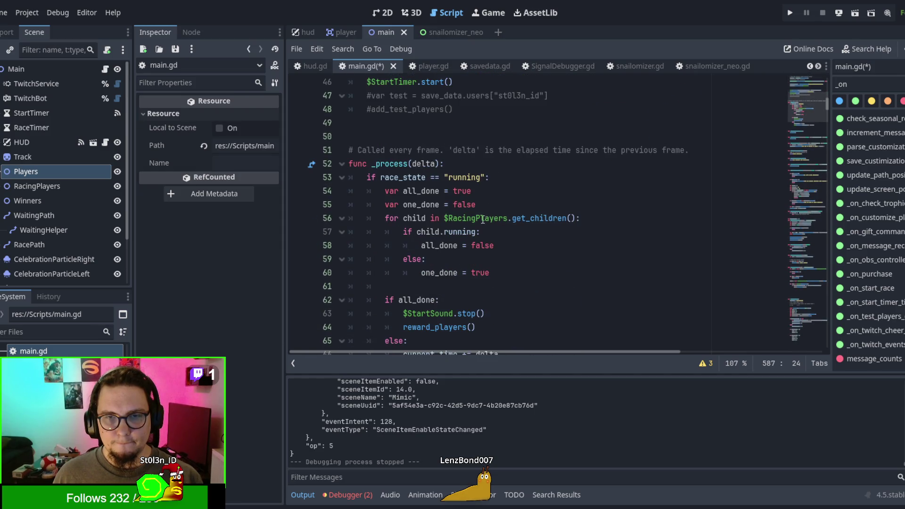
left_click(482, 219)
double_click(477, 218)
left_click(434, 218)
left_click_drag(444, 219, 575, 219)
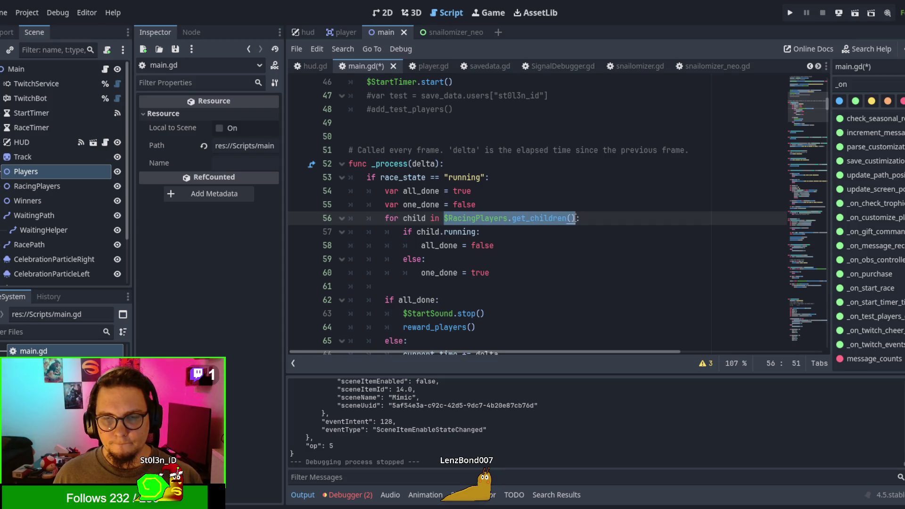
key("ctrl+v")
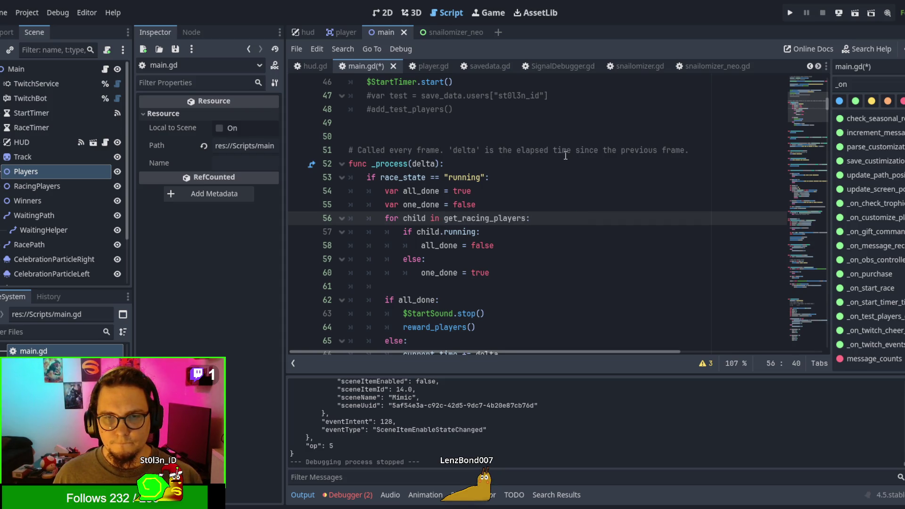
type("(")
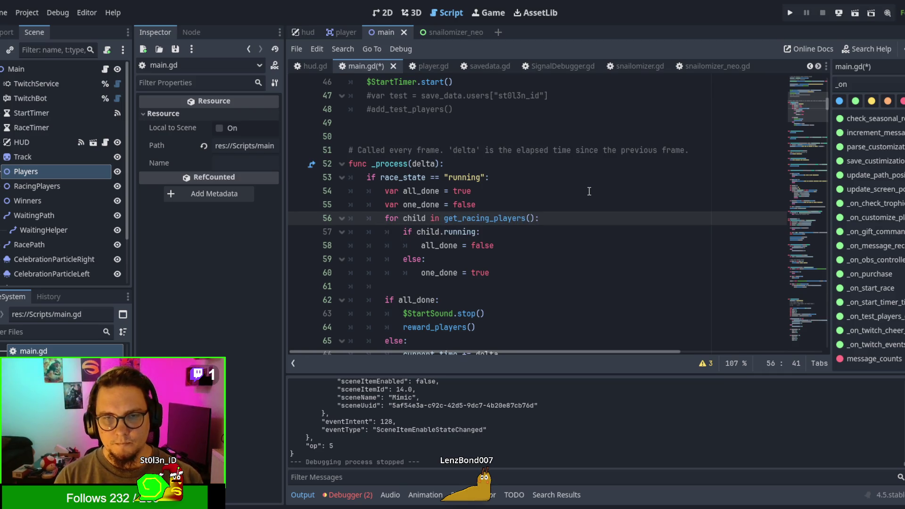
Rename the loop variable child to player on lines 56 and 57
key("Home")
key("ctrl+Right")
key("Right")
key("ctrl+shift+Right")
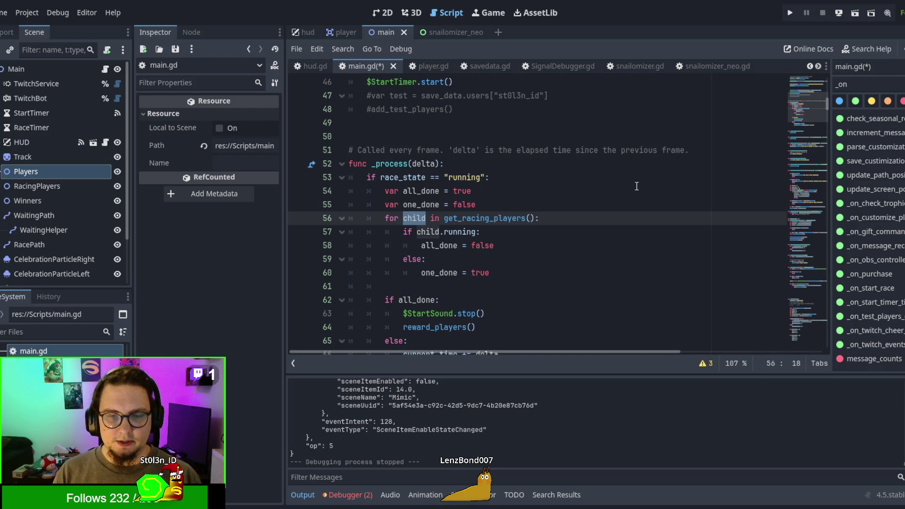
type("player")
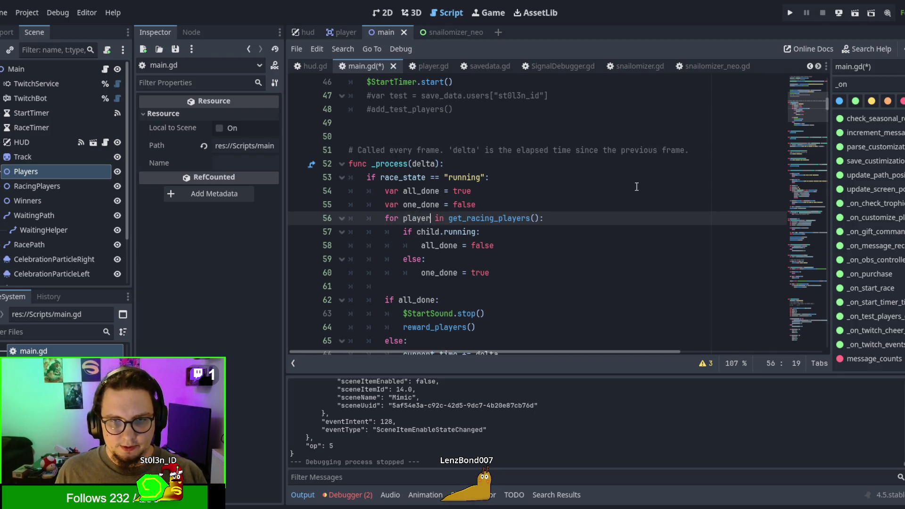
left_click(426, 231)
double_click(427, 231)
type("player")
left_click(558, 261)
scroll(547, 255, "down", 3)
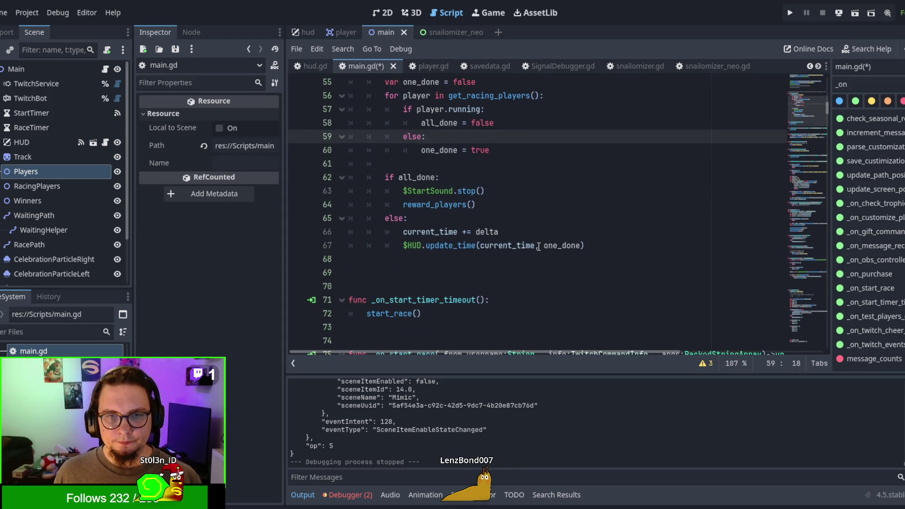
scroll(539, 246, "up", 2)
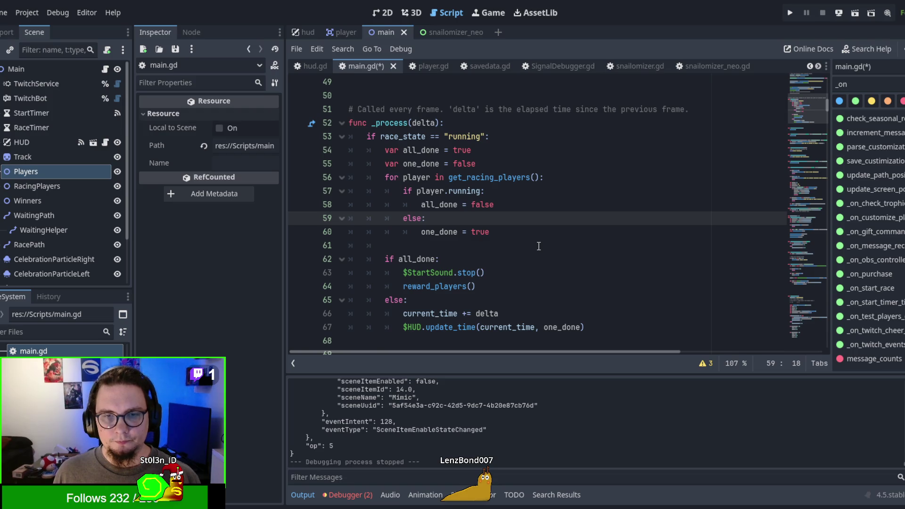
scroll(538, 246, "down", 1)
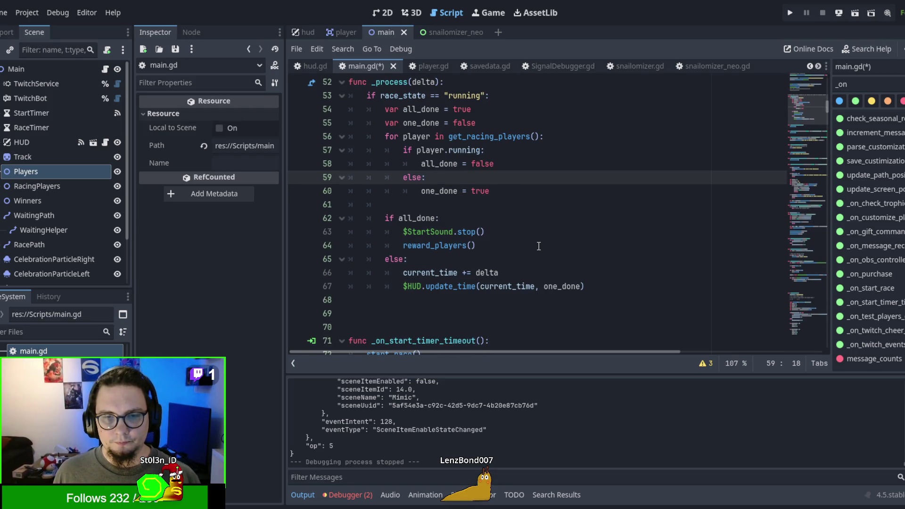
scroll(538, 246, "up", 1)
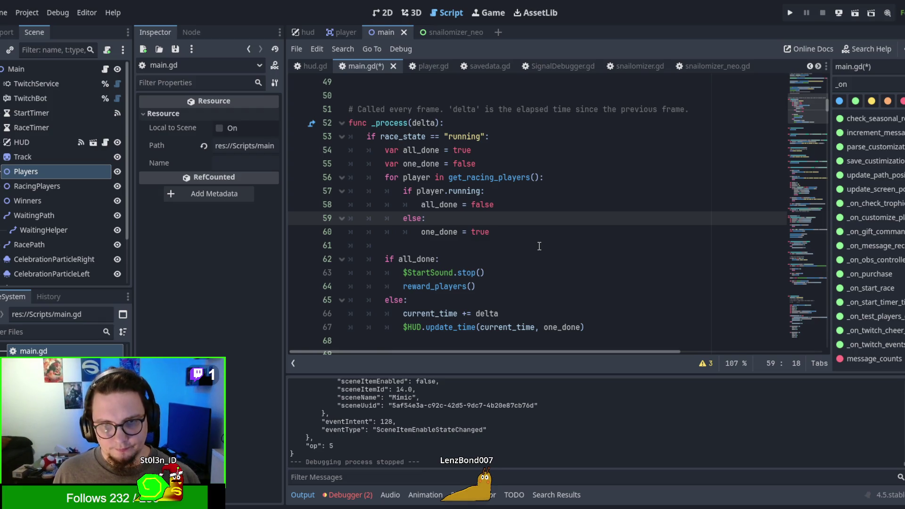
Filter the method list for 'start' and jump to the start_race function
left_click(539, 246)
key("ctrl+f")
type("st")
key("Escape")
double_click(863, 85)
type("start")
left_click(871, 127)
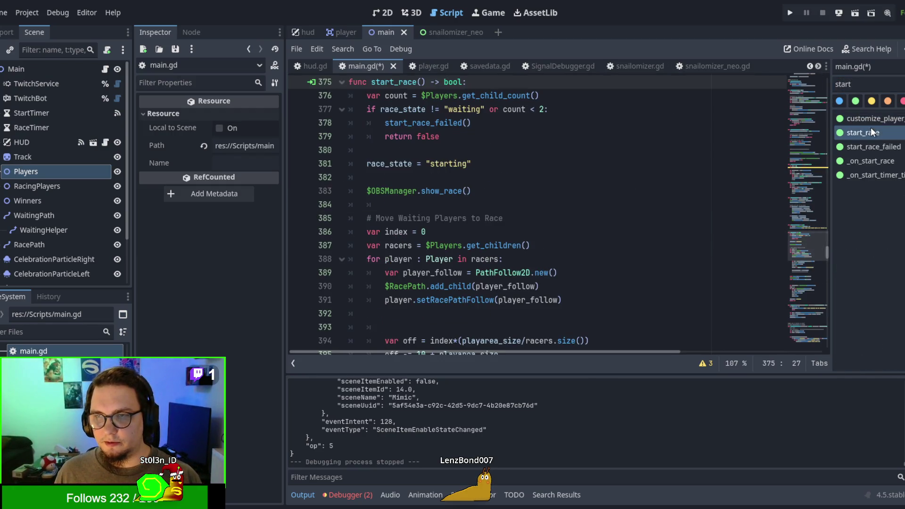
Inspect where race_state is declared, then return to line 377 in start_race
scroll(520, 184, "up", 1)
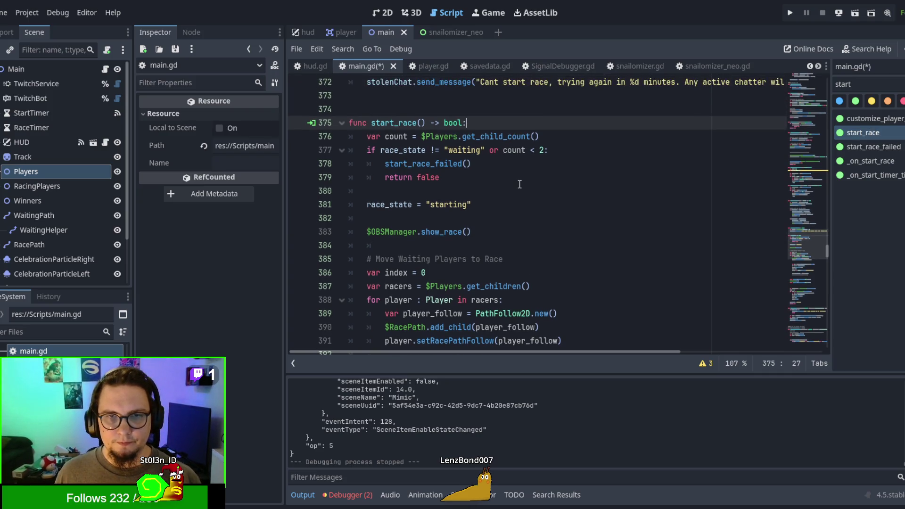
left_click(398, 150)
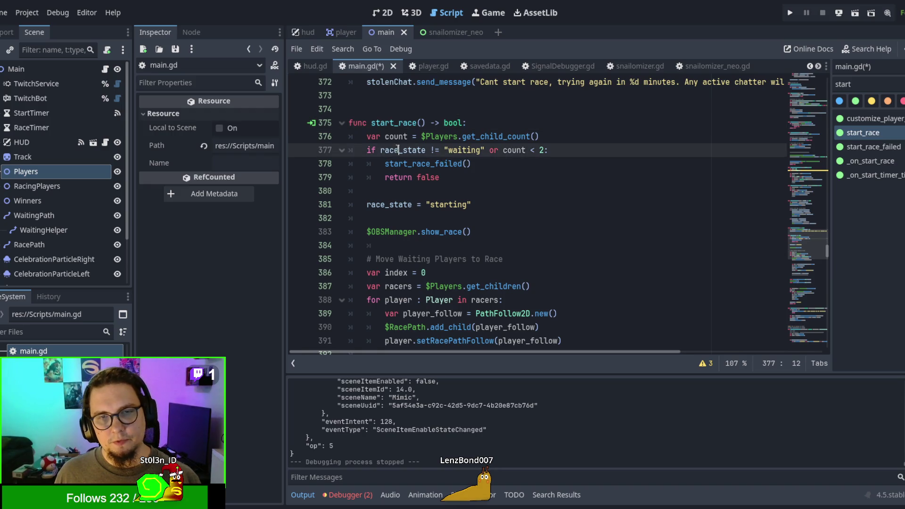
left_click(398, 151, "ctrl")
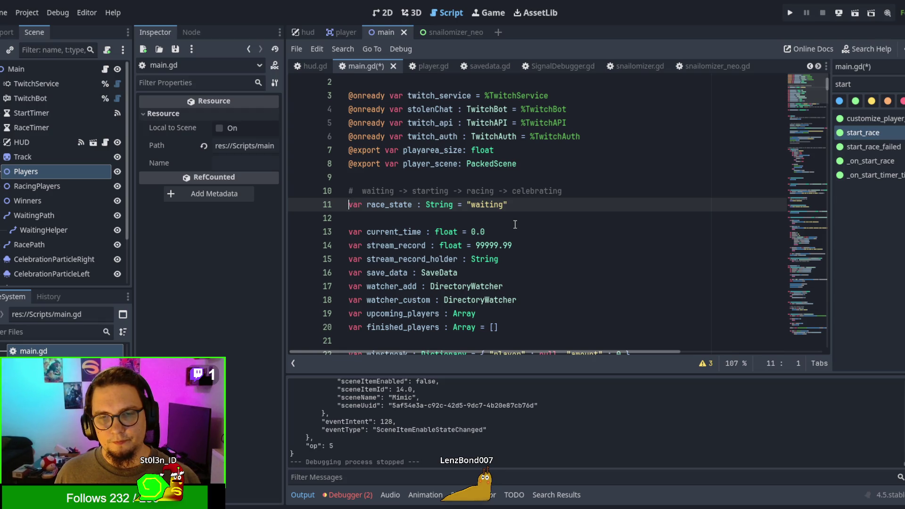
key("alt+Left")
Search main.gd for race_state with Find in Files, listing 7 matches
double_click(468, 204)
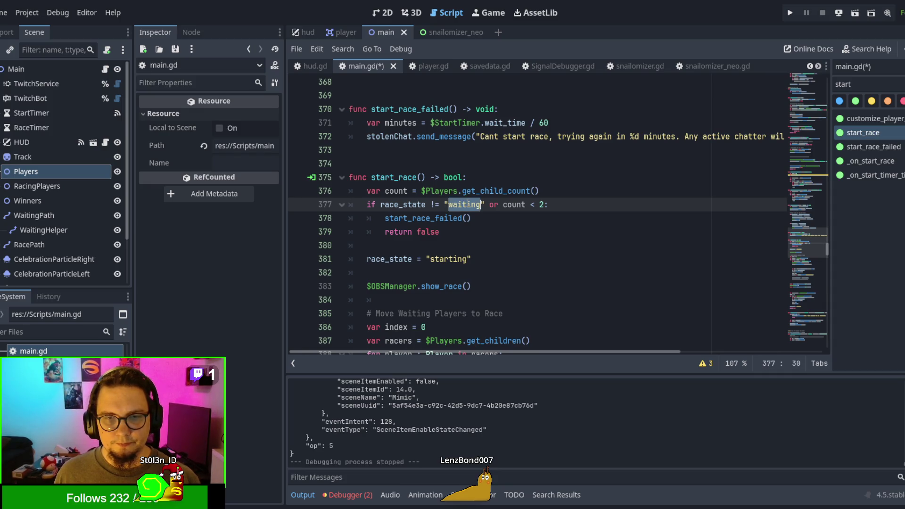
double_click(400, 259)
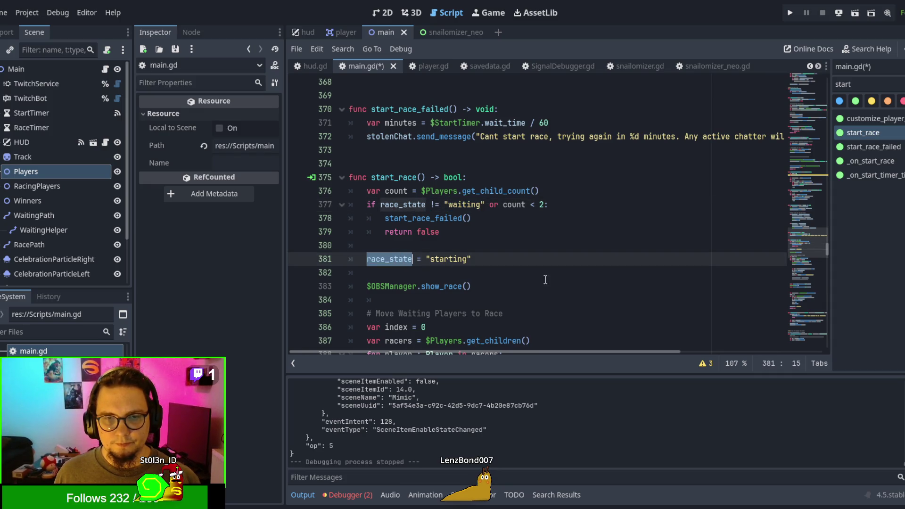
key("ctrl+shift+f")
key("Return")
scroll(529, 429, "up", 2)
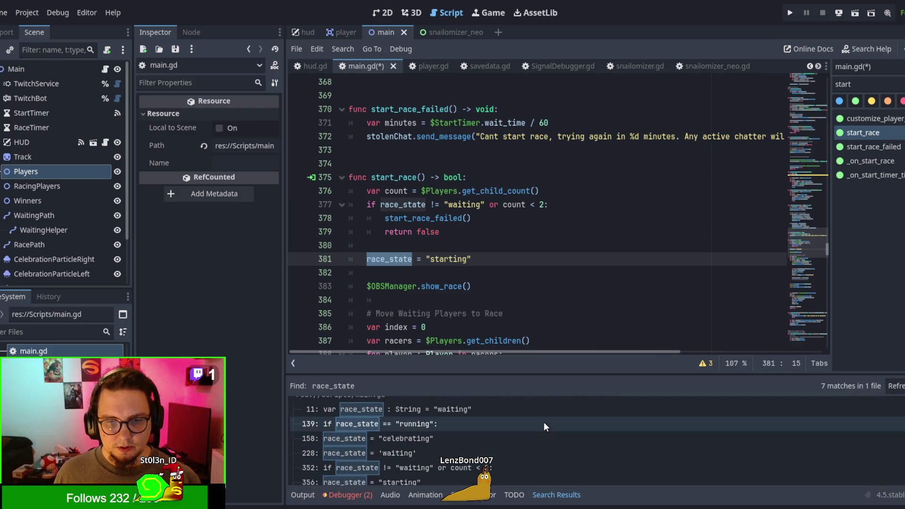
scroll(544, 428, "down", 2)
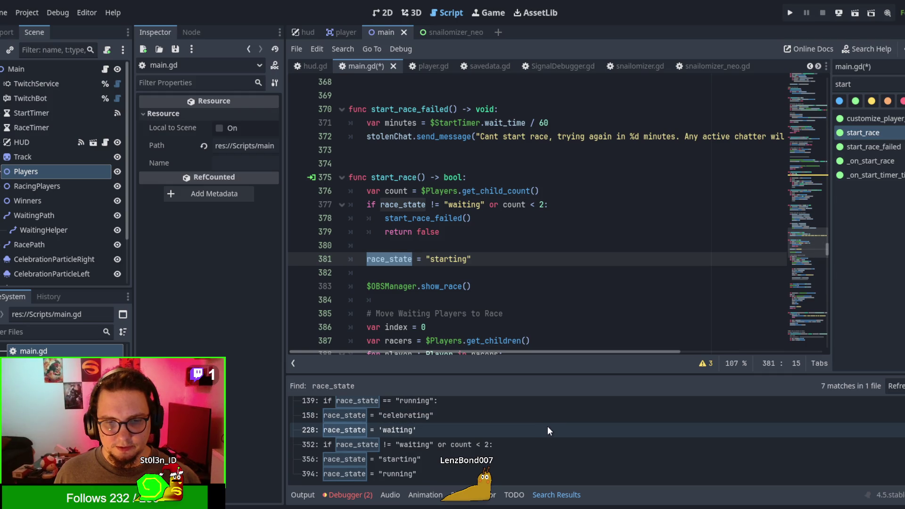
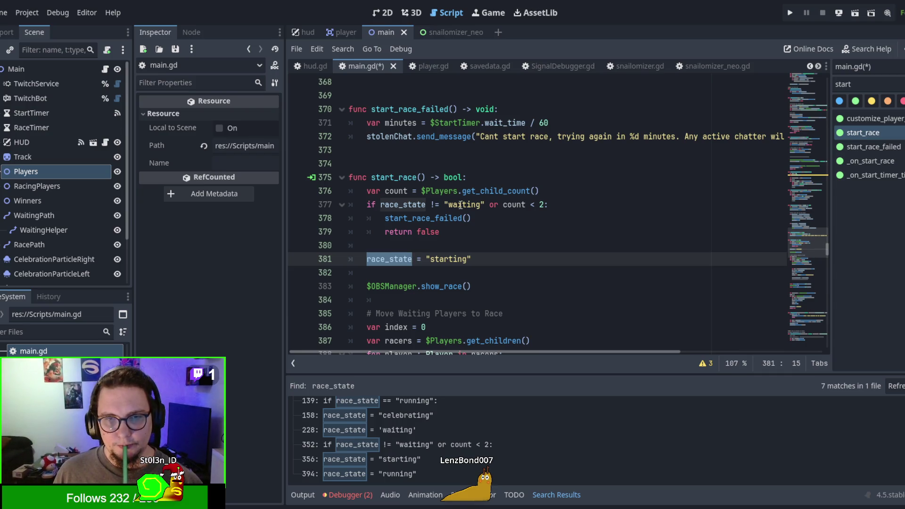
Replace $Players.get_child_count() on line 376 with the get_waiting_players() completion
double_click(514, 206)
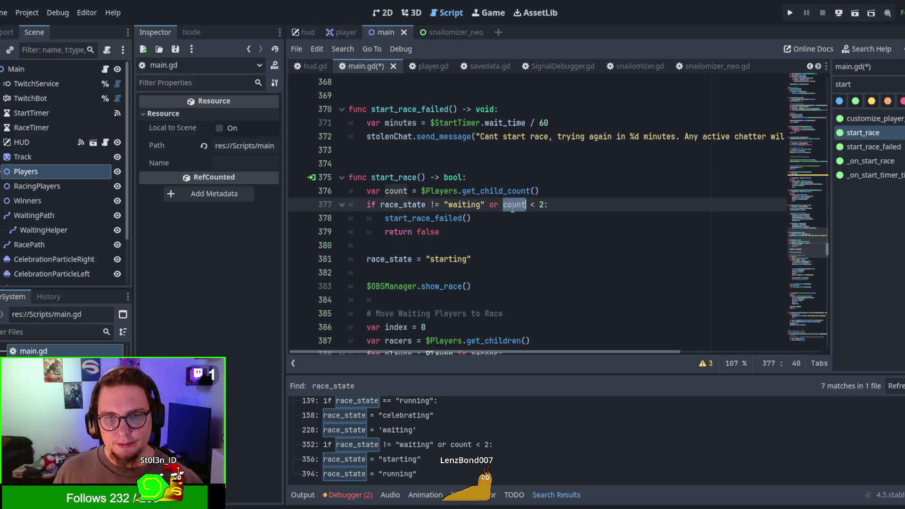
left_click_drag(418, 191, 557, 191)
key("BackSpace")
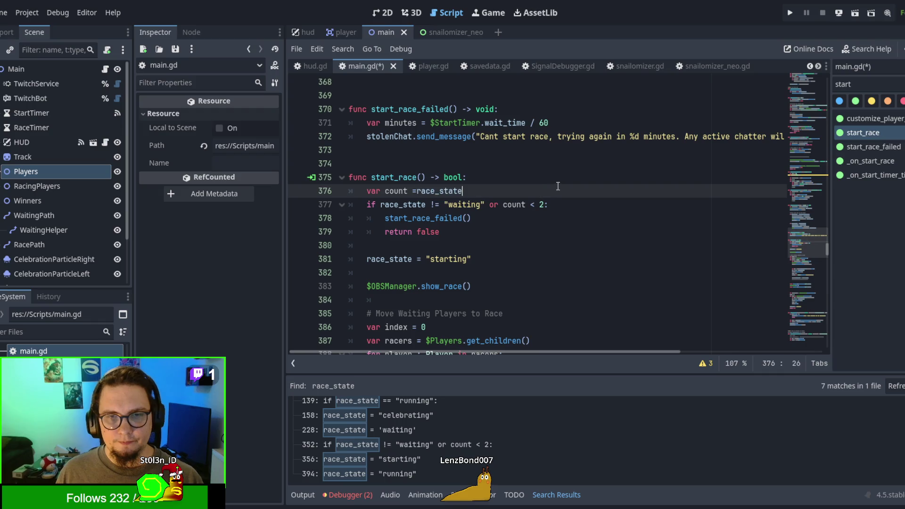
type("g")
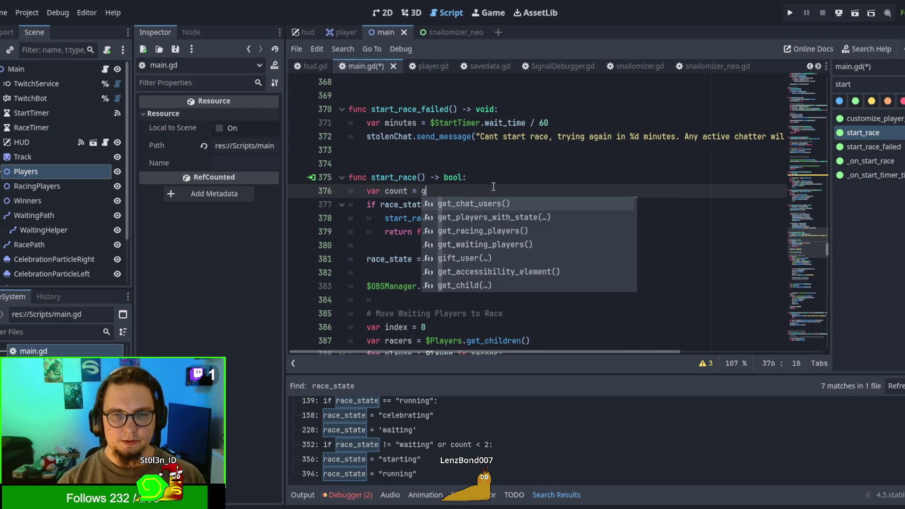
type("et_wait")
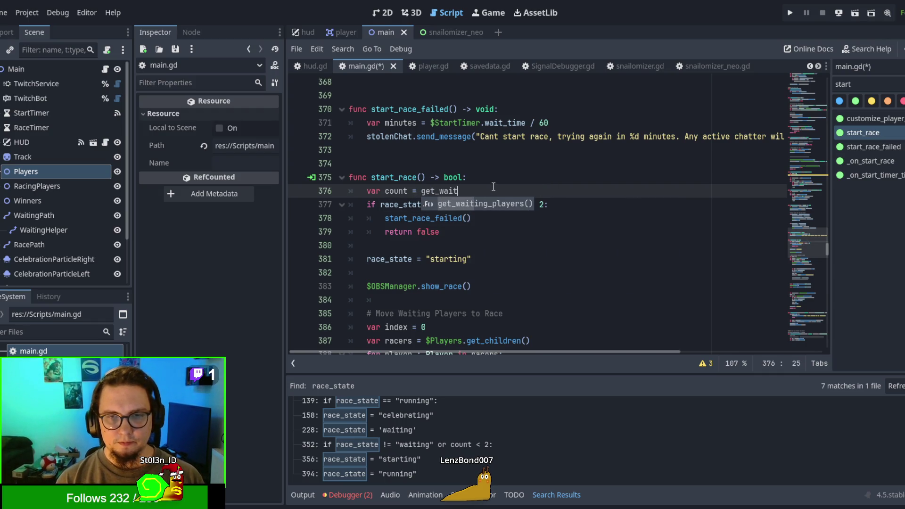
key("Return")
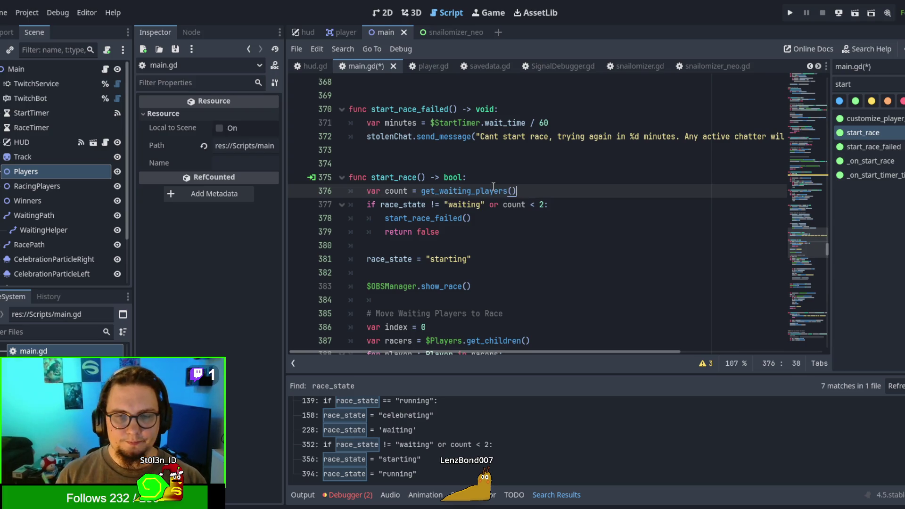
Append .size() so count holds the number of waiting players
left_click(503, 216)
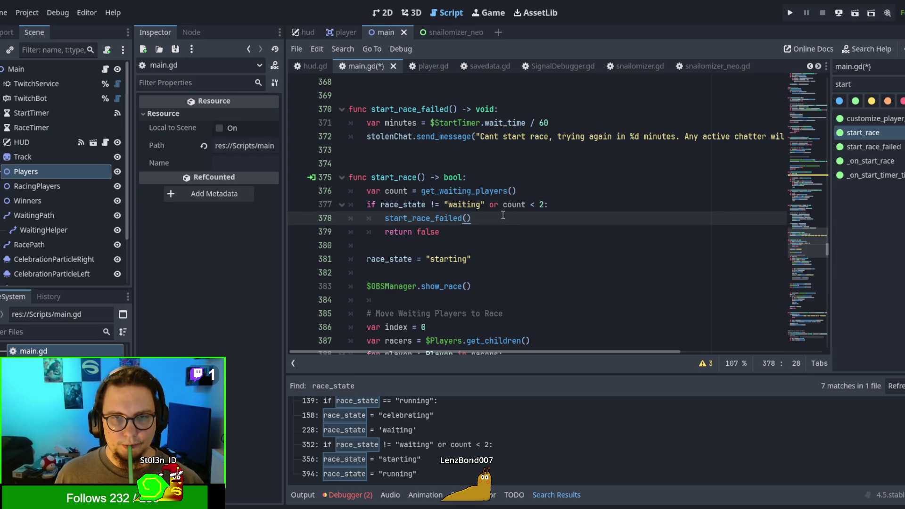
left_click(528, 193)
type(".cou")
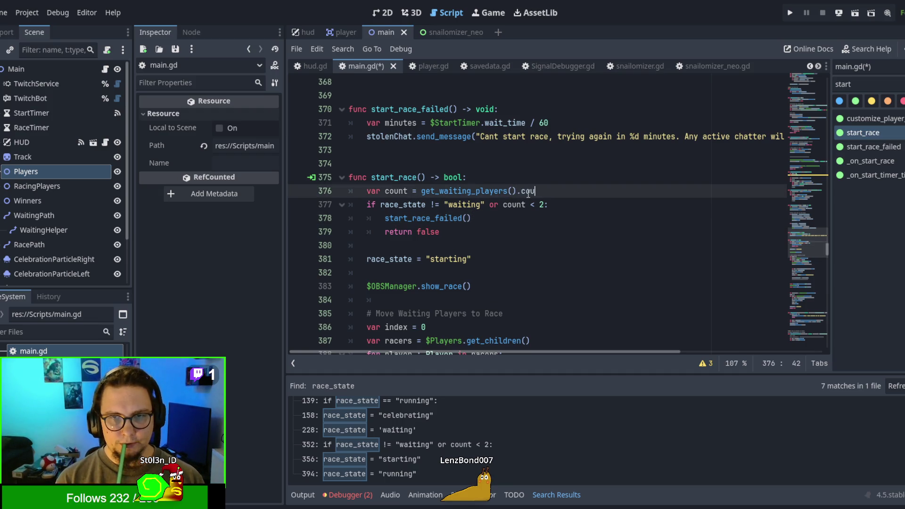
key("BackSpace")
key("BackSpace")
key("BackSpace")
type("le")
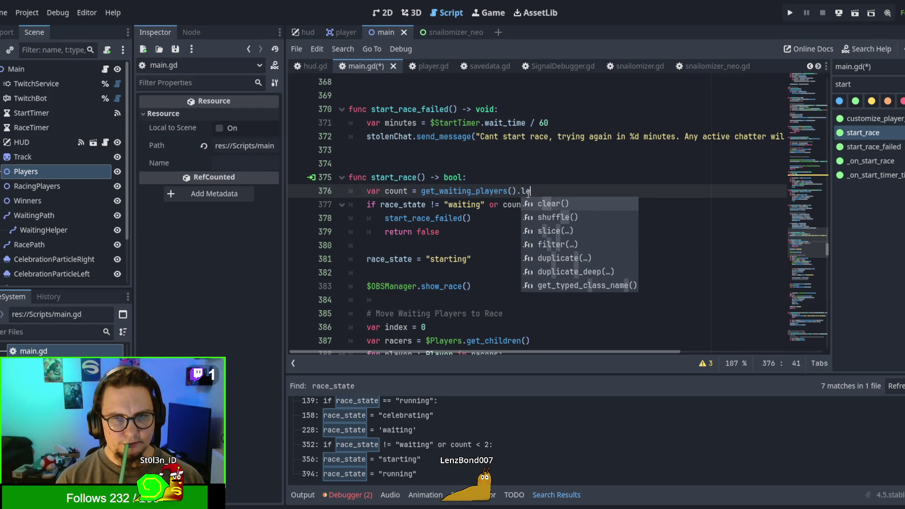
type("n")
key("BackSpace")
key("BackSpace")
key("BackSpace")
type("size")
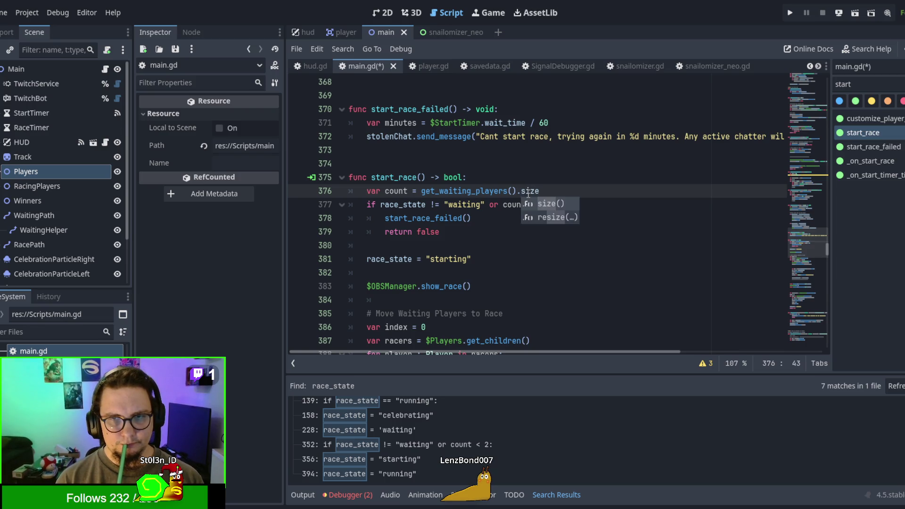
key("Return")
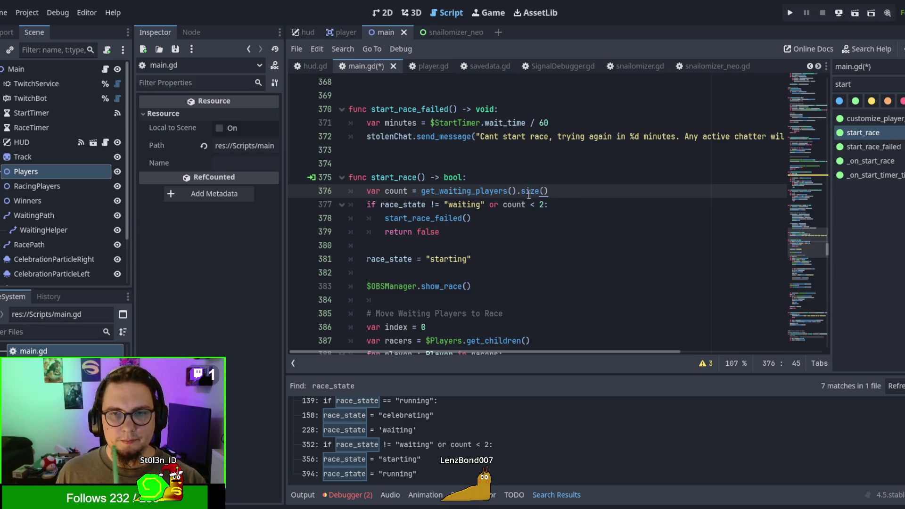
left_click(528, 219)
left_click(529, 230)
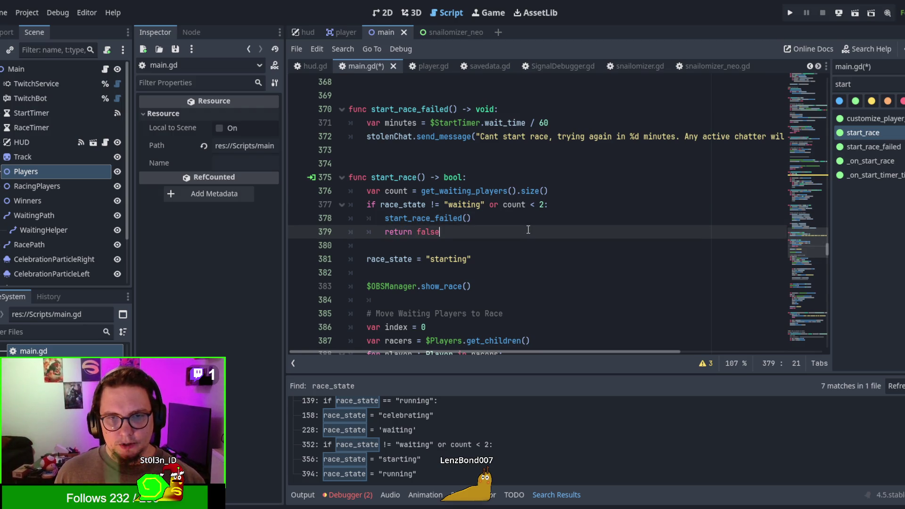
left_click(399, 191)
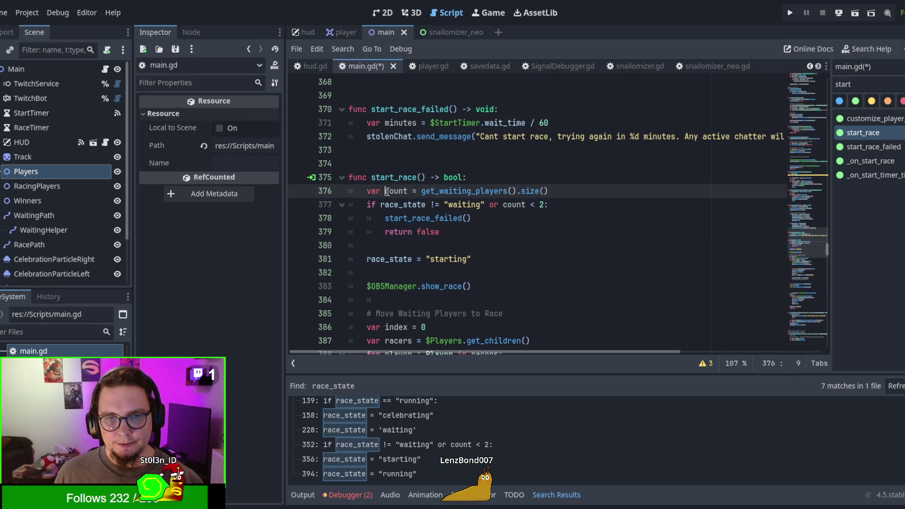
Copy the WAITING, RACING, CELEBRATING enum from player.gd and paste it on main.gd line 11
scroll(409, 199, "down", 3)
scroll(410, 199, "down", 10)
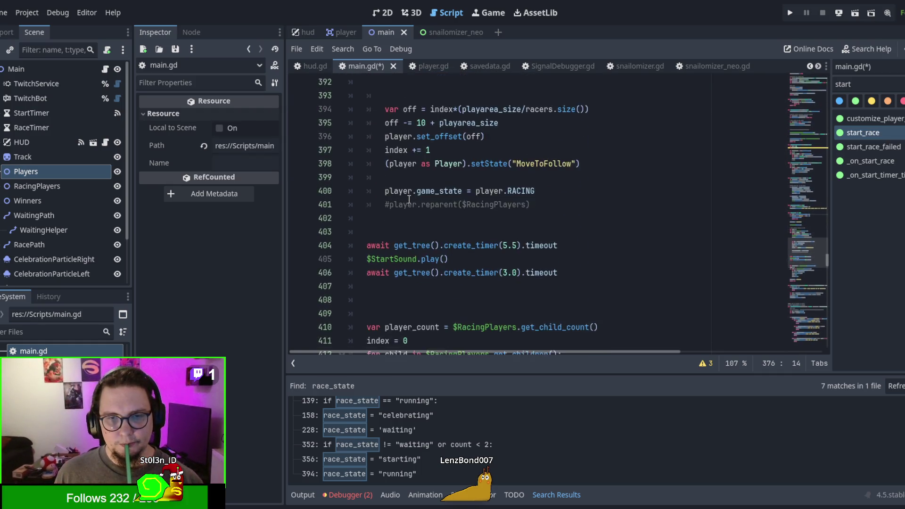
scroll(410, 199, "up", 12)
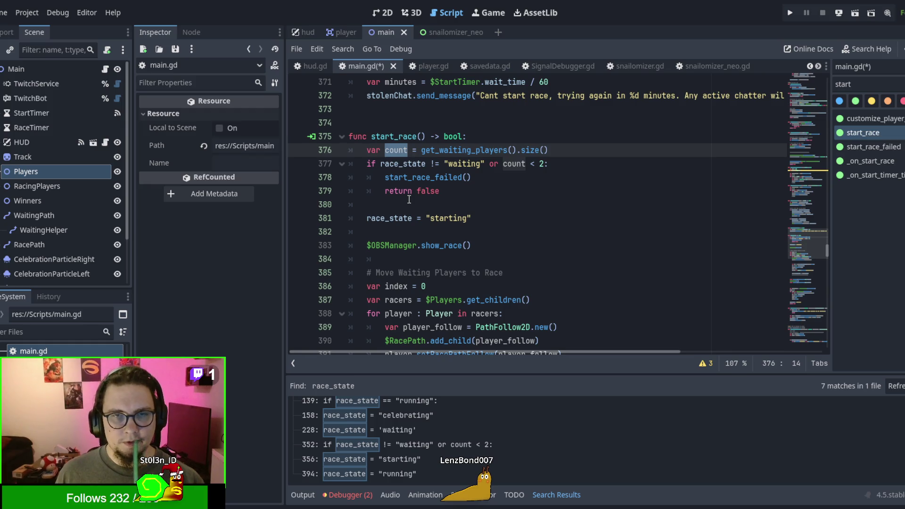
left_click(404, 163)
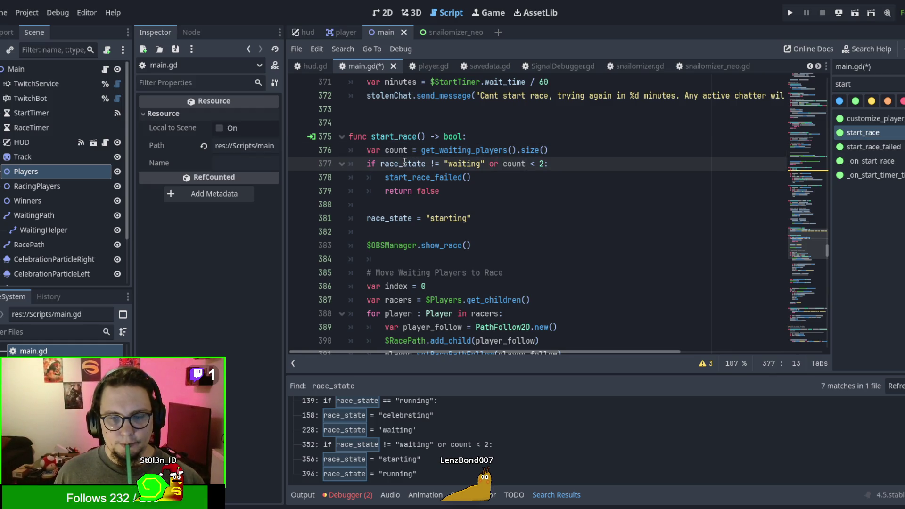
double_click(465, 164)
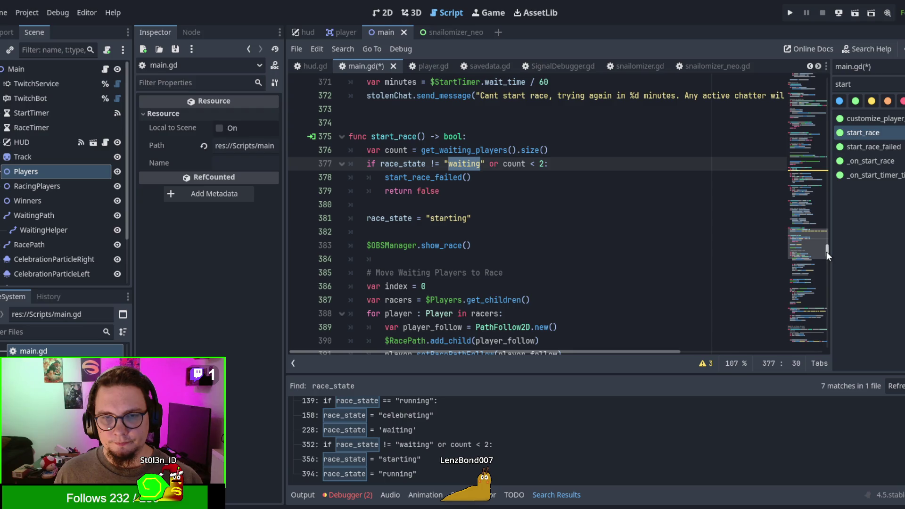
left_click_drag(827, 251, 829, 27)
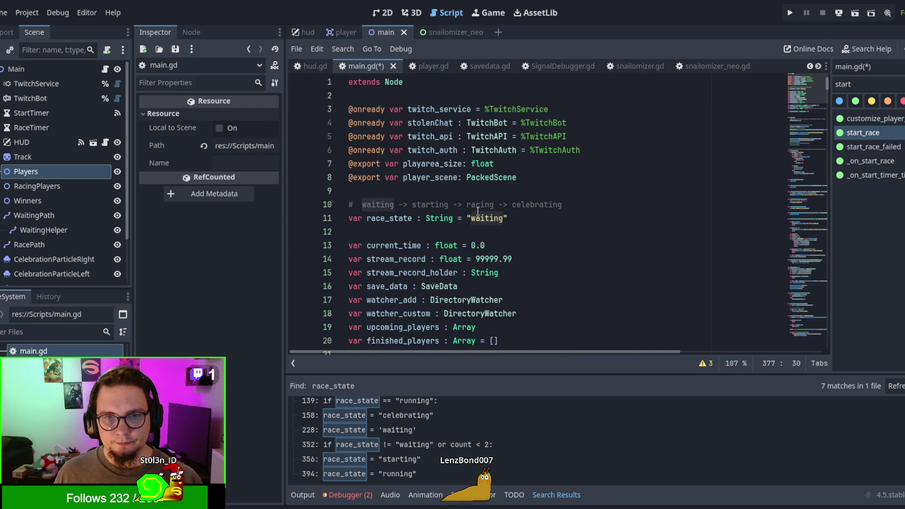
left_click(579, 207)
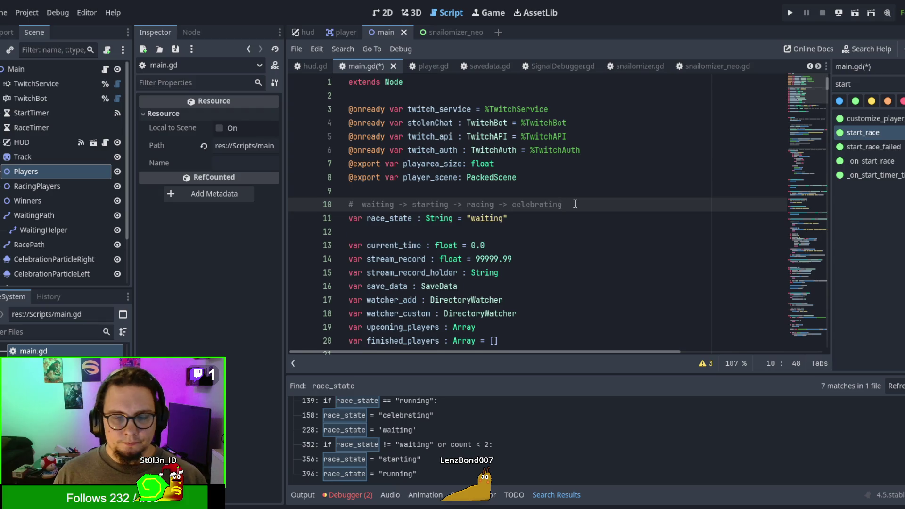
key("Return")
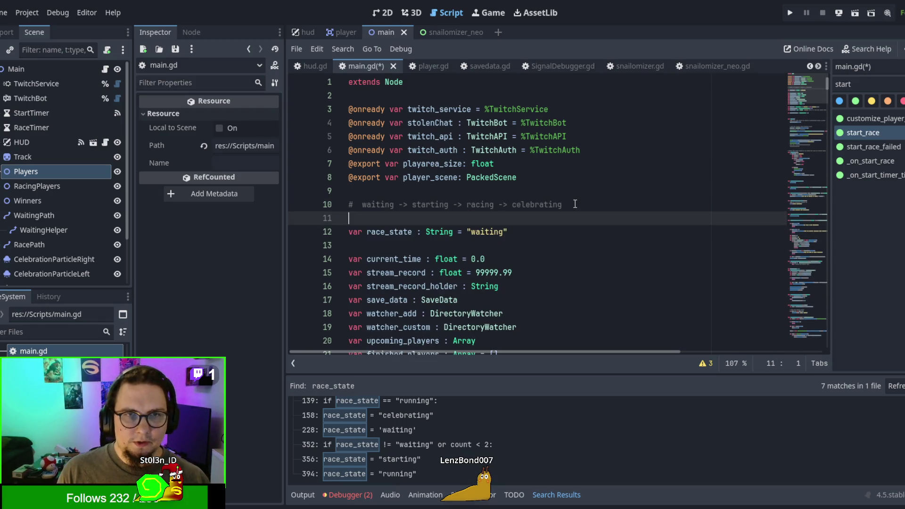
left_click(335, 33)
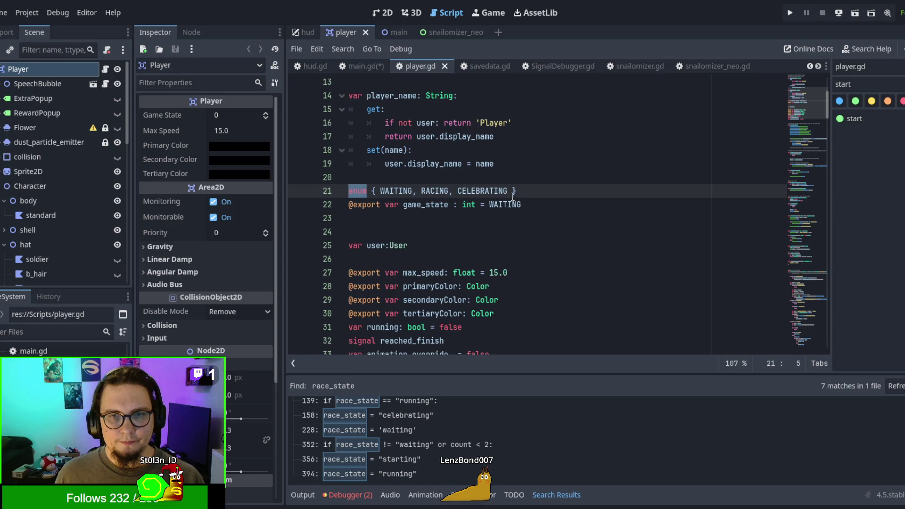
left_click_drag(513, 197, 349, 191)
key("ctrl+c")
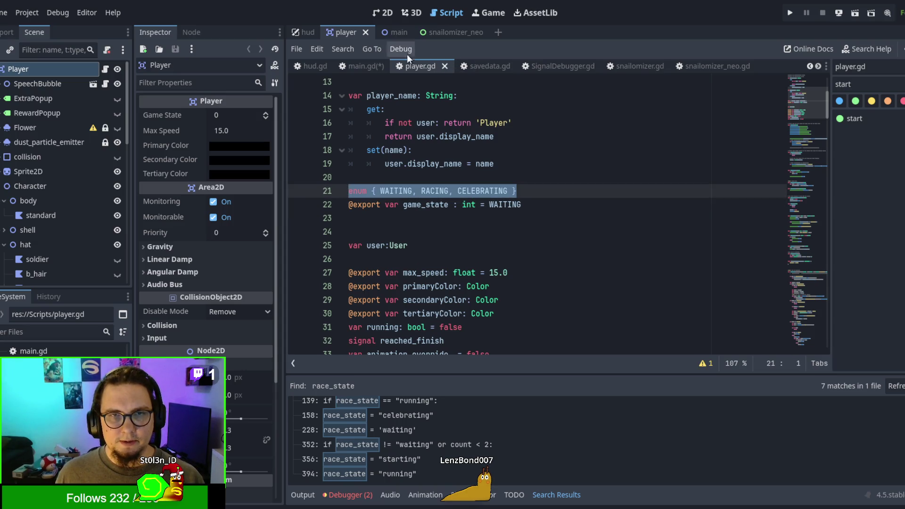
left_click(354, 66)
key("ctrl+v")
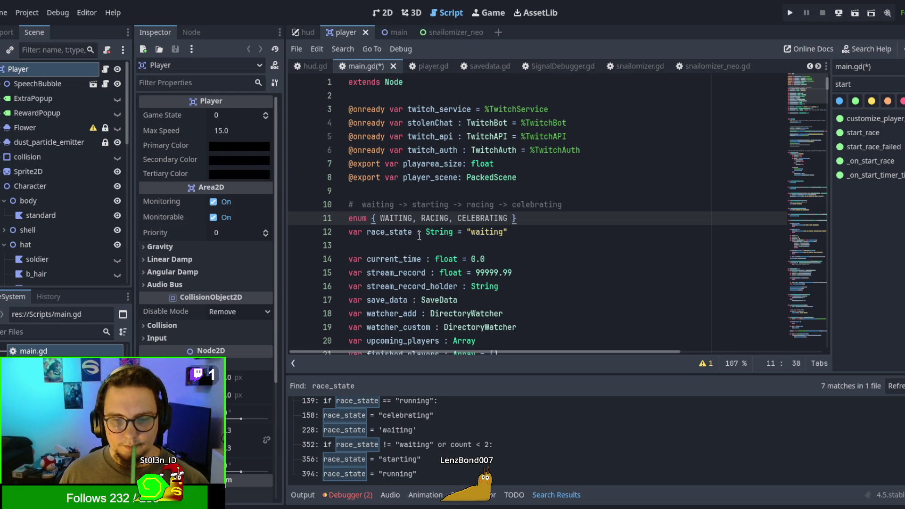
Change the race_state declaration to ': int = WAITING'
left_click_drag(467, 232, 531, 233)
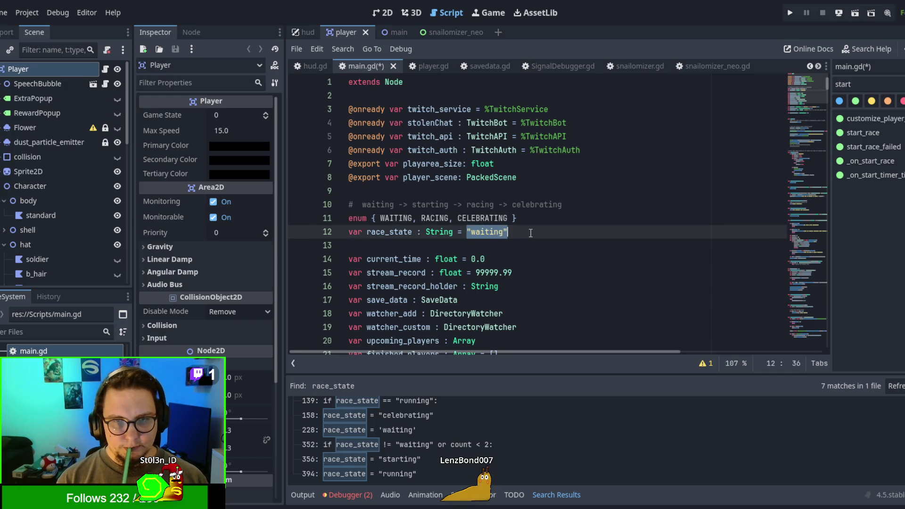
type("WAITING")
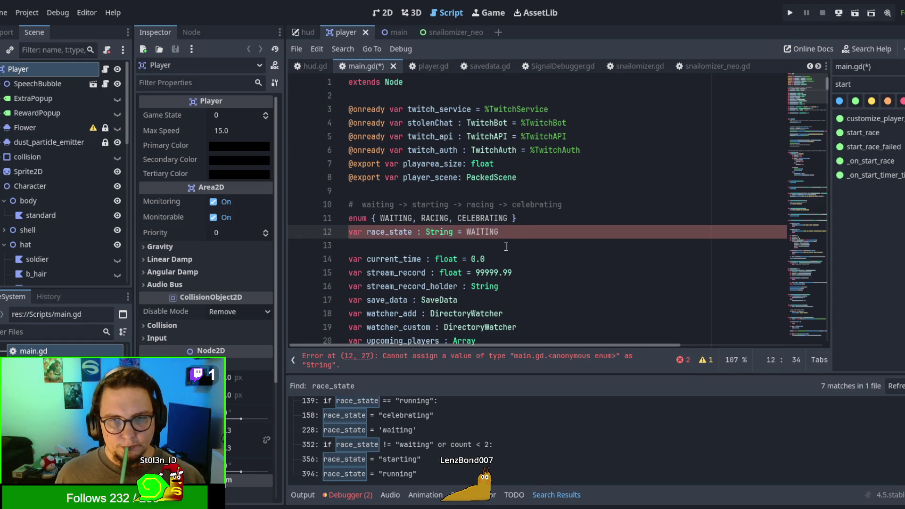
double_click(397, 218)
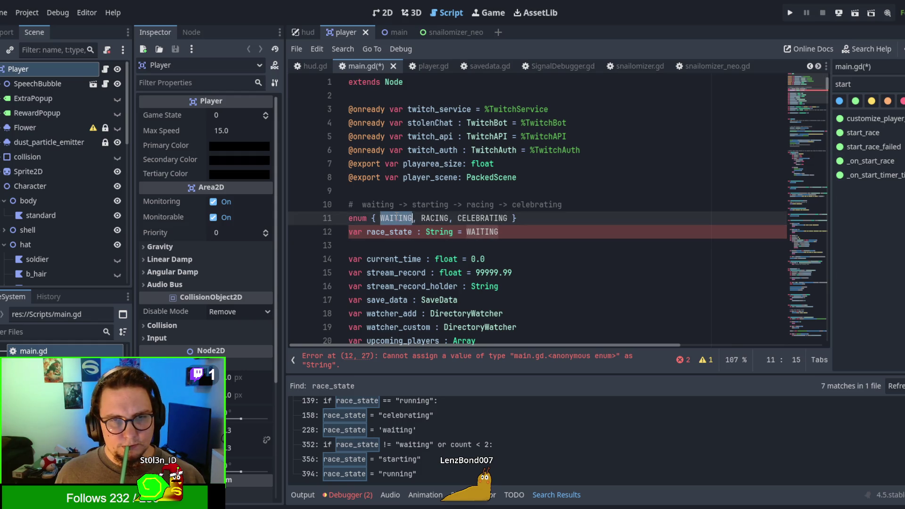
double_click(486, 233)
double_click(432, 232)
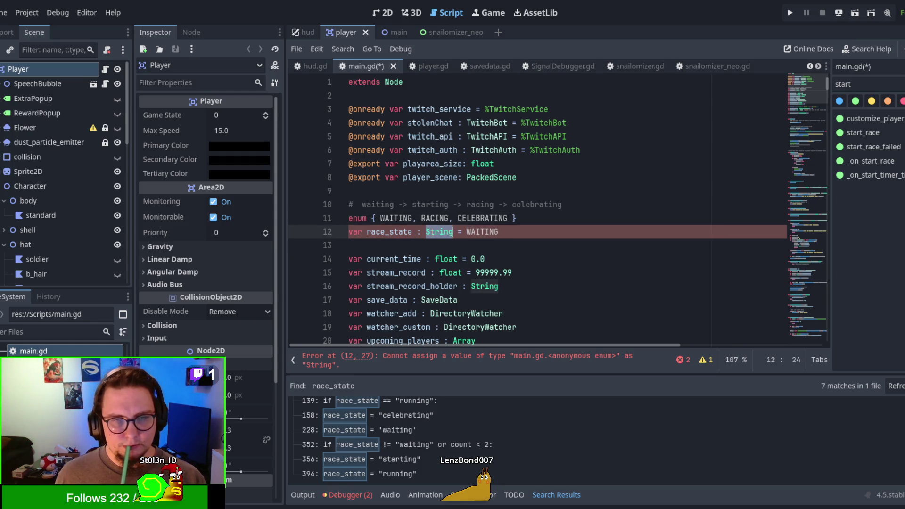
type("Int")
left_click(432, 232)
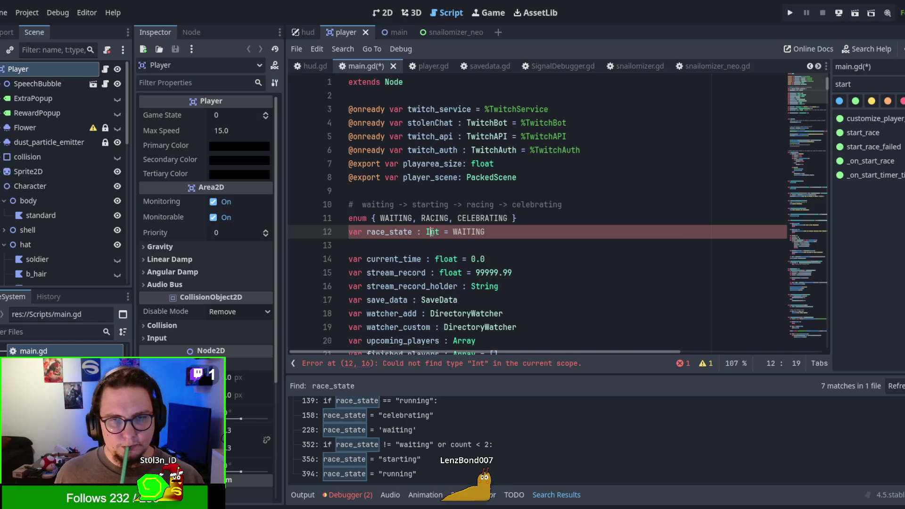
key("BackSpace")
key("BackSpace")
key("BackSpace")
type("int")
key("Escape")
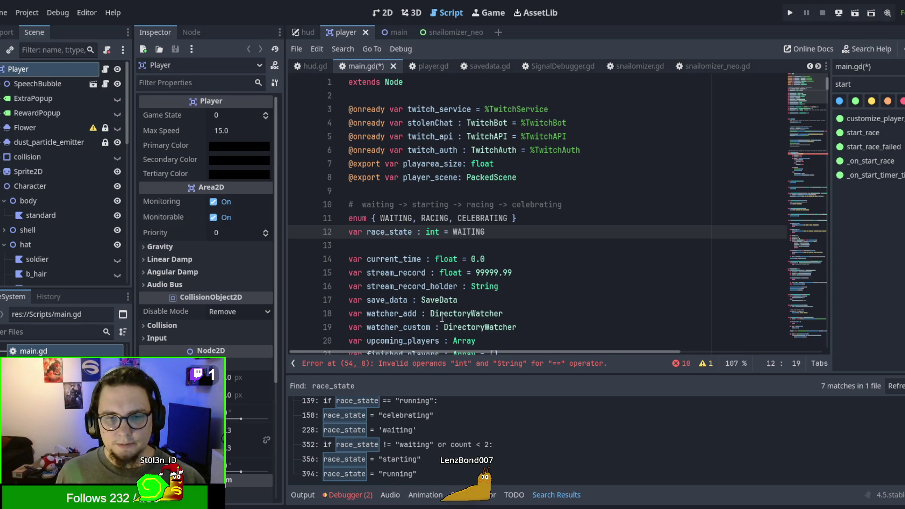
left_click(391, 400)
Review each race_state reference in main.gd, from the line 11 declaration through line 356
scroll(425, 340, "down", 2)
scroll(452, 298, "up", 3)
scroll(534, 419, "up", 2)
left_click(482, 419)
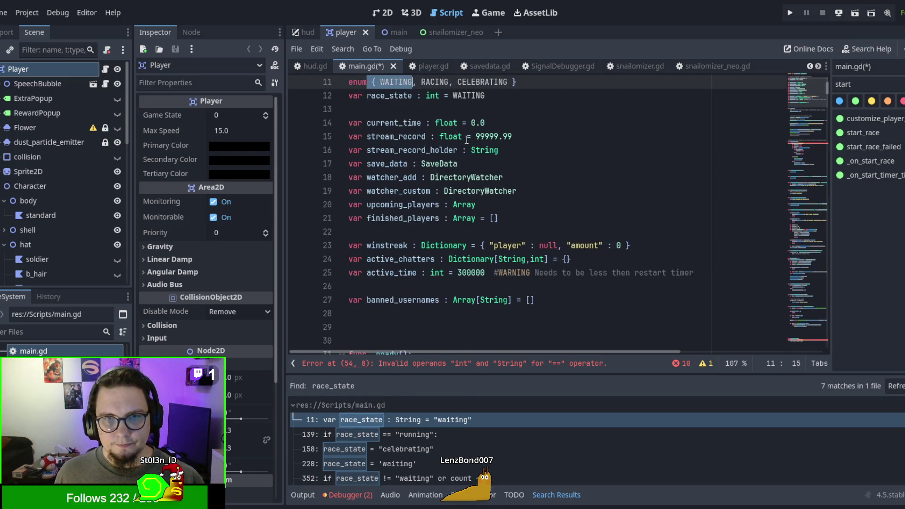
scroll(487, 266, "up", 1)
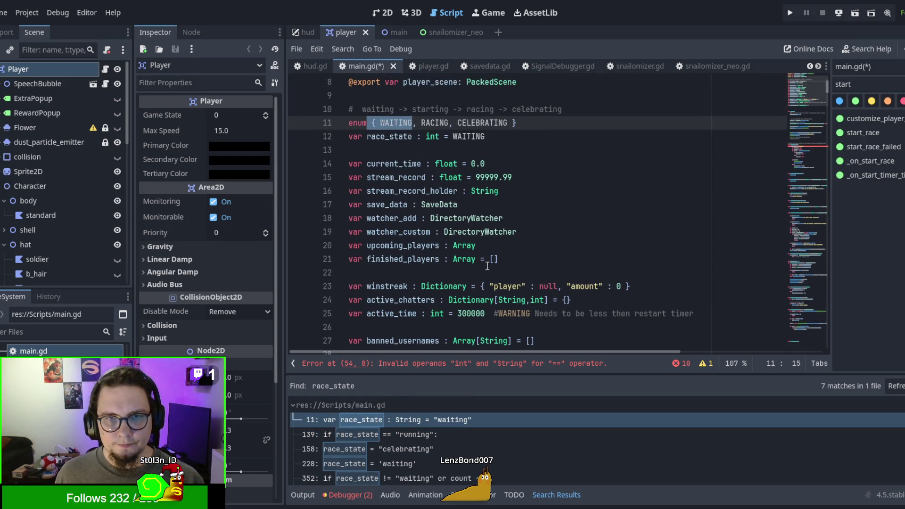
left_click(442, 435)
scroll(474, 259, "down", 4)
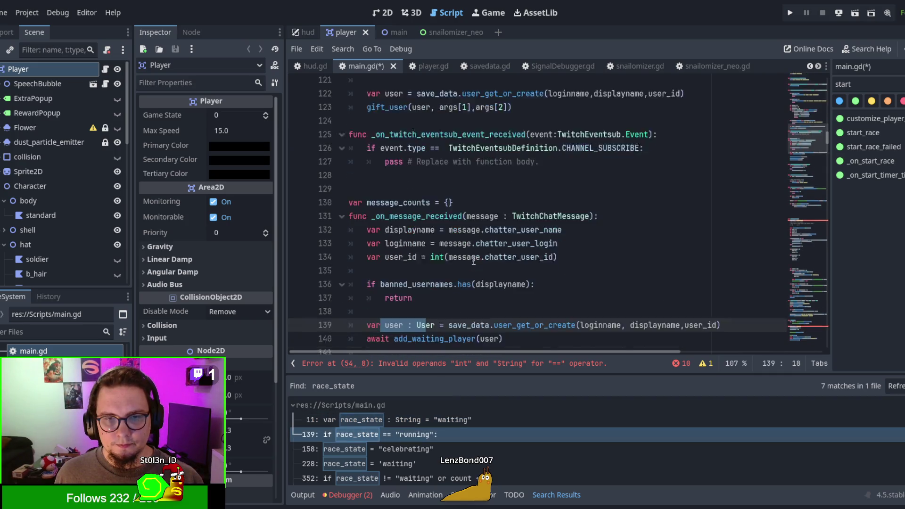
scroll(474, 260, "up", 5)
left_click(505, 194)
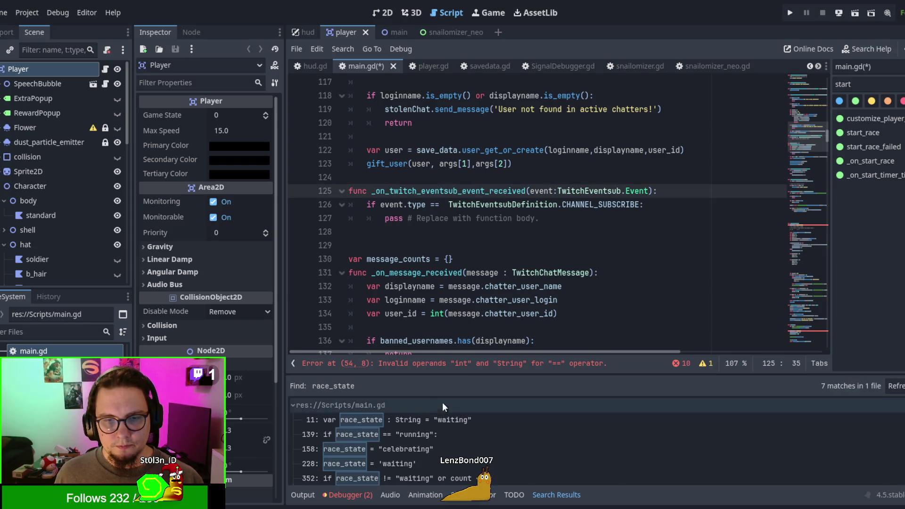
left_click(411, 430)
scroll(474, 280, "down", 2)
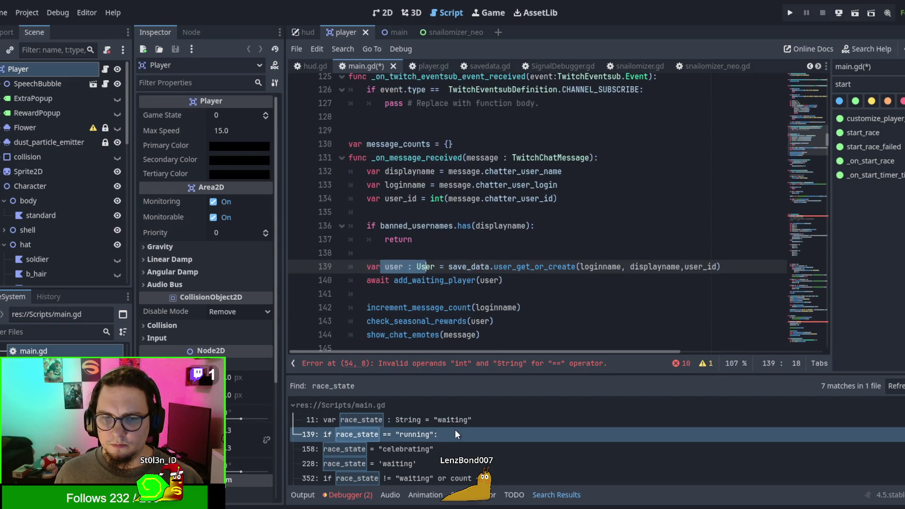
left_click(439, 421)
left_click(436, 435)
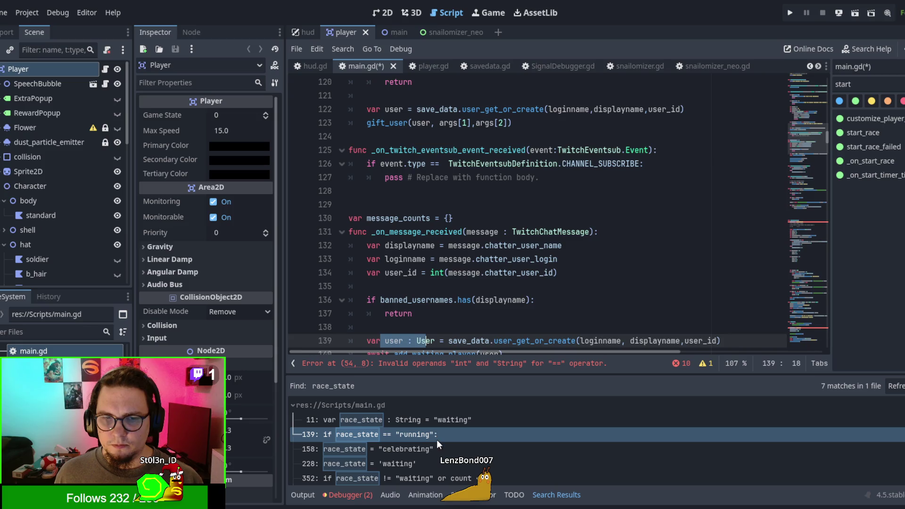
left_click(436, 452)
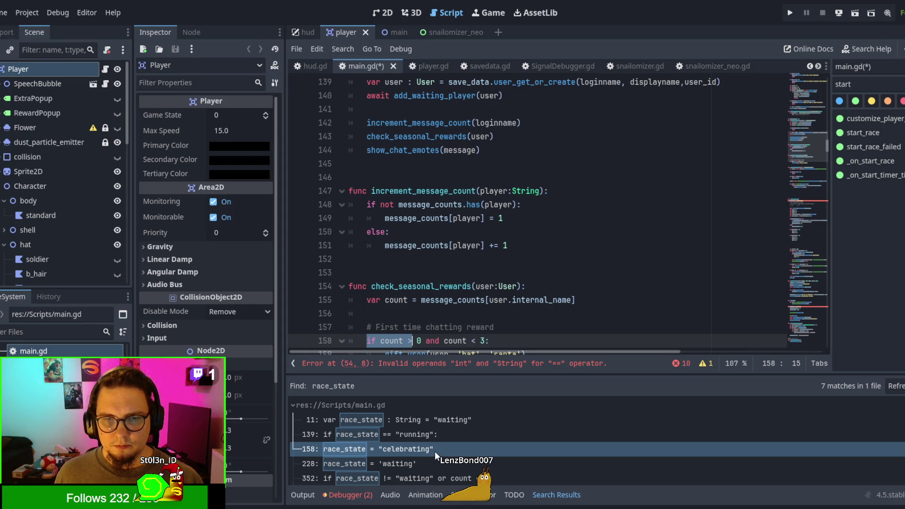
scroll(435, 451, "down", 2)
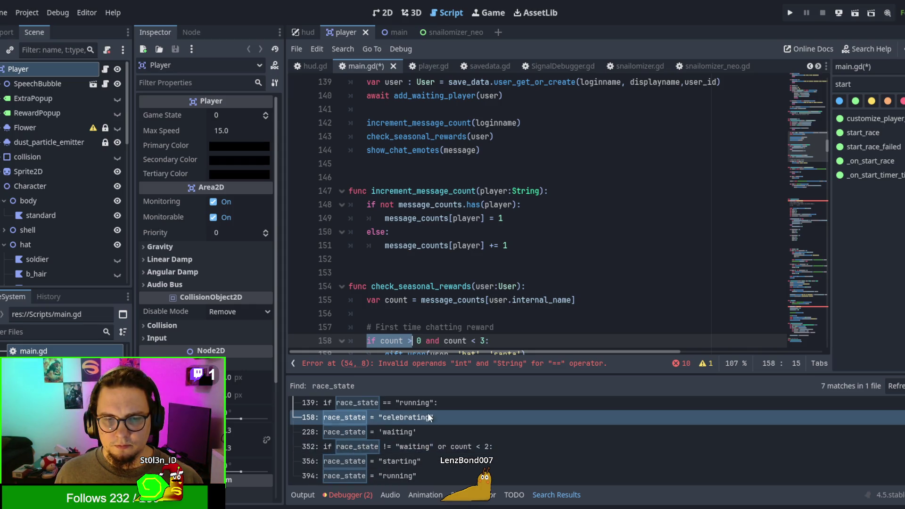
left_click(430, 429)
left_click(432, 447)
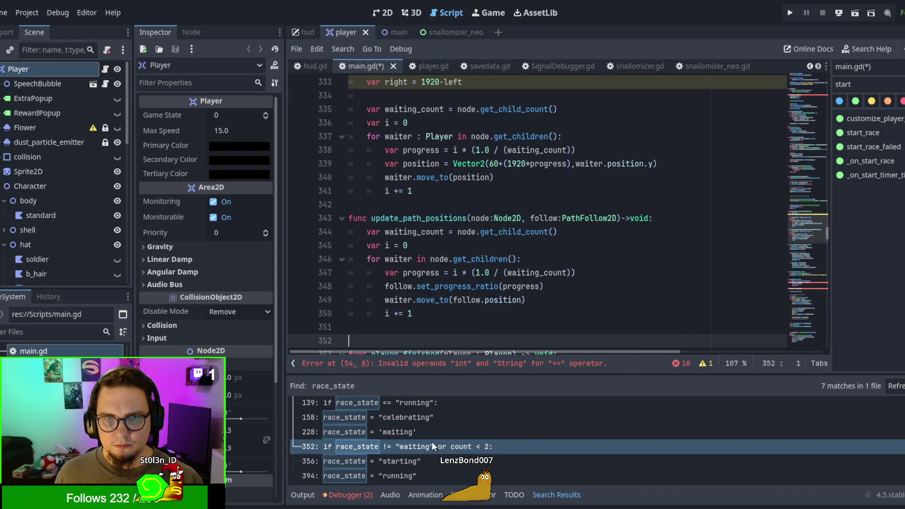
scroll(472, 212, "down", 3)
scroll(471, 213, "up", 4)
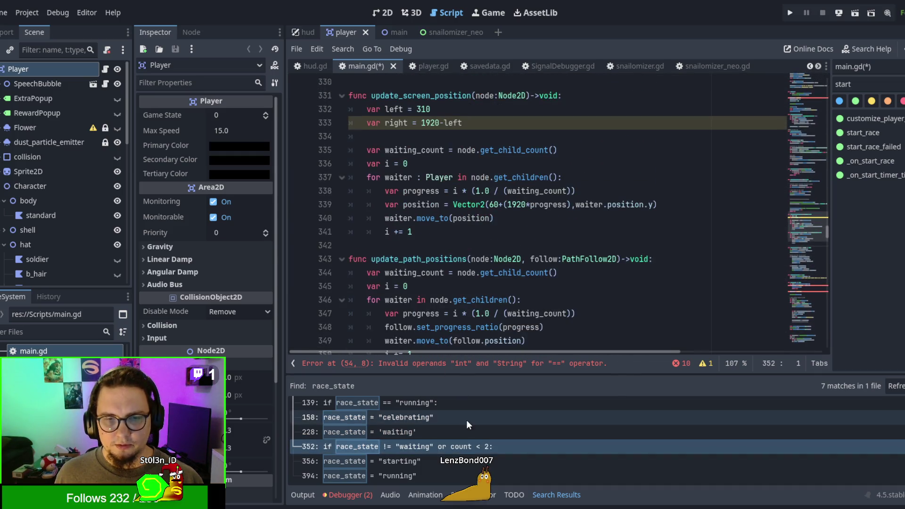
scroll(470, 428, "up", 2)
scroll(377, 410, "down", 2)
left_click(410, 459)
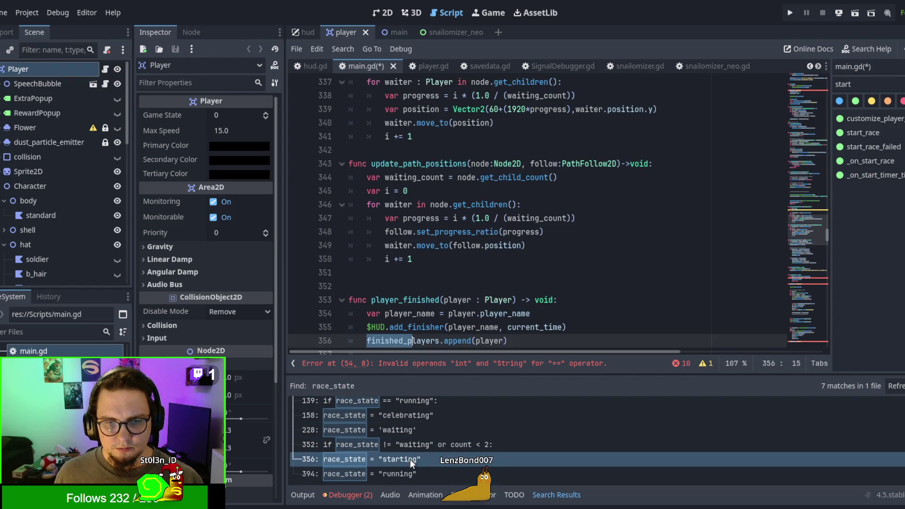
Replace the "starting" string on line 382 with RACING
left_click(511, 259)
key("ctrl+f")
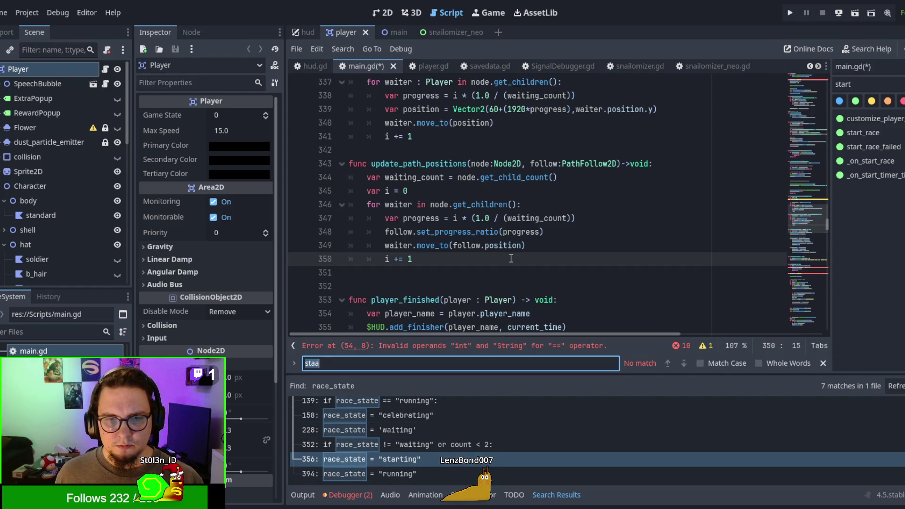
type("starting")
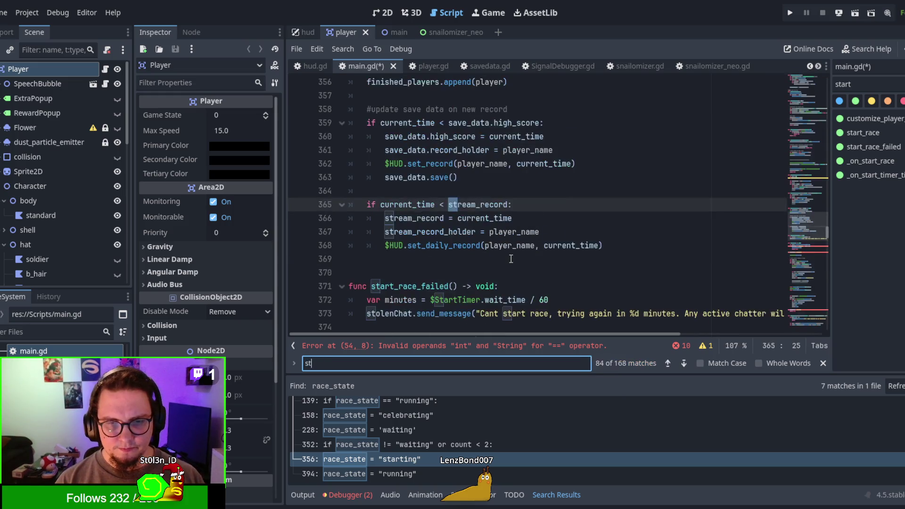
left_click_drag(427, 204, 496, 204)
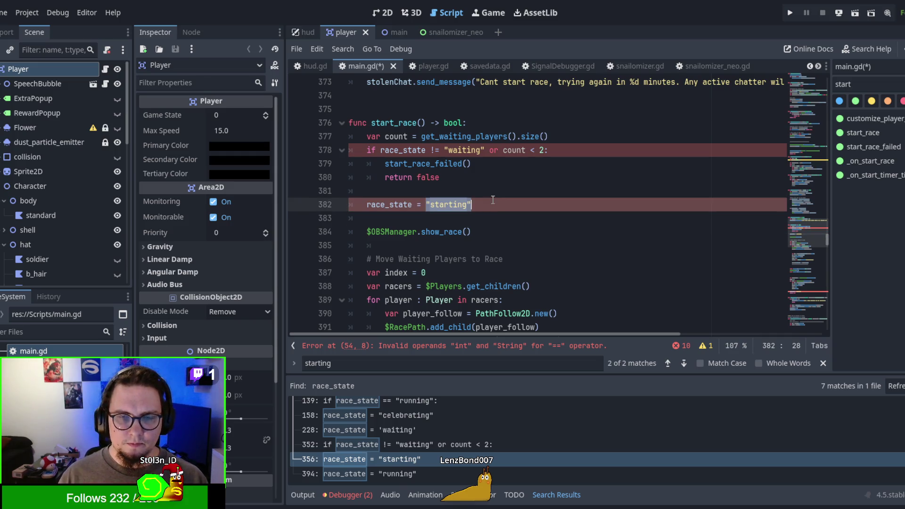
type("RA")
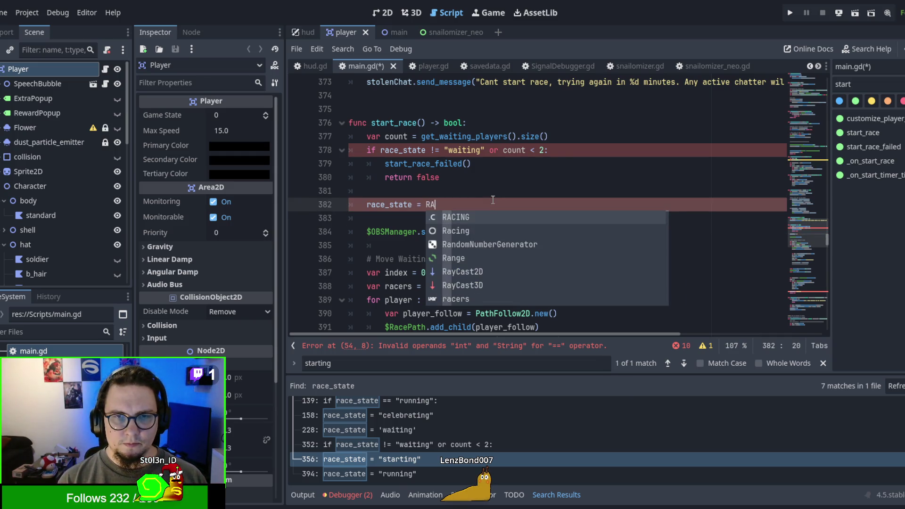
type("ACING")
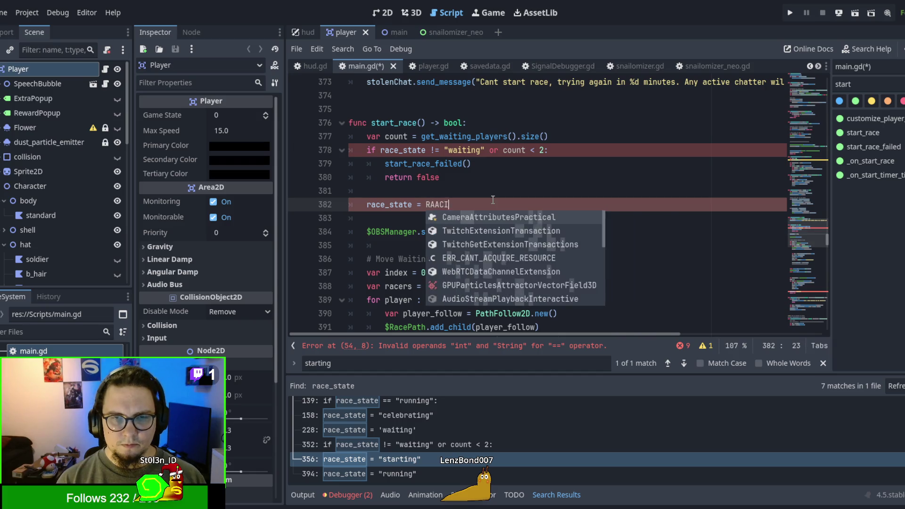
key("Escape")
key("Left")
key("Left")
key("Left")
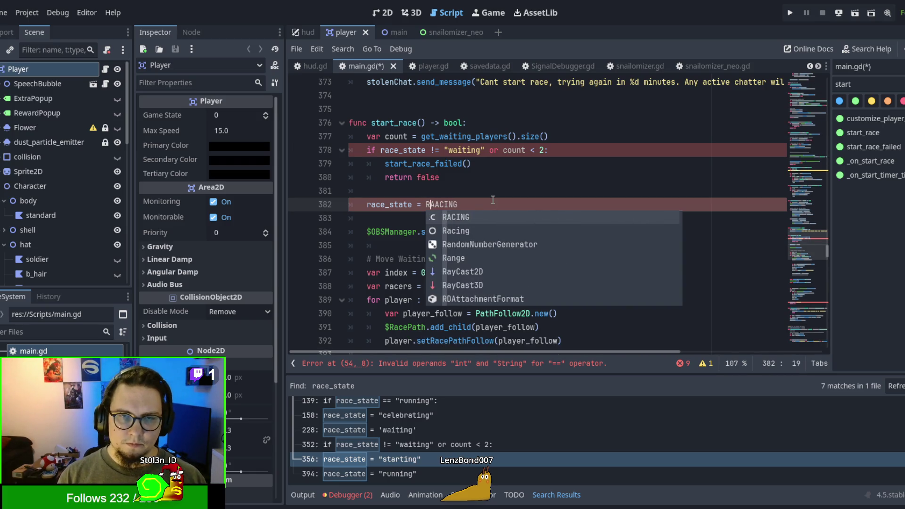
key("Escape")
Replace the "waiting" strings on lines 378 and 254 with WAITING
double_click(429, 207)
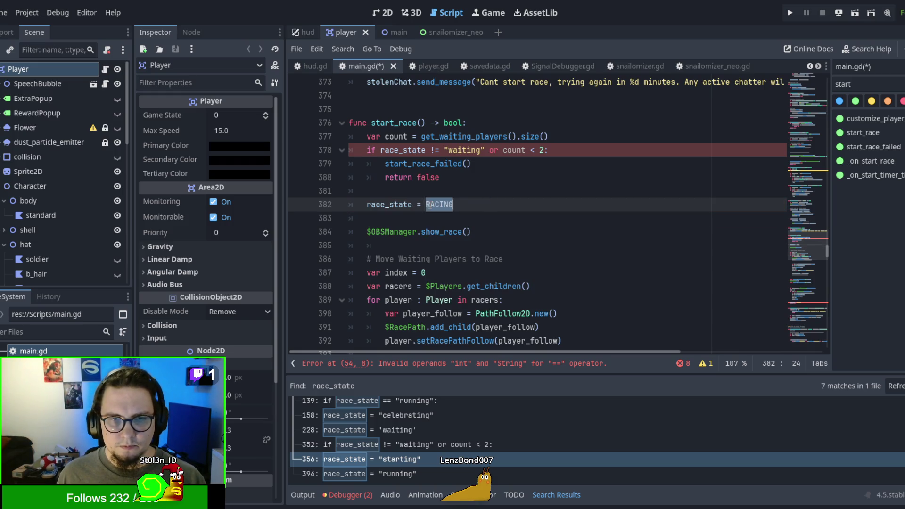
double_click(395, 203)
double_click(438, 206)
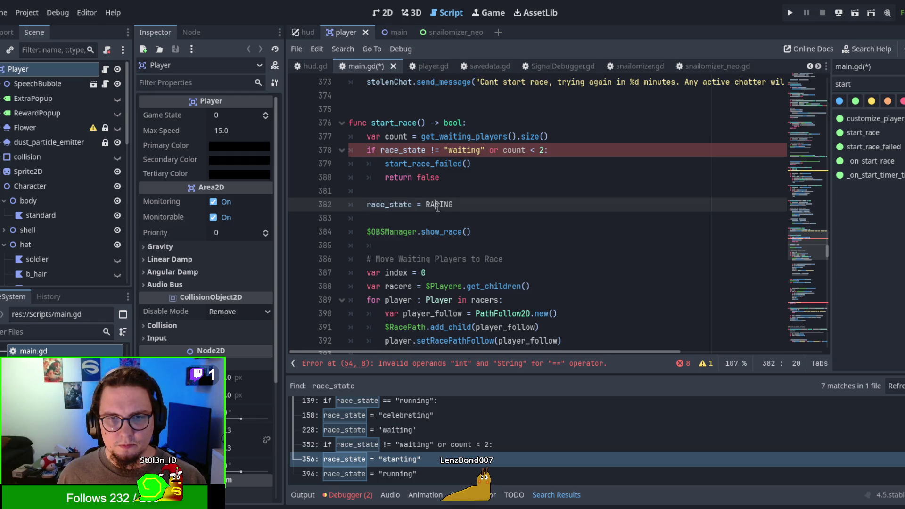
left_click_drag(444, 150, 486, 150)
type("WAITING")
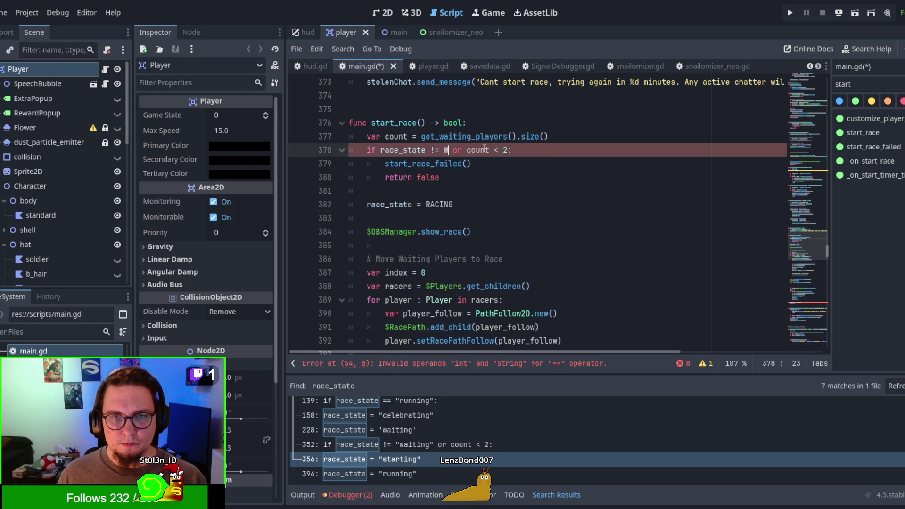
left_click(484, 150)
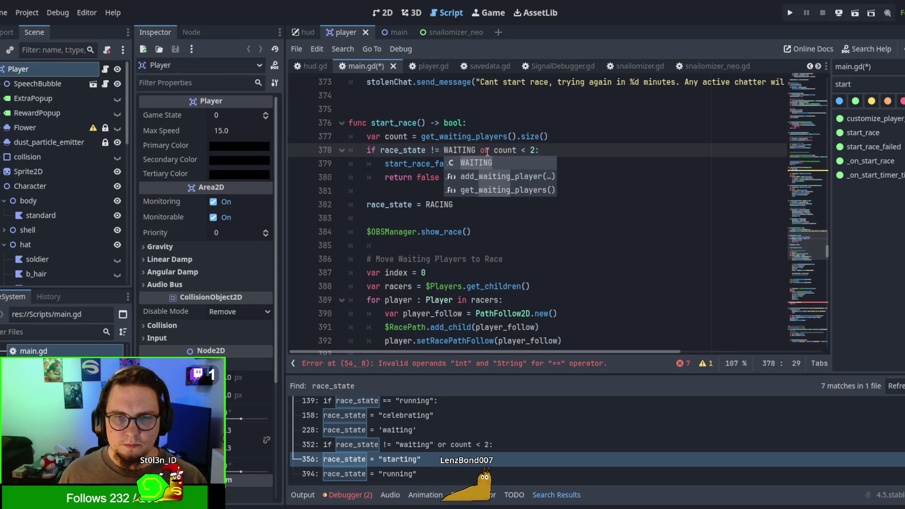
double_click(400, 150)
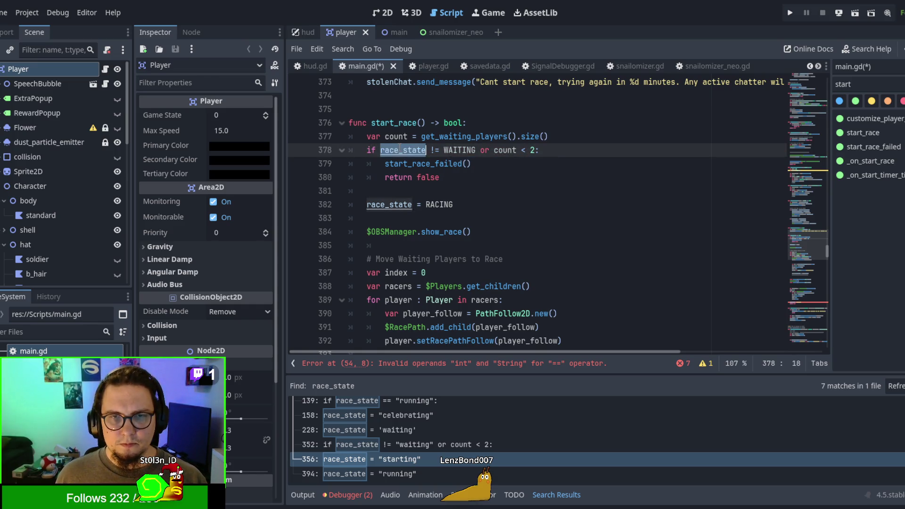
key("ctrl+f")
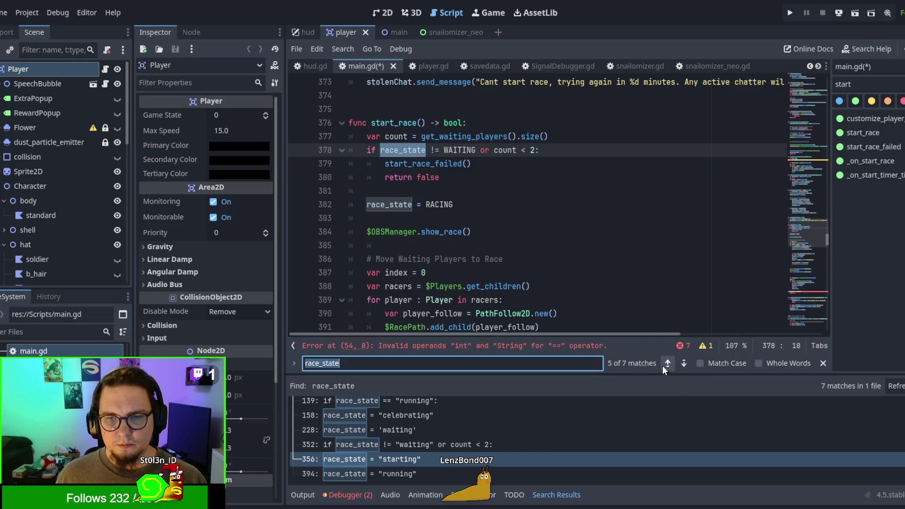
left_click(669, 363)
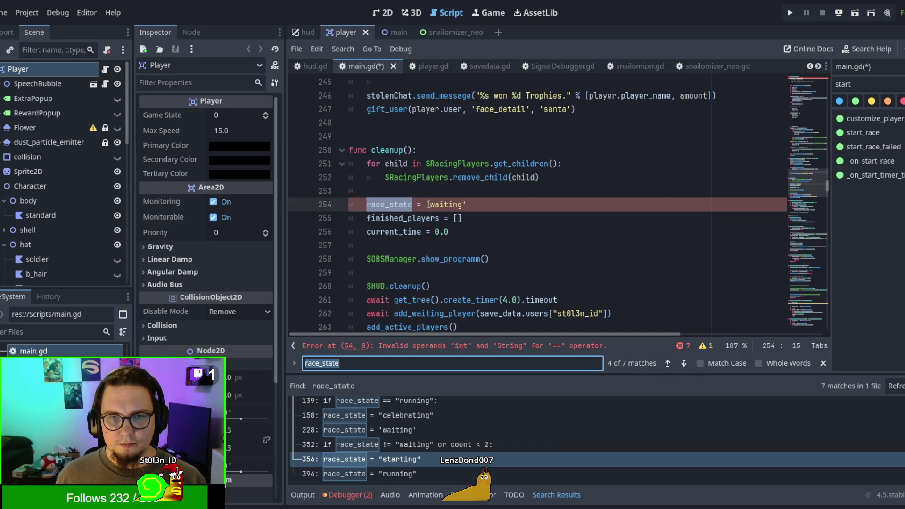
left_click_drag(428, 204, 472, 204)
type("WAITI")
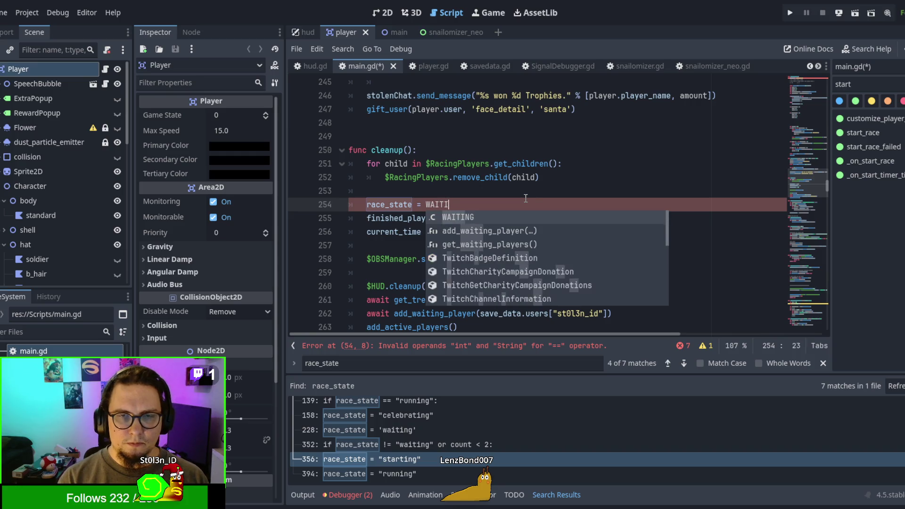
type("NG")
left_click(654, 274)
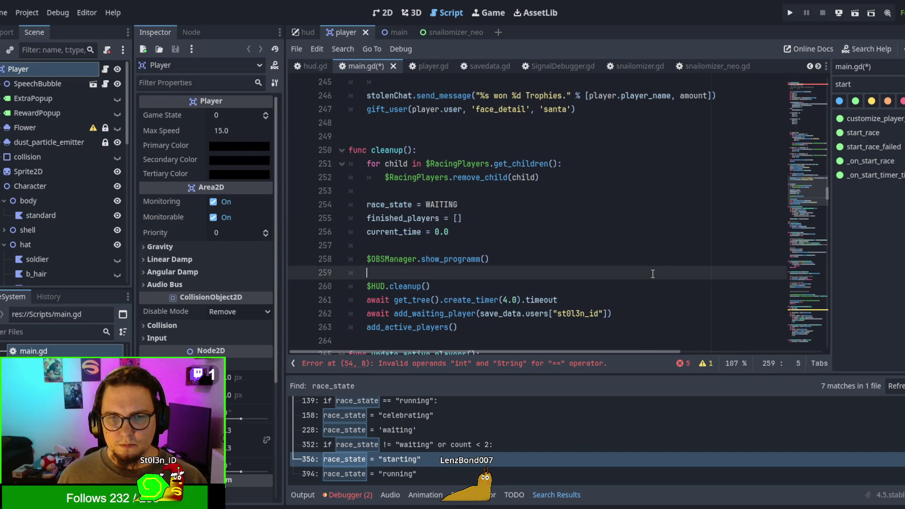
Delete the "celebrating" string on line 184 and begin typing its C enum replacement
key("ctrl+f")
left_click(667, 364)
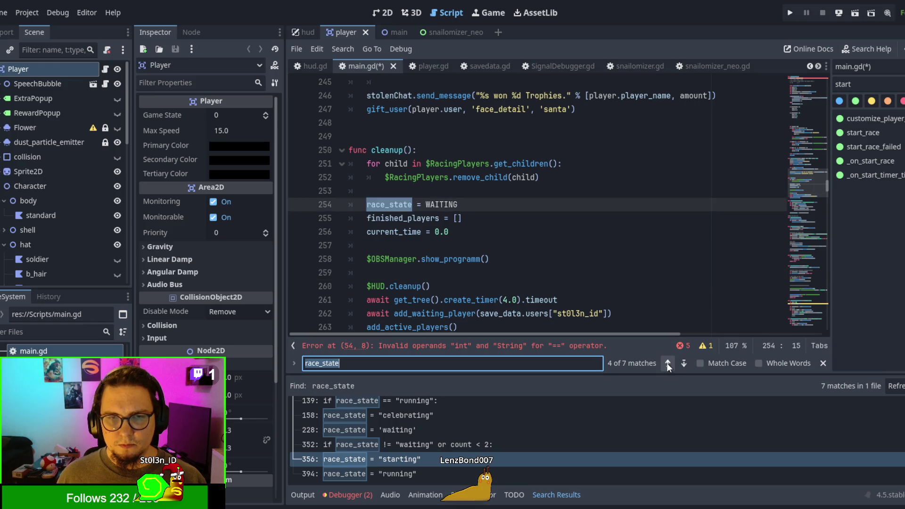
left_click(667, 363)
left_click(542, 199)
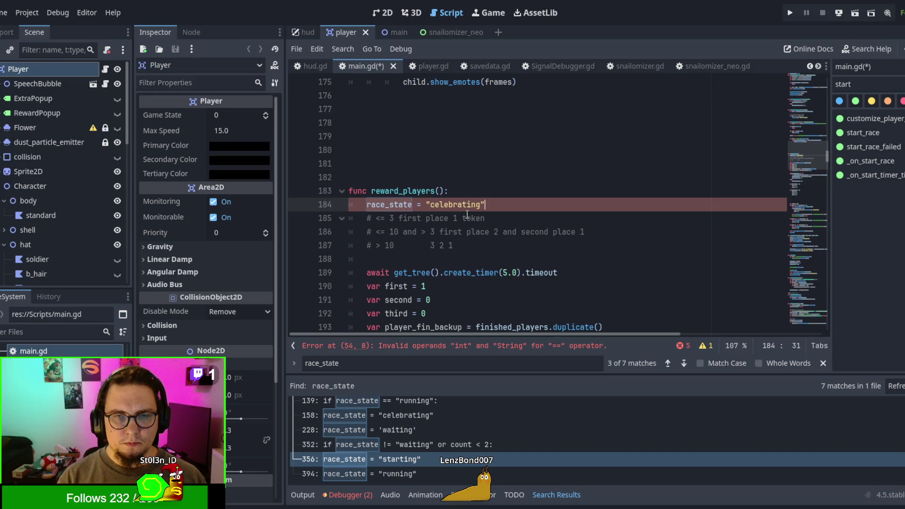
key("BackSpace")
key("BackSpace")
key("BackSpace")
type("CELEBRATING")
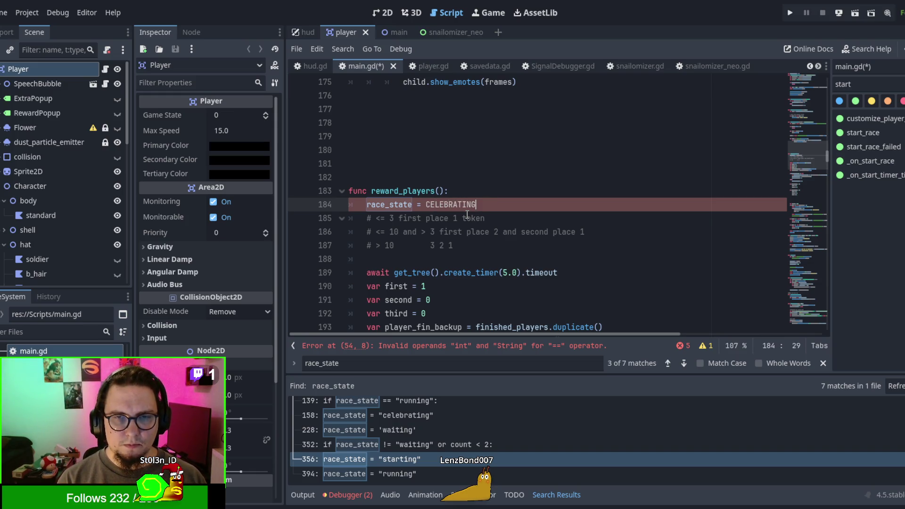
Replace the "running" strings on lines 54 and 420 with RUNNING
left_click(669, 366)
left_click(669, 366)
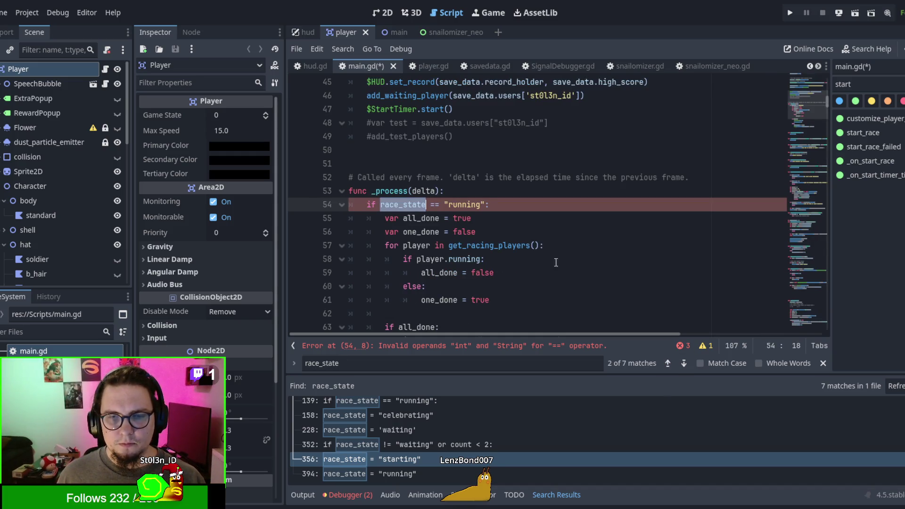
left_click_drag(445, 202, 484, 199)
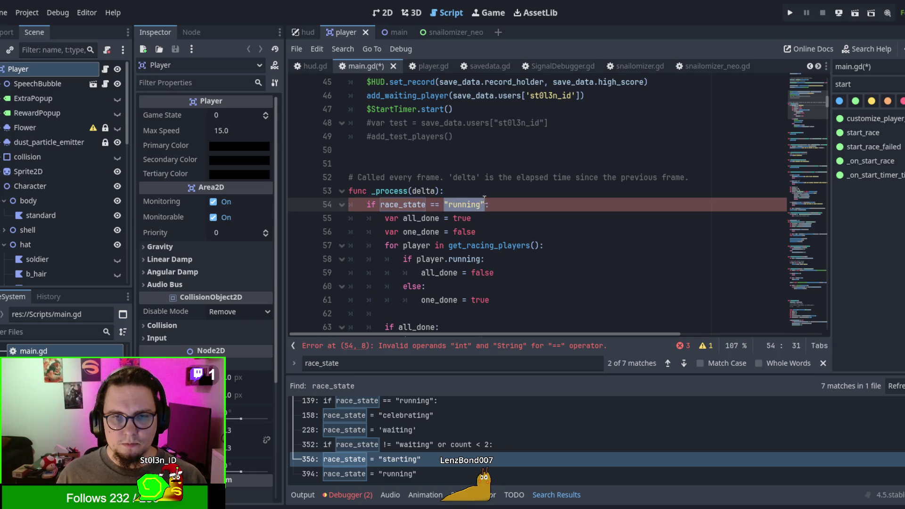
type("RUNNING")
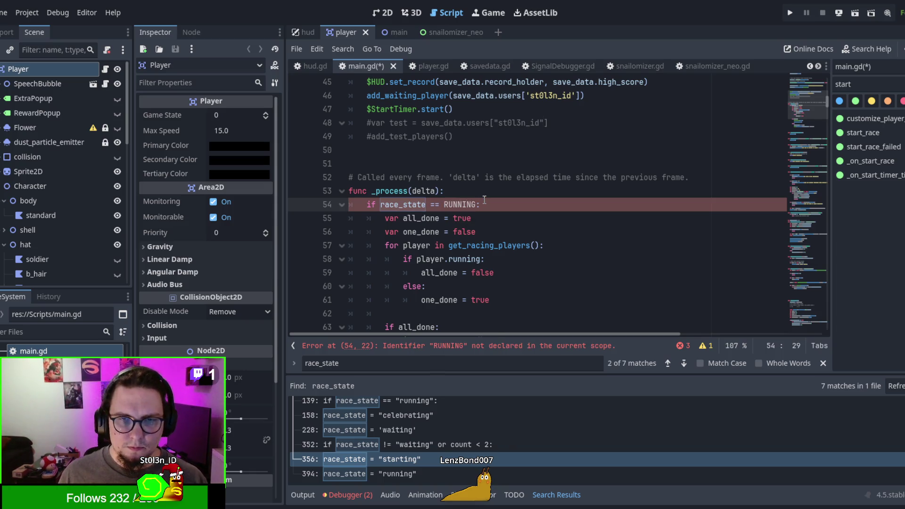
left_click(669, 363)
left_click(668, 363)
left_click(669, 363)
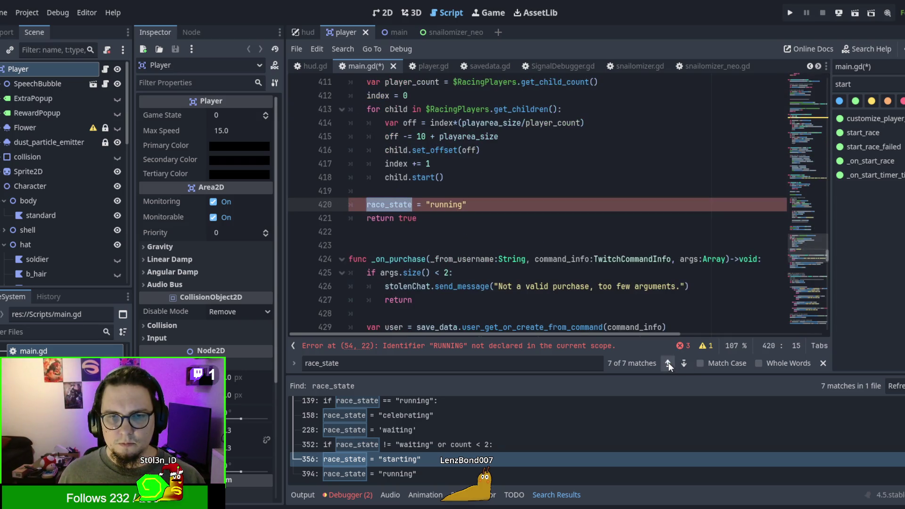
left_click_drag(428, 202, 512, 210)
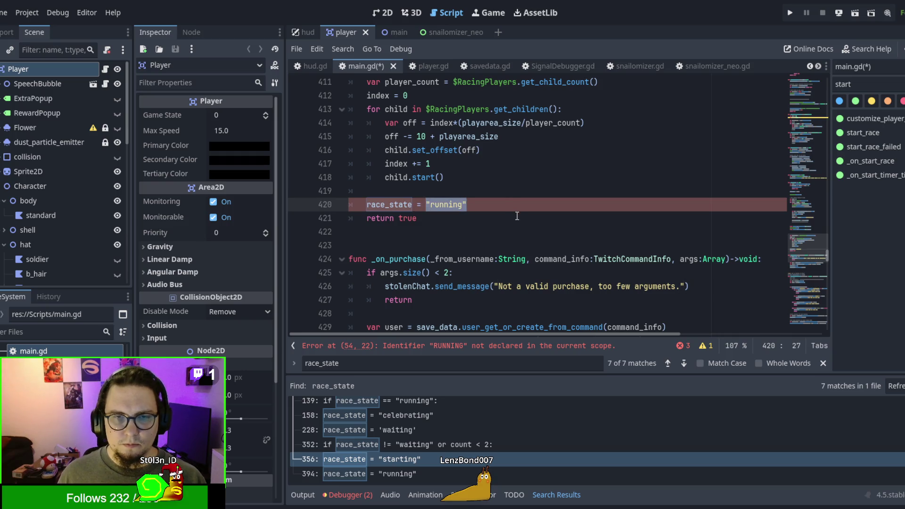
type("RUNNING")
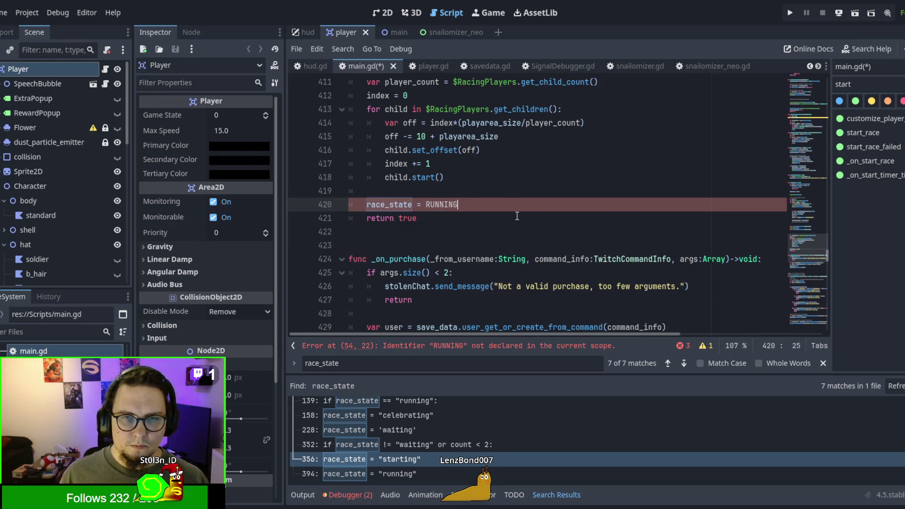
Cycle through the remaining race_state matches and close the find bar
left_click(668, 362)
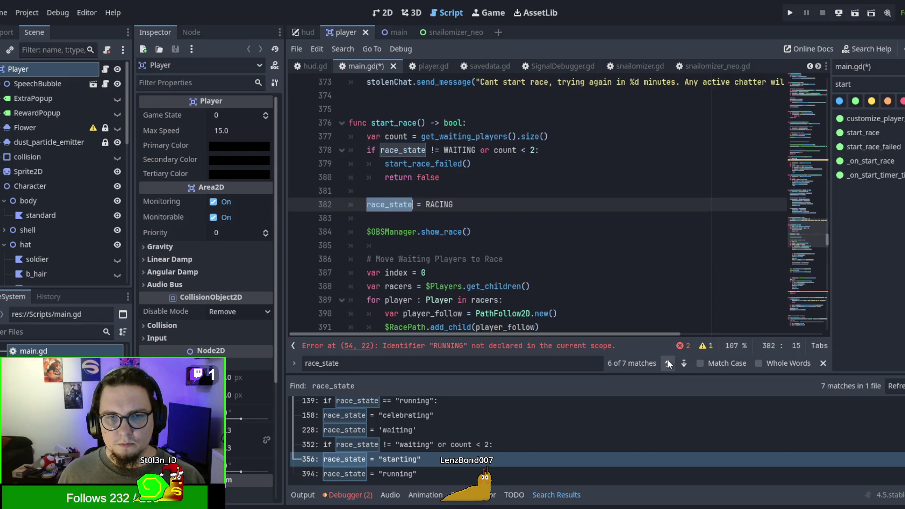
left_click(669, 362)
left_click(669, 363)
left_click(669, 363)
left_click(668, 363)
left_click(669, 364)
left_click(669, 364)
left_click(588, 215)
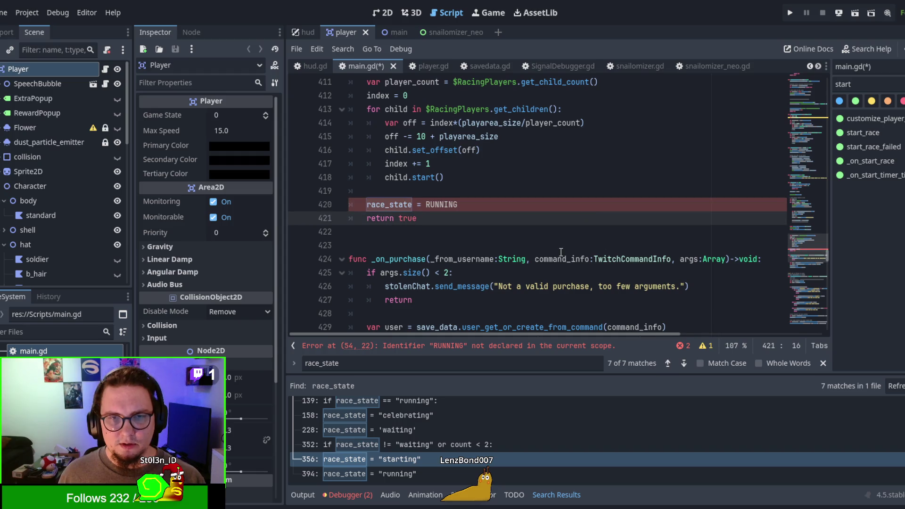
key("Escape")
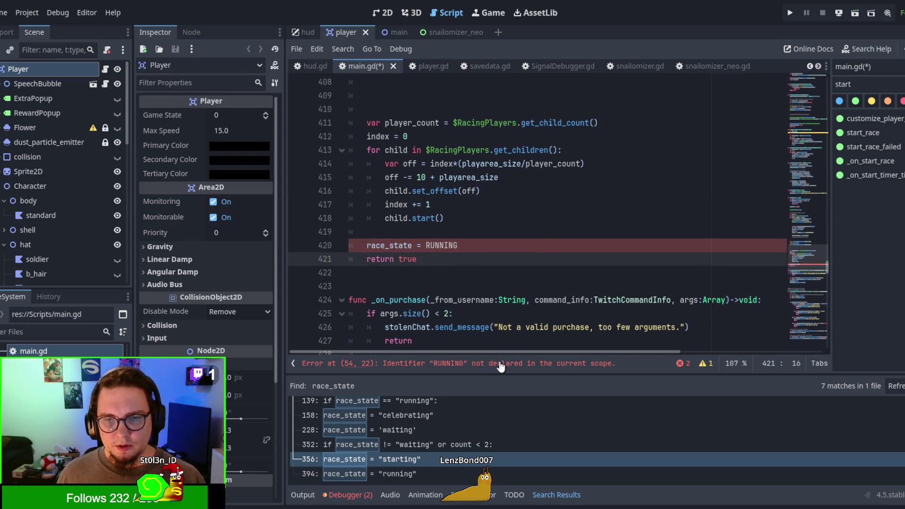
left_click(458, 367)
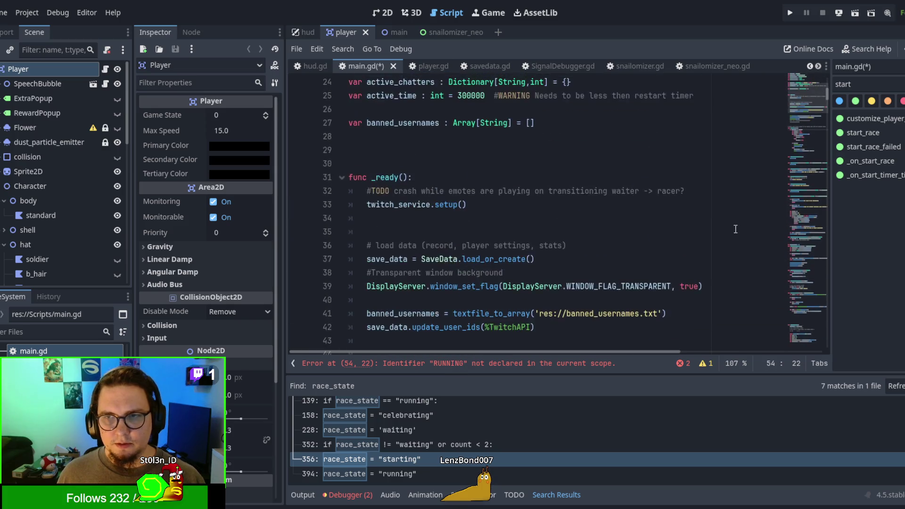
Search for running and change RUNNING to RACING on lines 54 and 420
scroll(757, 210, "up", 2)
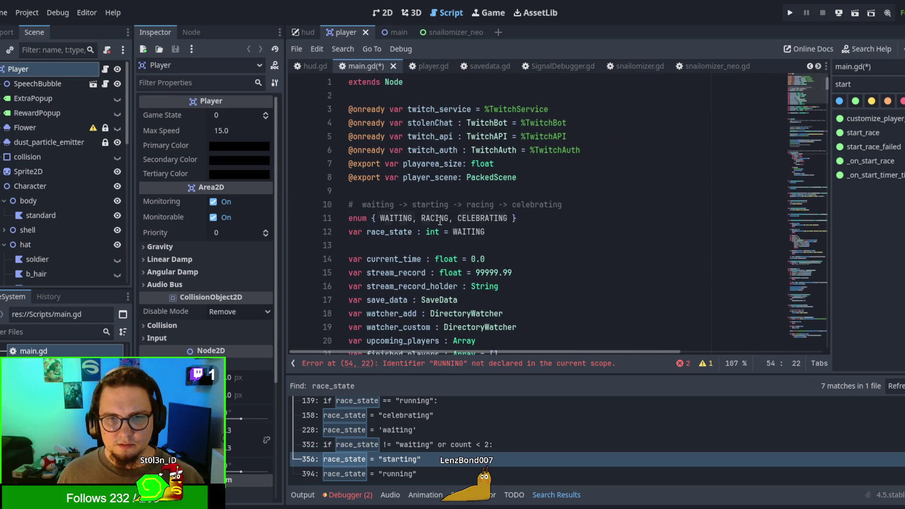
double_click(440, 220)
key("ctrl+f")
type("running")
double_click(460, 205)
type("RACING")
double_click(464, 259)
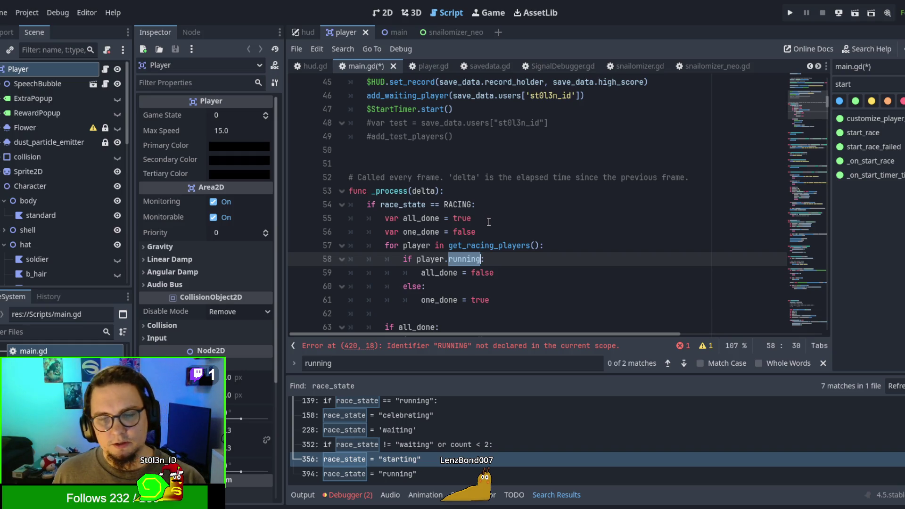
scroll(490, 222, "down", 1)
scroll(489, 223, "down", 4)
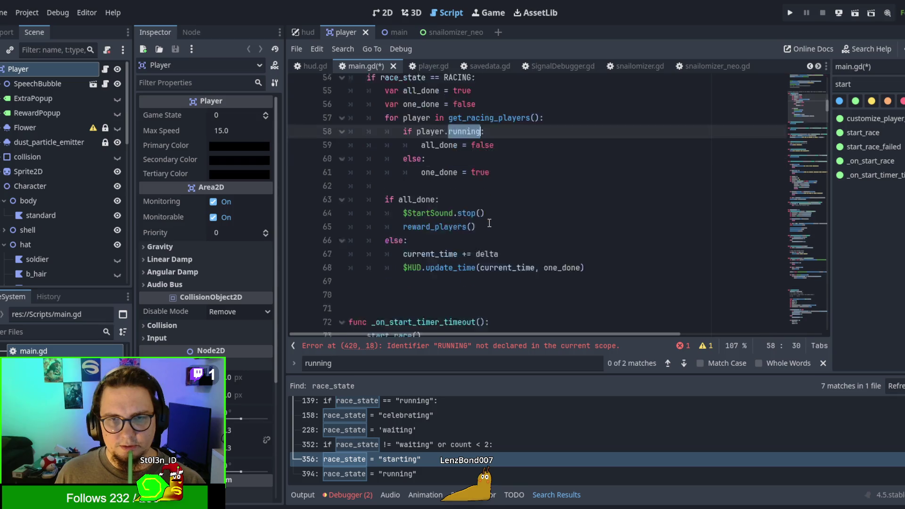
left_click(686, 361)
double_click(440, 204)
type("RACING")
left_click(684, 364)
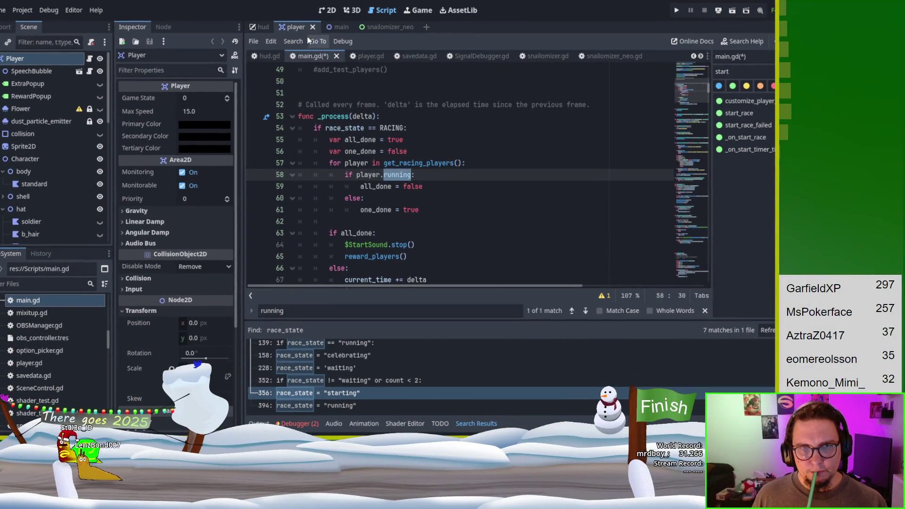
Switch to player.gd and search for the running variable declared on line 31
left_click(369, 56)
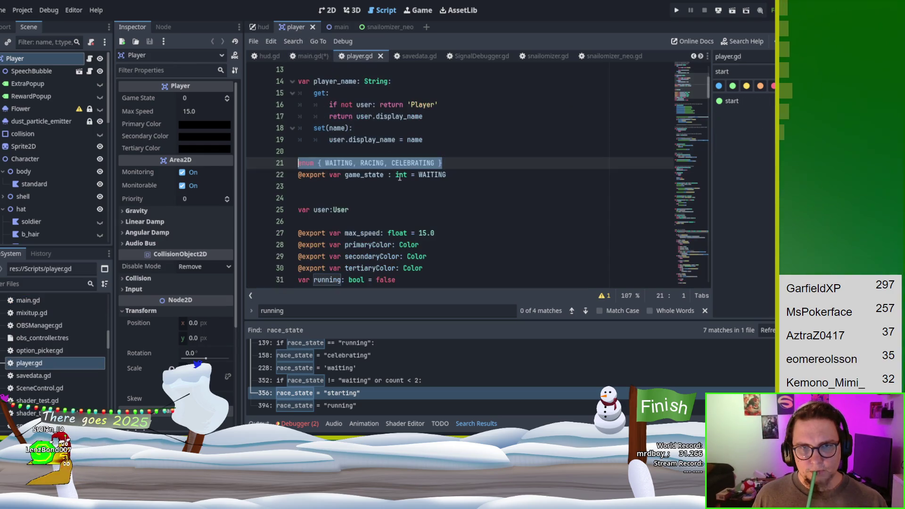
left_click(394, 189)
scroll(393, 188, "up", 5)
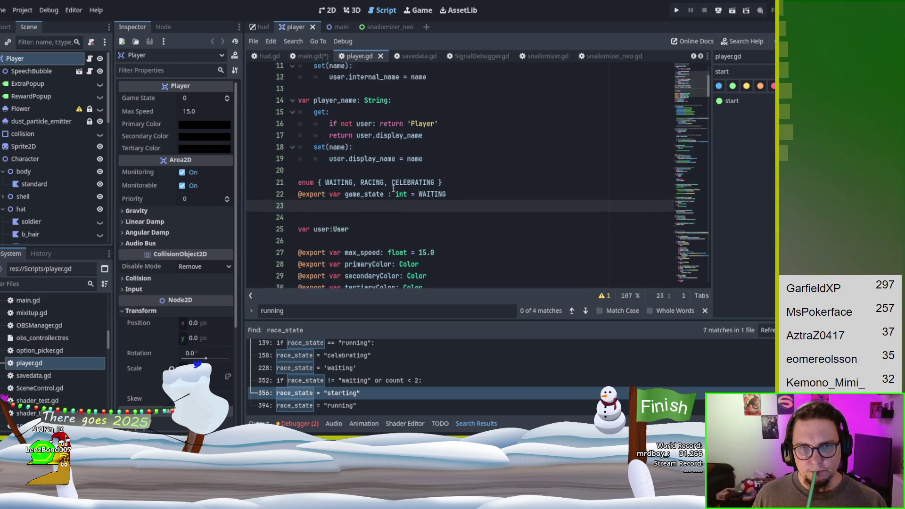
scroll(393, 189, "down", 5)
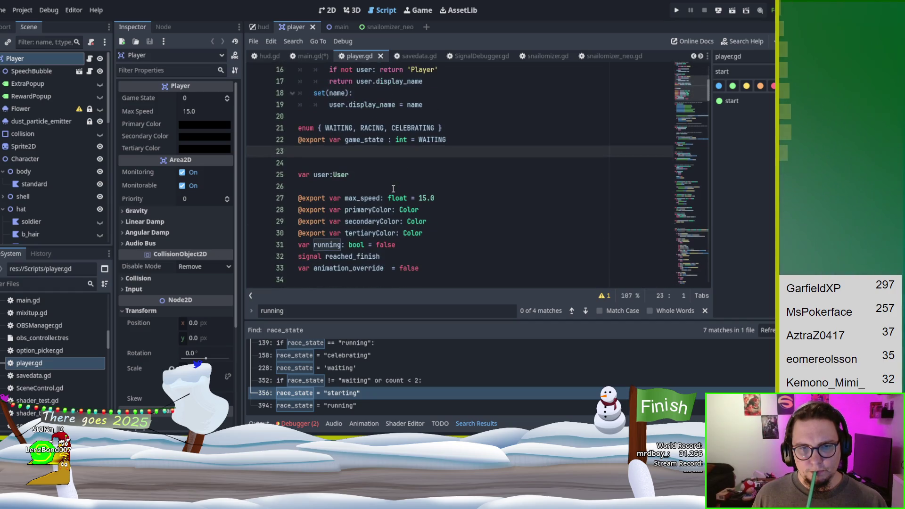
double_click(328, 244)
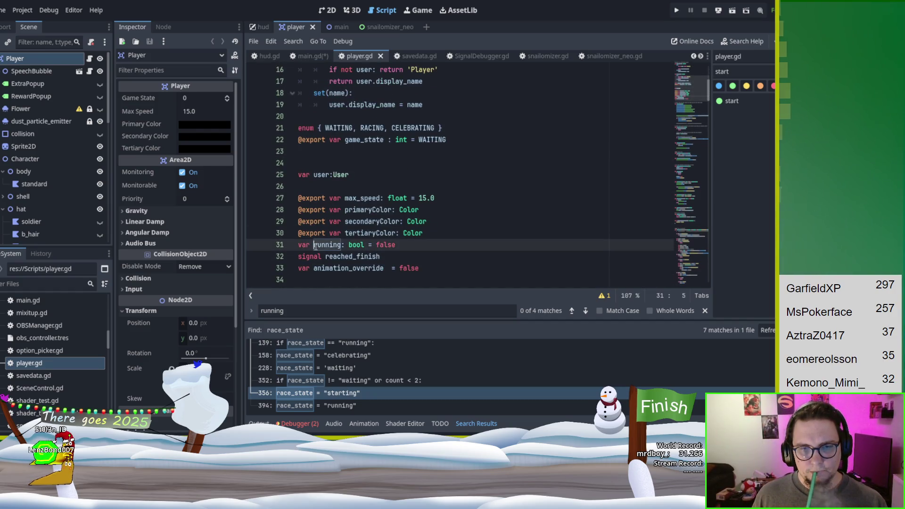
key("ctrl+f")
Step through the running matches: false on line 86, check on line 90, true on line 93
left_click(585, 311)
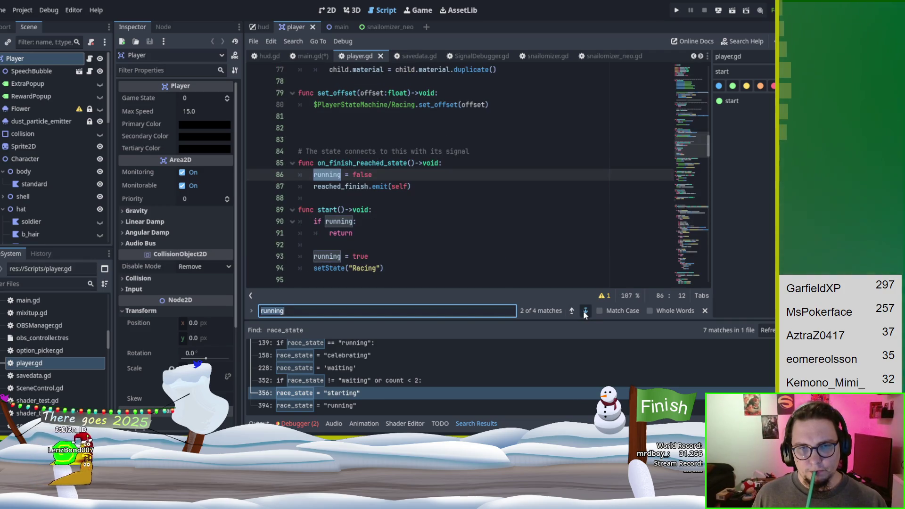
left_click(585, 311)
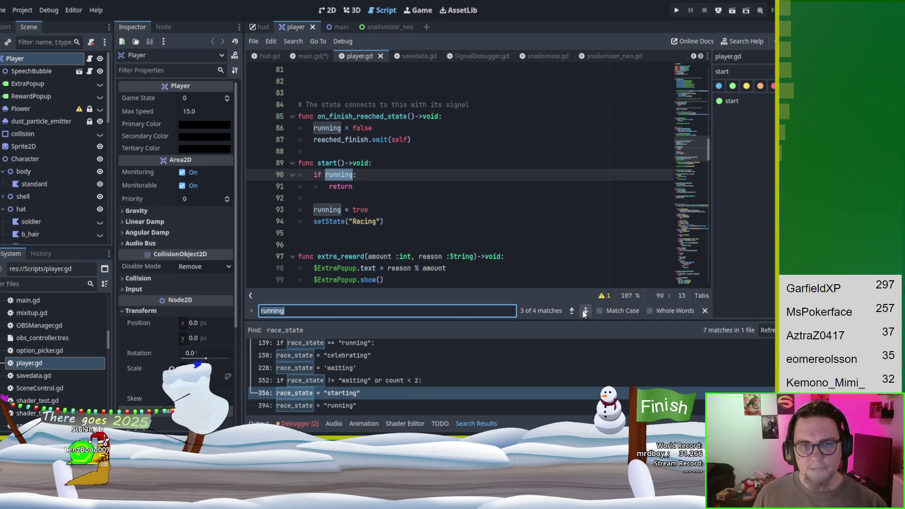
left_click(585, 311)
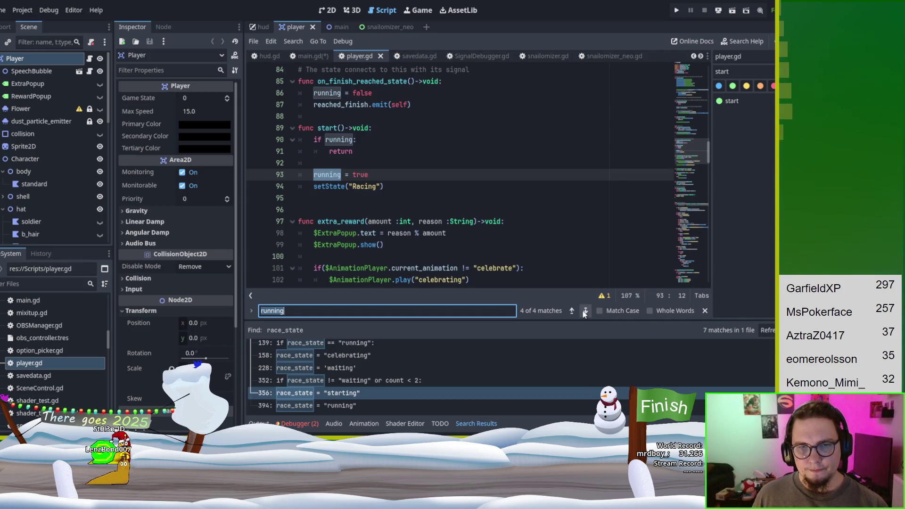
left_click(585, 312)
left_click(585, 311)
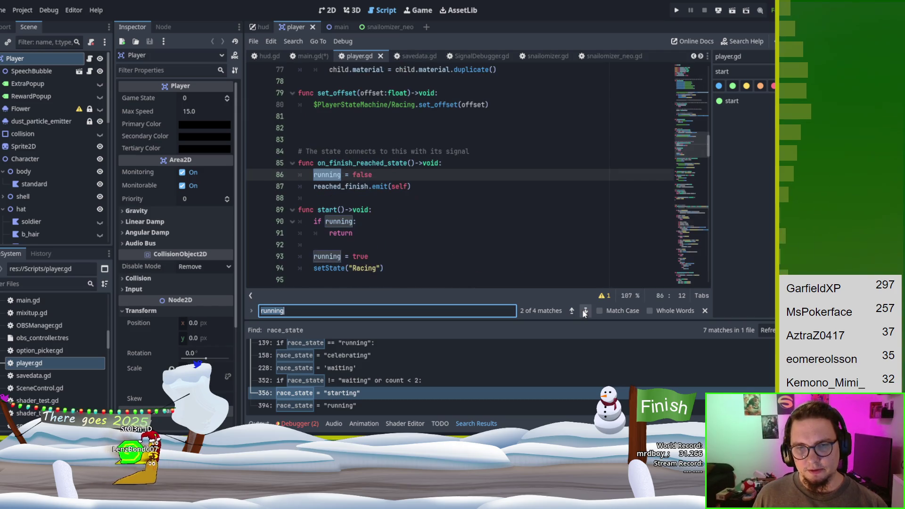
left_click(586, 311)
left_click(586, 311)
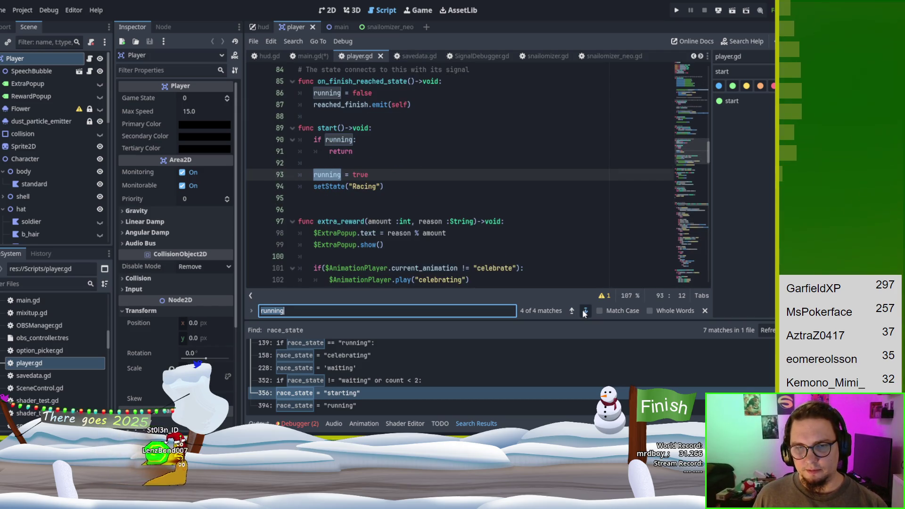
left_click(585, 311)
left_click(585, 312)
left_click(585, 312)
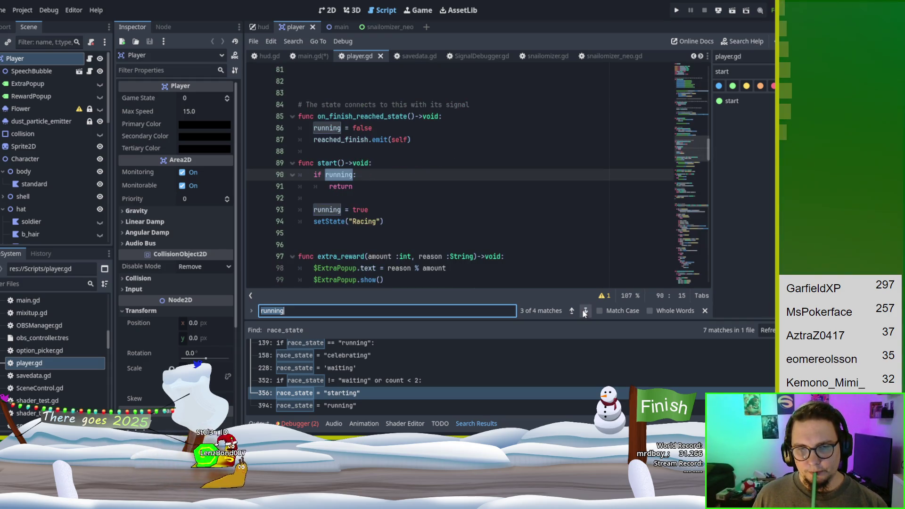
left_click(585, 312)
left_click(585, 312)
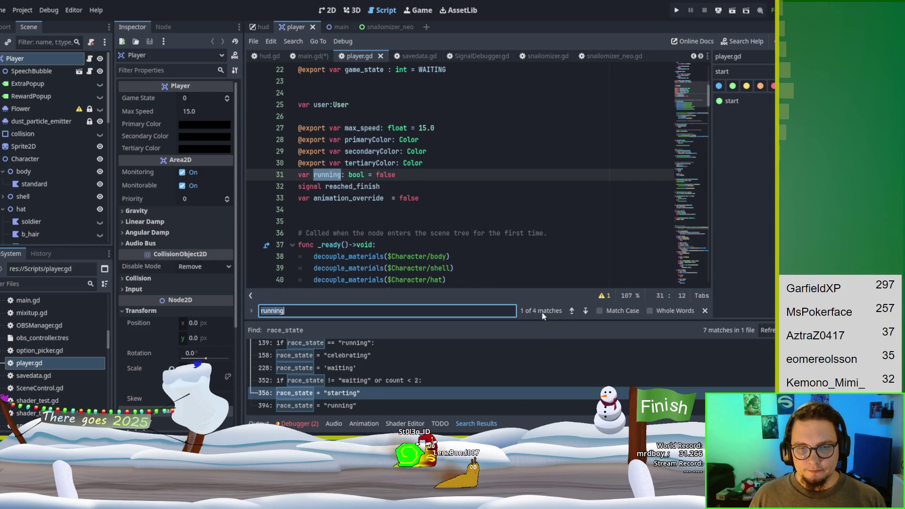
left_click(585, 311)
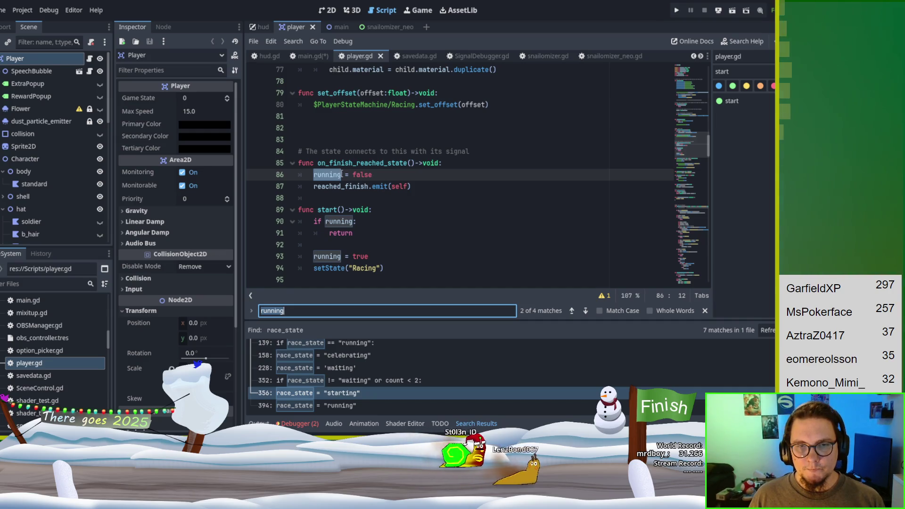
left_click(324, 175)
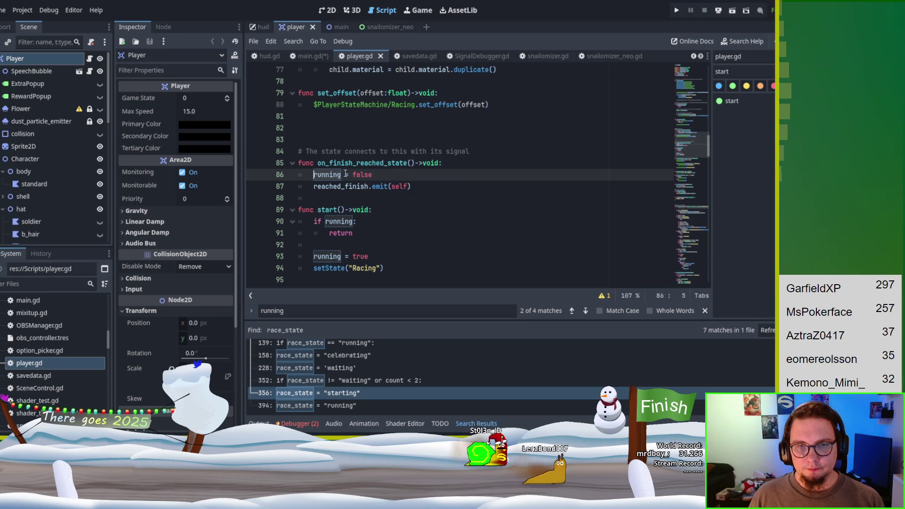
In on_finish_reached_state, replace running = false with game_state = CELEBRATING
key("Home")
key("Return")
key("Up")
type("game_")
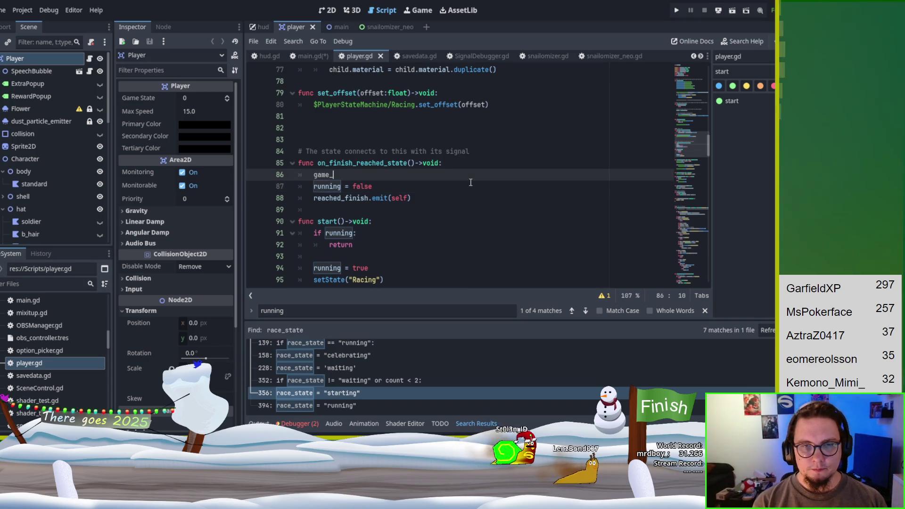
type("state =")
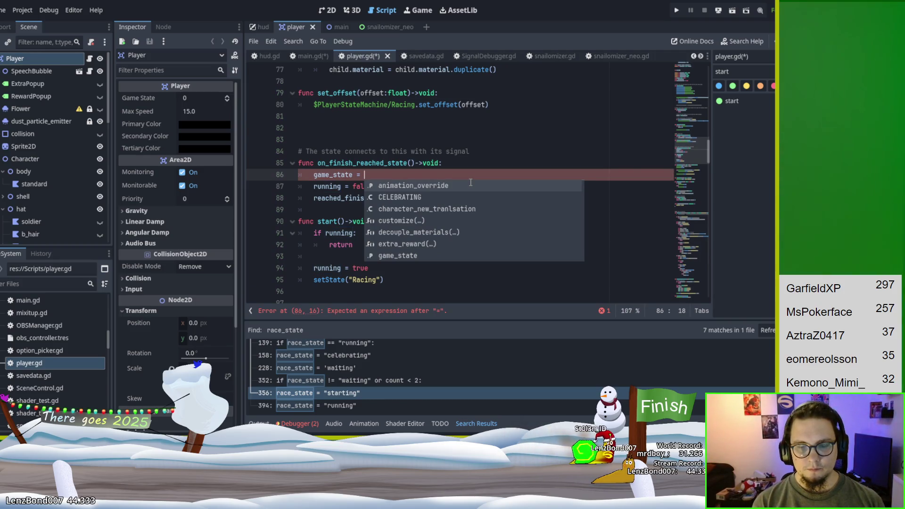
type("CELE")
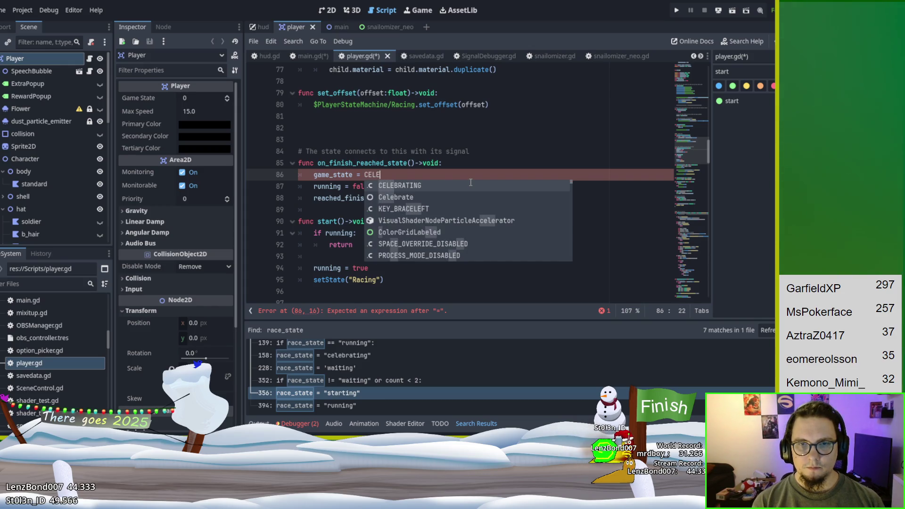
key("Return")
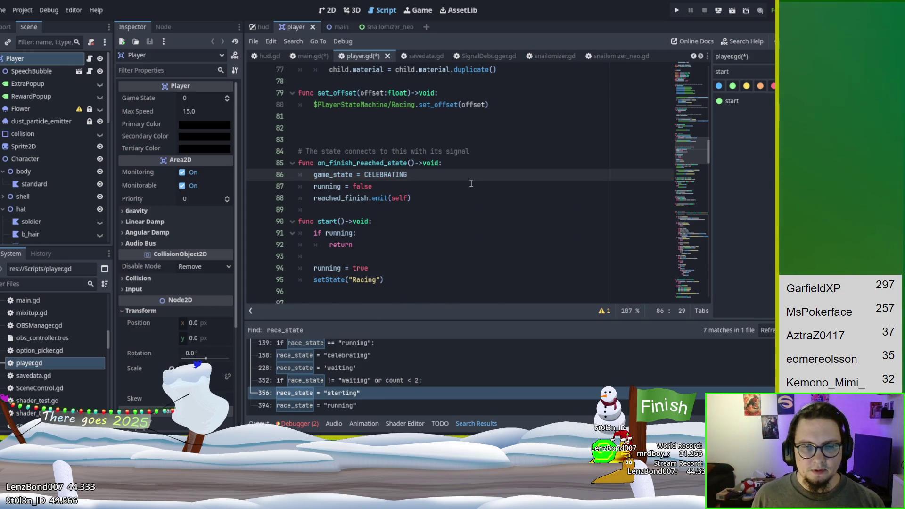
left_click_drag(470, 184, 287, 184)
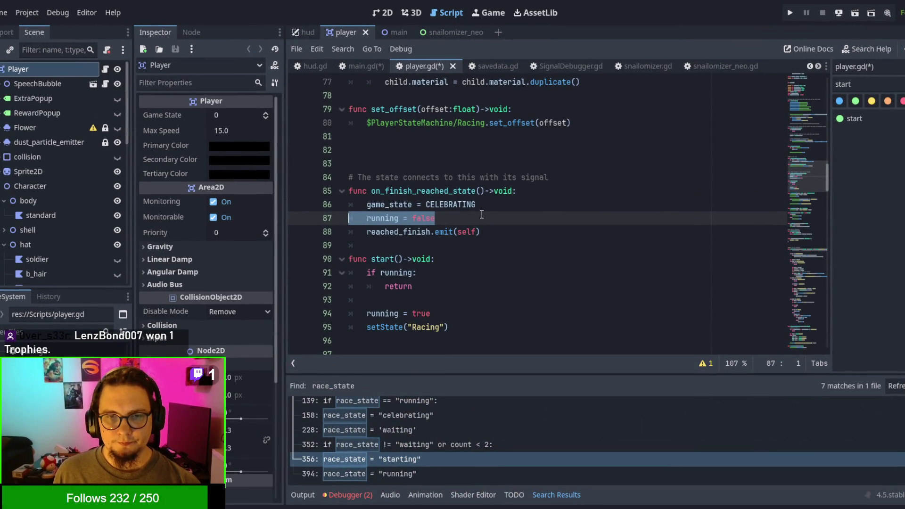
key("BackSpace")
key("BackSpace")
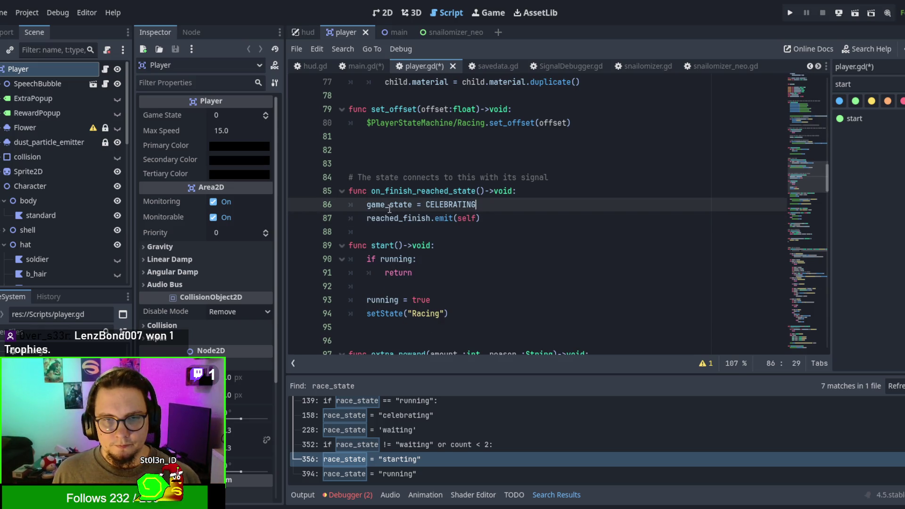
Search player.gd for game_state, stepping from its line 22 declaration to line 86
double_click(389, 205)
key("ctrl+f")
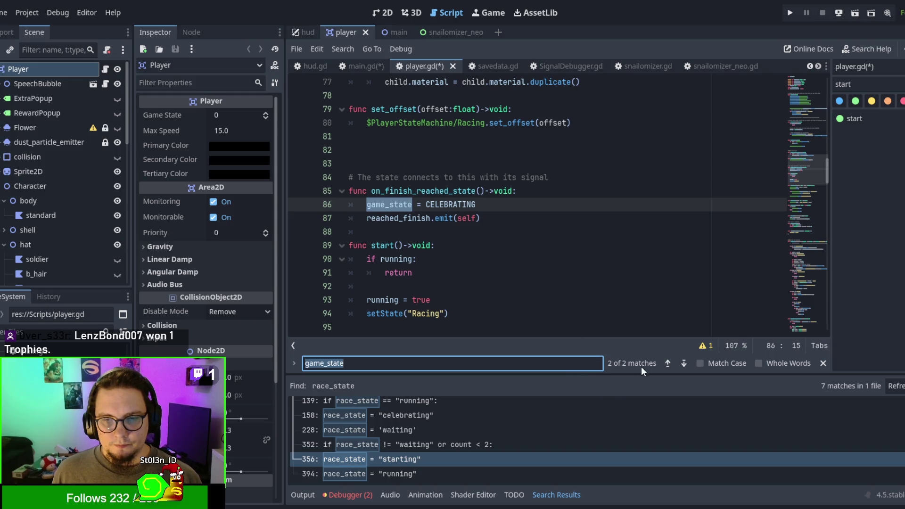
left_click(683, 365)
left_click(683, 365)
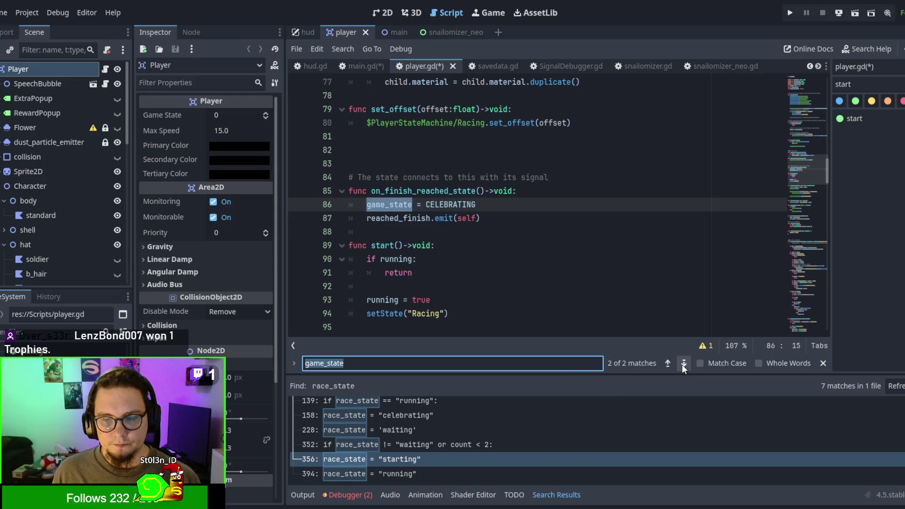
scroll(549, 236, "down", 3)
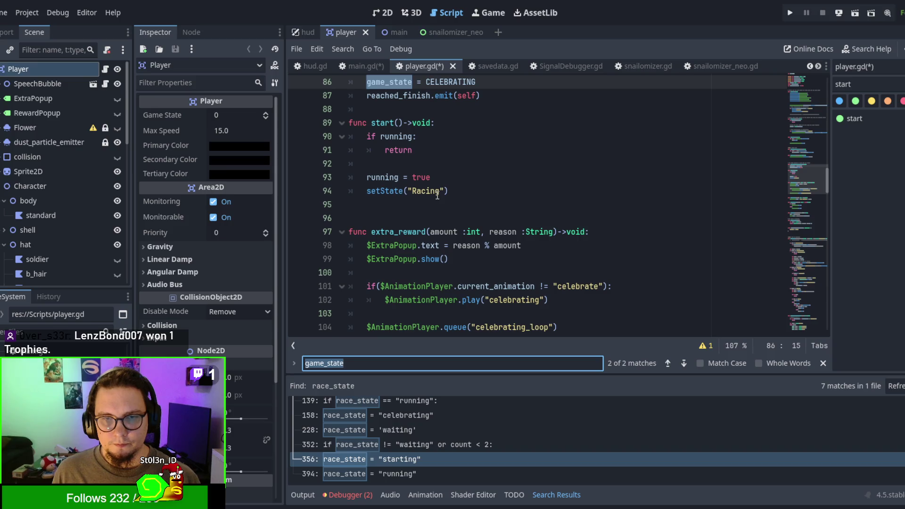
scroll(472, 207, "down", 2)
scroll(618, 250, "down", 2)
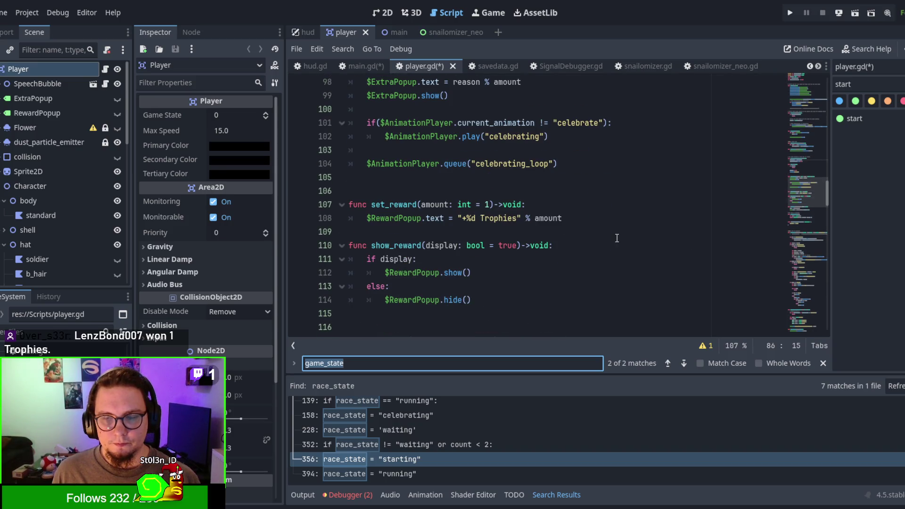
scroll(617, 238, "up", 2)
scroll(617, 238, "down", 2)
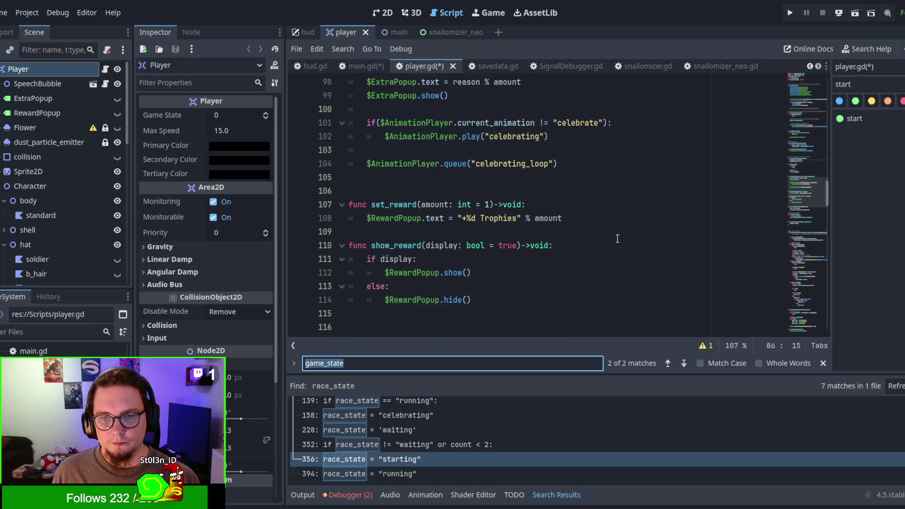
scroll(618, 239, "down", 2)
scroll(618, 238, "up", 8)
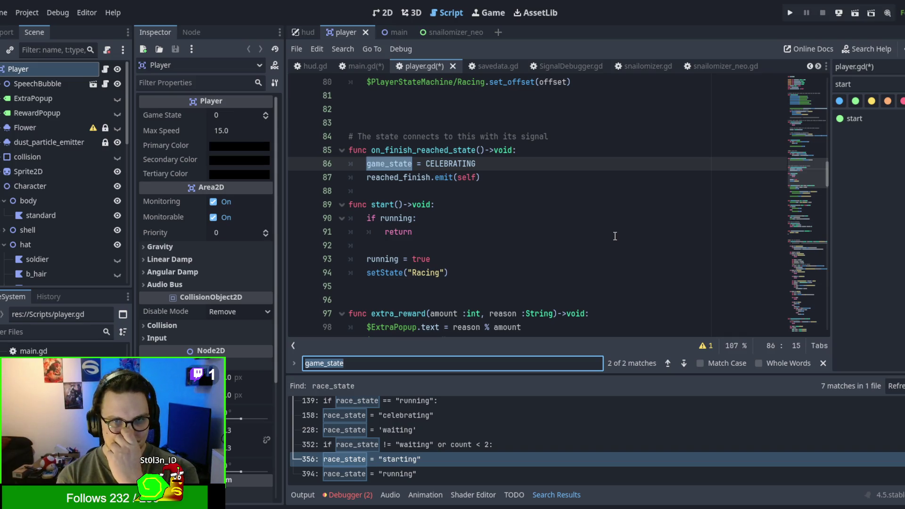
scroll(616, 238, "down", 3)
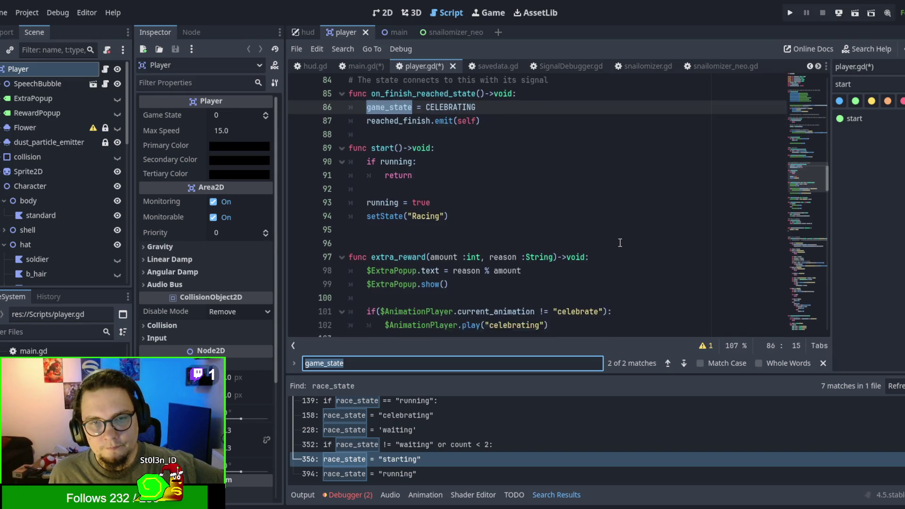
scroll(619, 242, "down", 2)
scroll(619, 242, "down", 4)
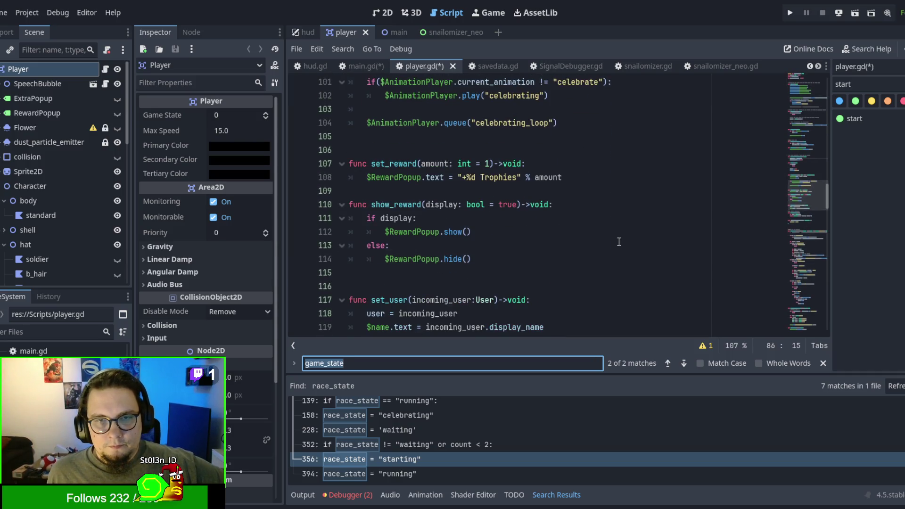
scroll(619, 242, "down", 2)
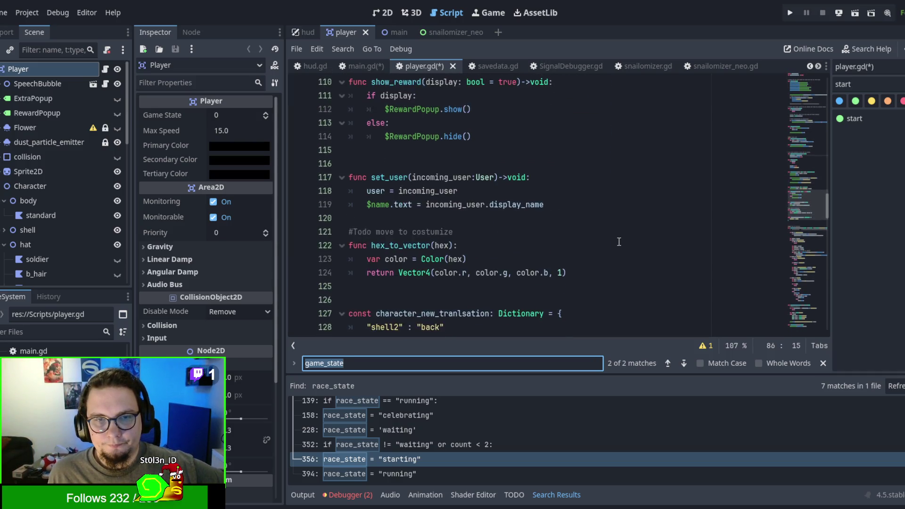
scroll(619, 242, "down", 2)
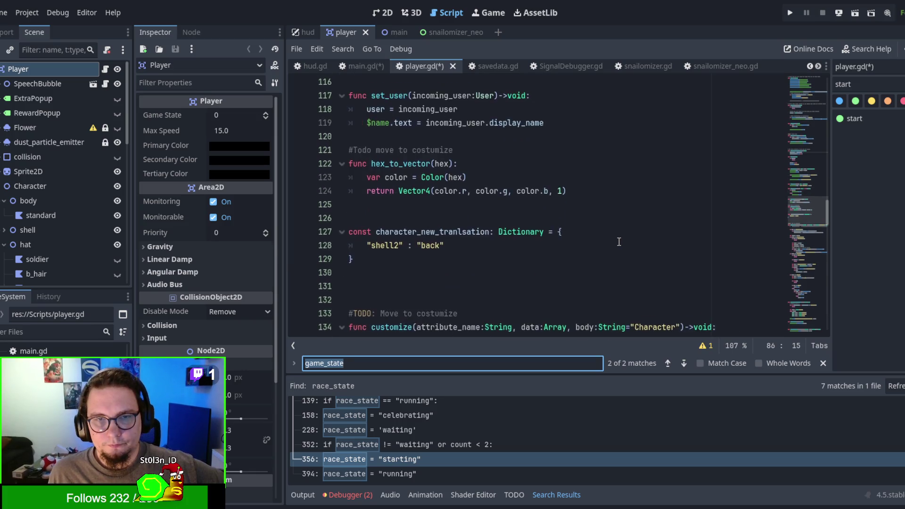
scroll(619, 242, "up", 6)
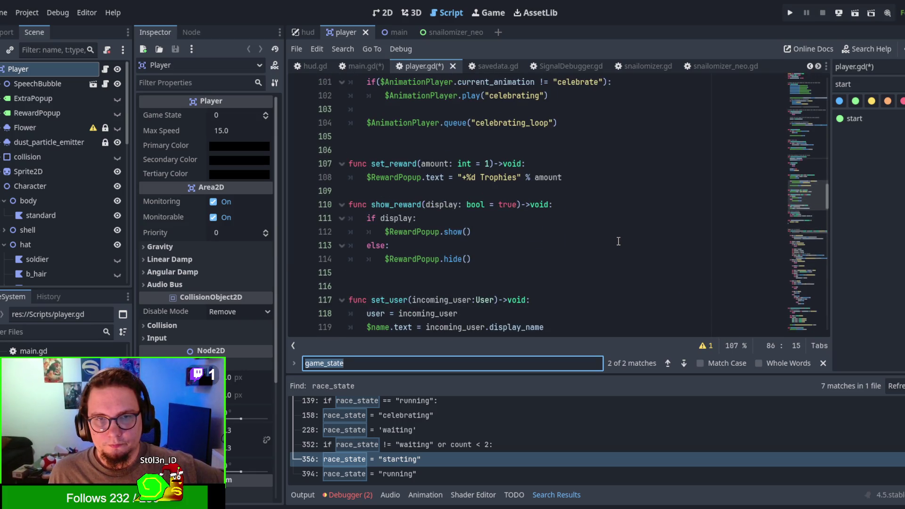
scroll(619, 241, "up", 1)
scroll(618, 241, "down", 8)
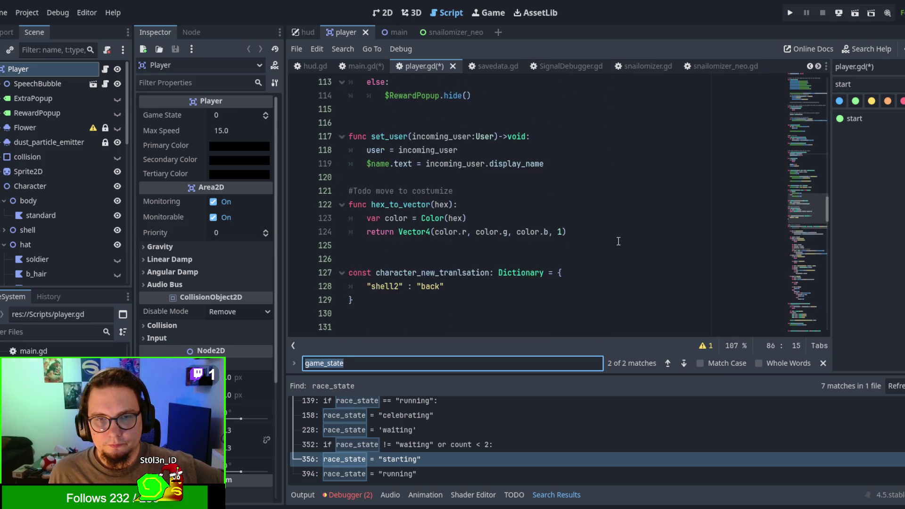
scroll(619, 241, "down", 13)
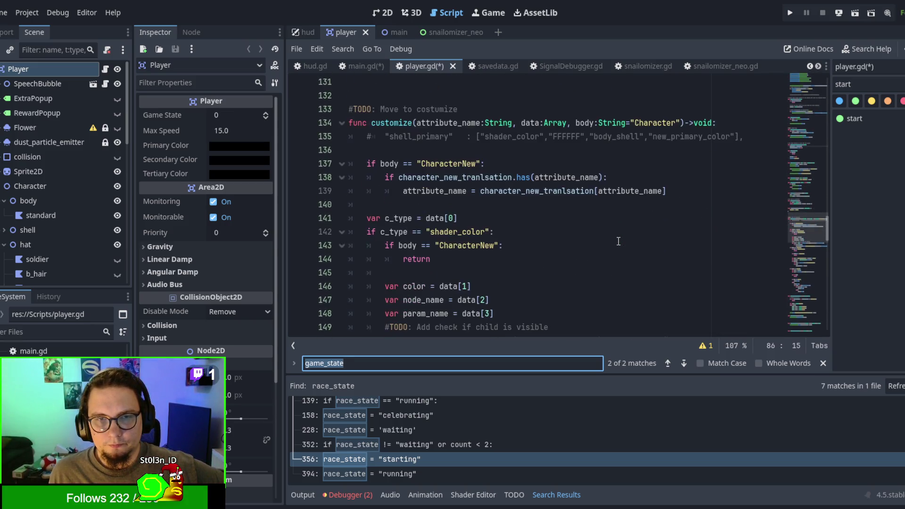
scroll(618, 241, "down", 11)
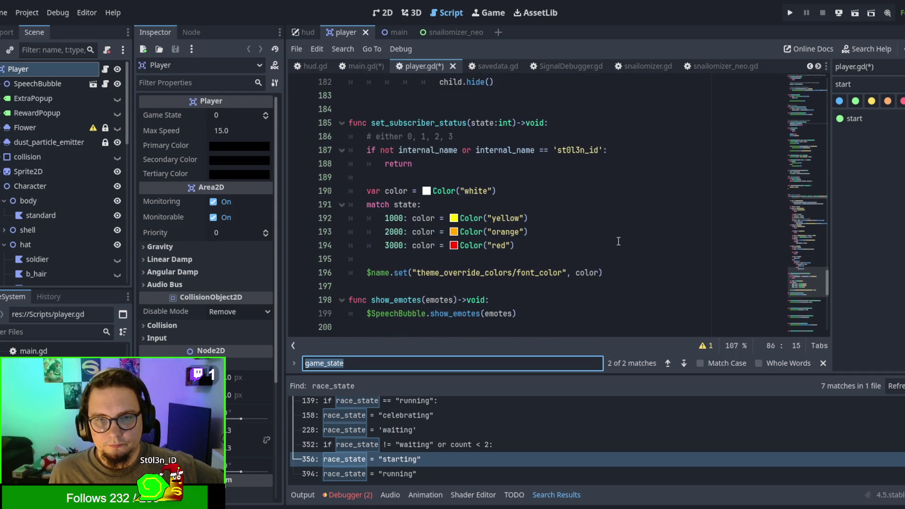
scroll(618, 241, "down", 7)
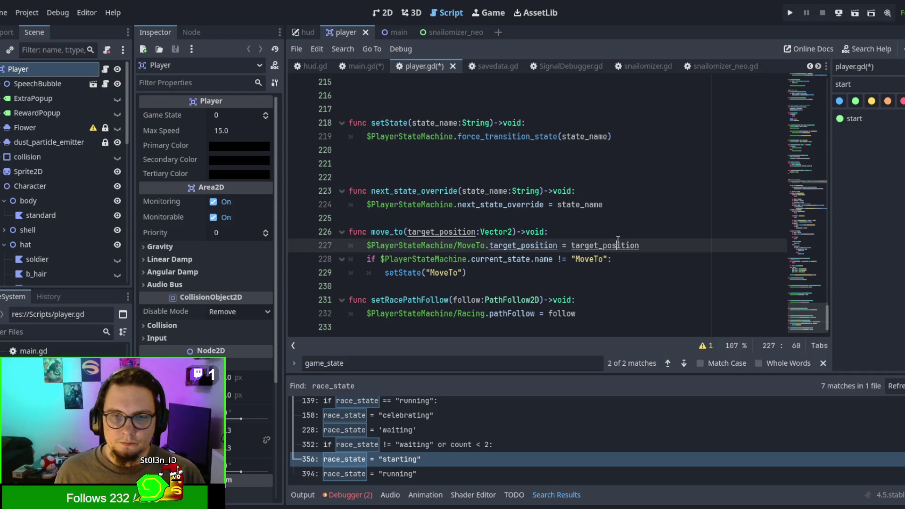
Search for running and change the undeclared RUNNING check on line 90 to RACING
type("f")
key("BackSpace")
type("running")
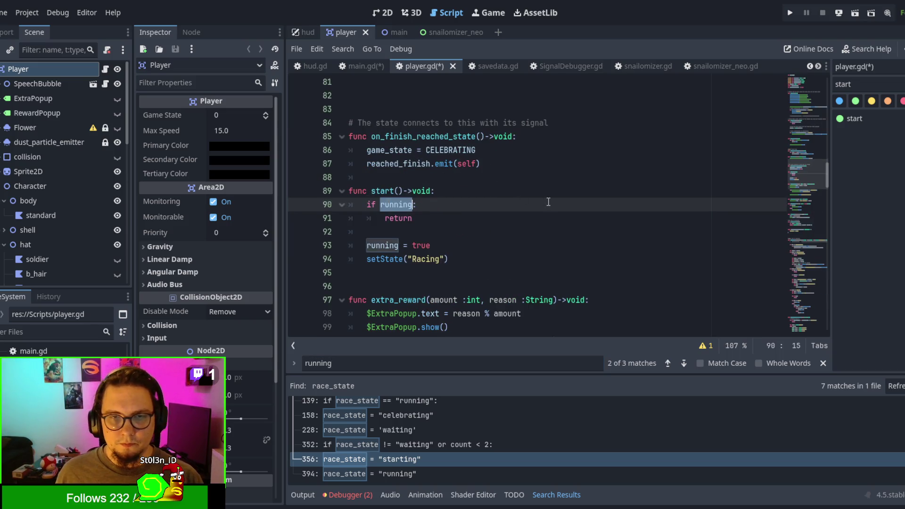
type("game_state")
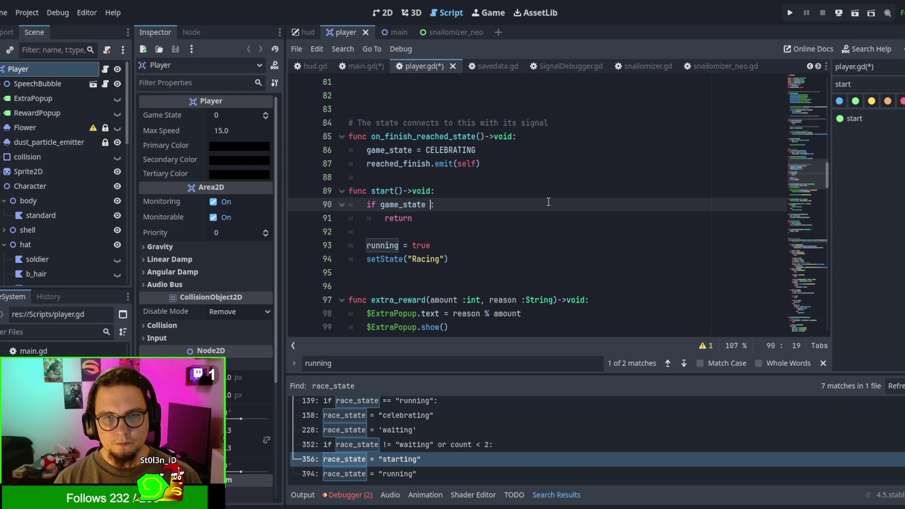
type("== RUNNIN")
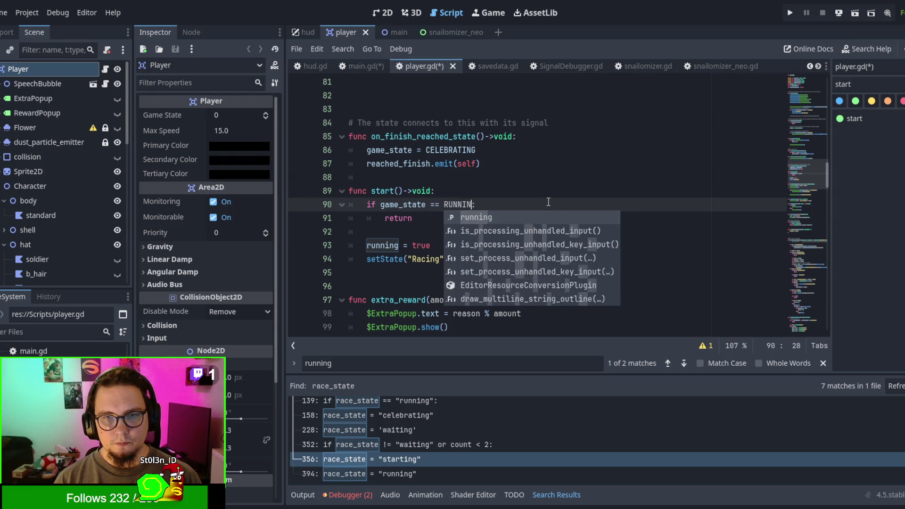
type("G")
left_click(385, 250)
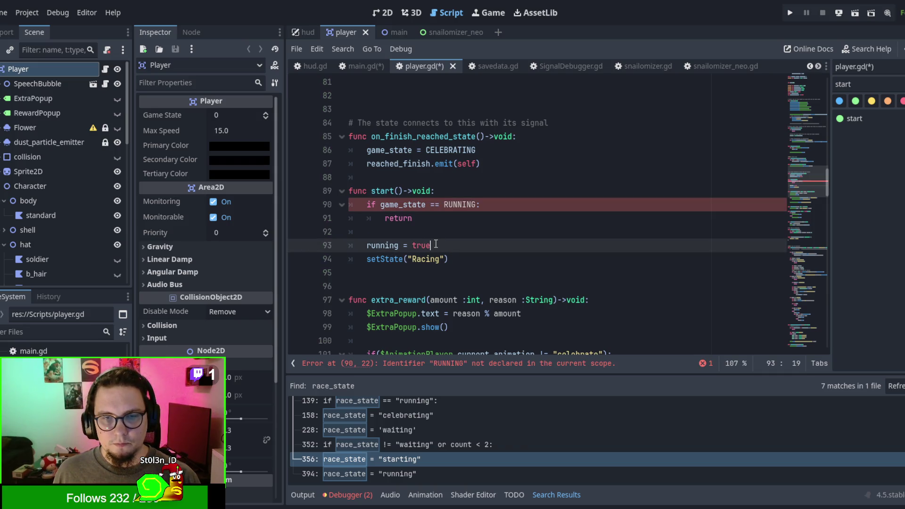
double_click(465, 206)
type("RACIN")
key("Return")
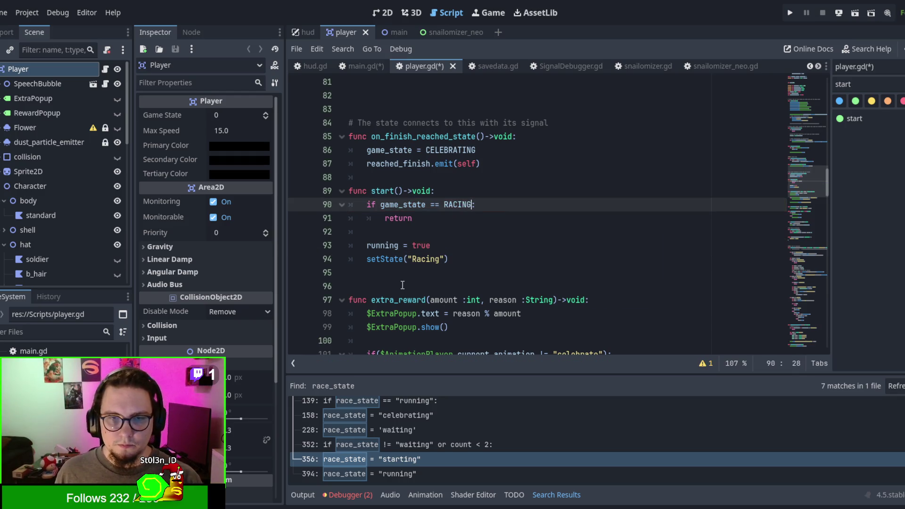
Replace running = true on line 93 with game_state = RACING
left_click_drag(368, 245, 455, 247)
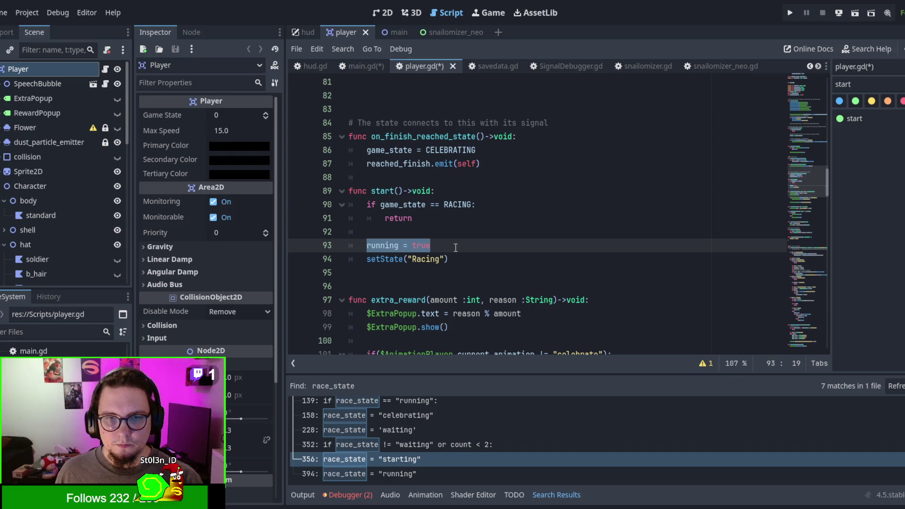
key("BackSpace")
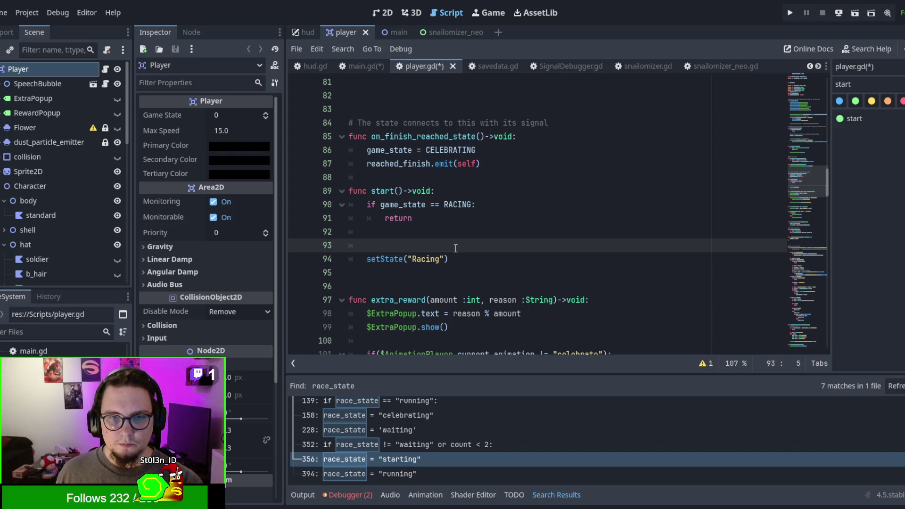
type("game+st")
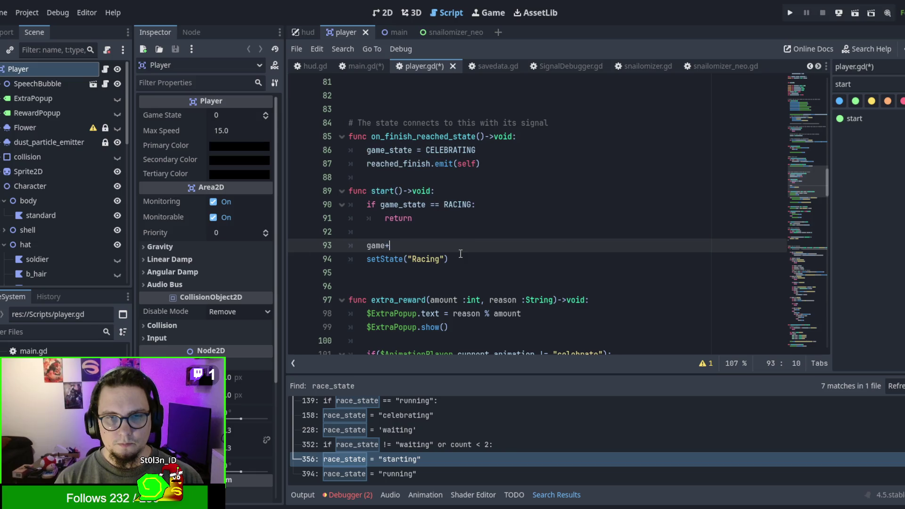
key("BackSpace")
key("BackSpace")
key("BackSpace")
type("_state = ")
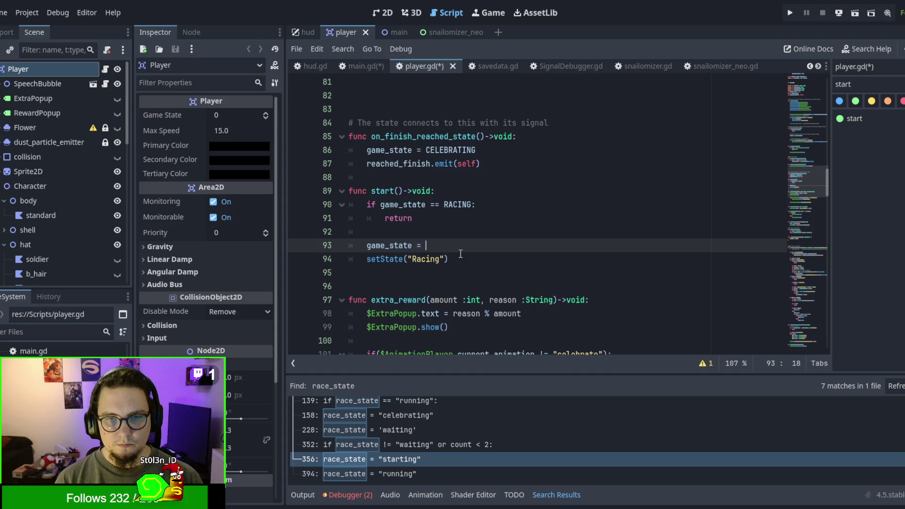
type("RACING")
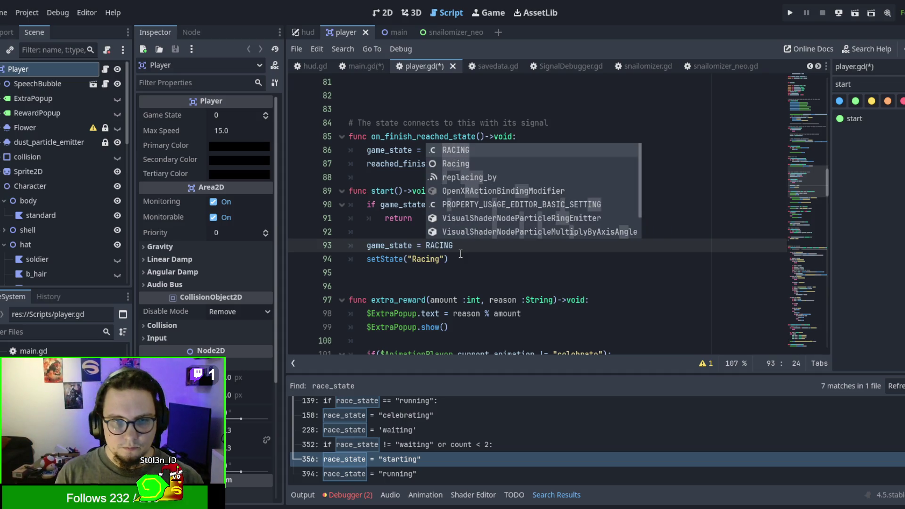
key("Escape")
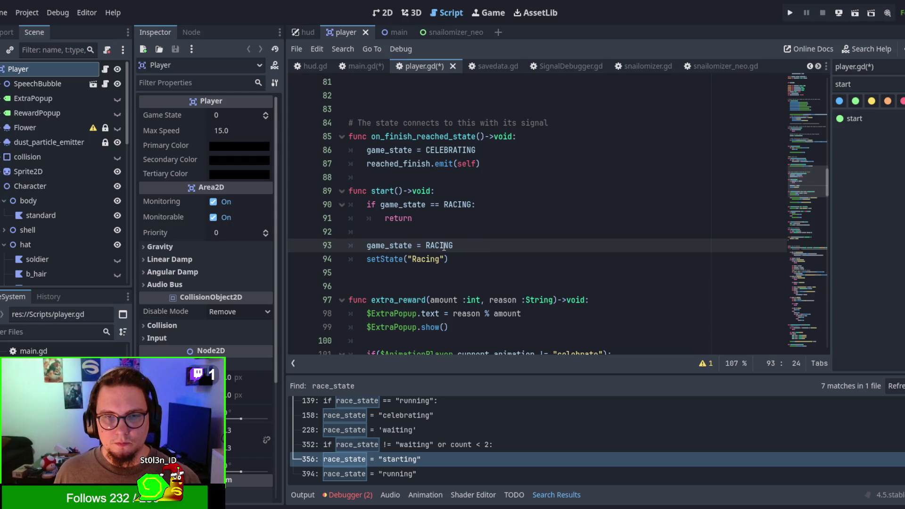
double_click(444, 247)
left_click(469, 244)
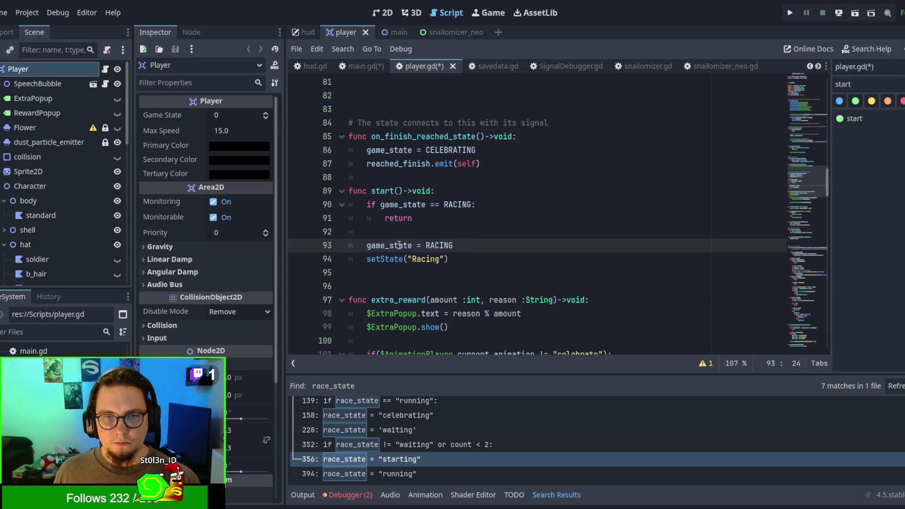
Find and delete the var running: bool = false declaration on line 31
key("ctrl+f")
type("running")
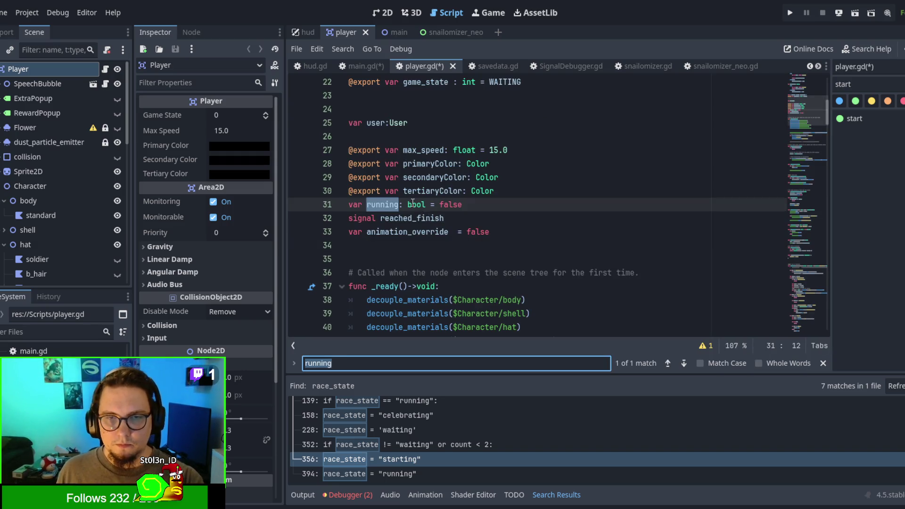
left_click_drag(549, 203, 548, 198)
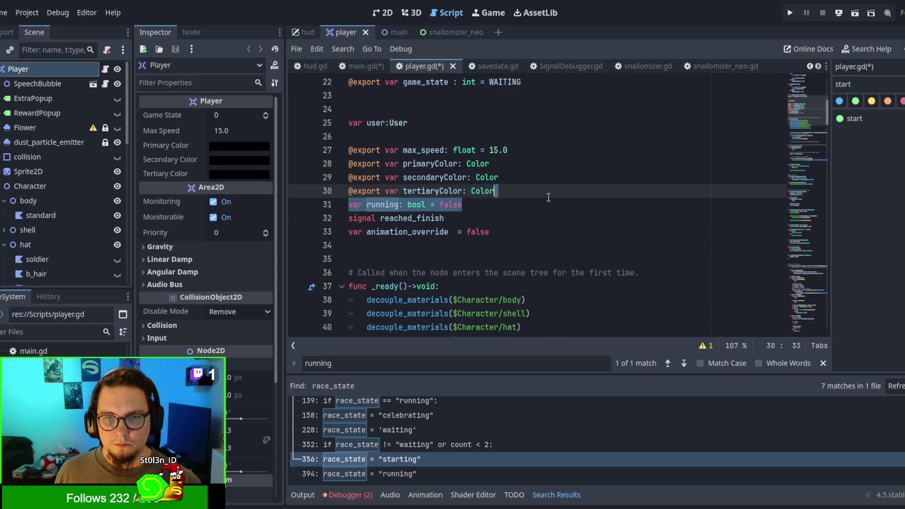
key("BackSpace")
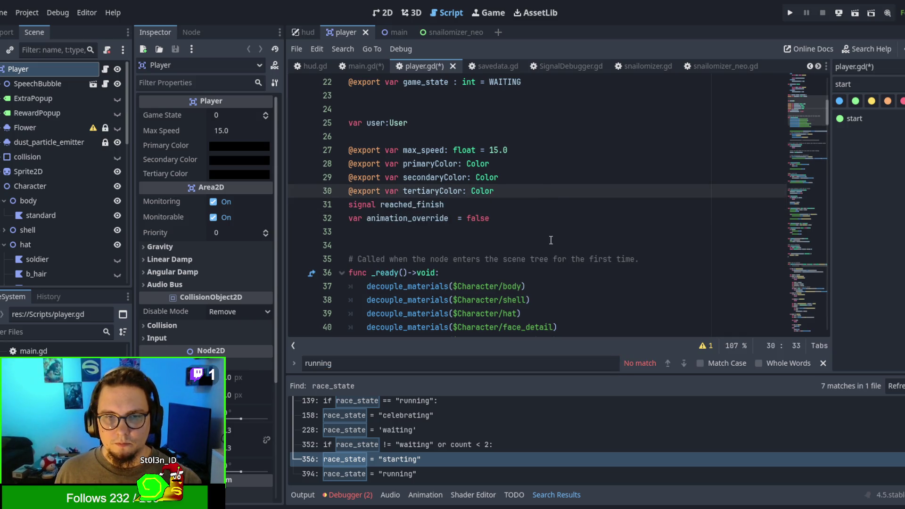
scroll(551, 238, "down", 6)
scroll(552, 241, "down", 3)
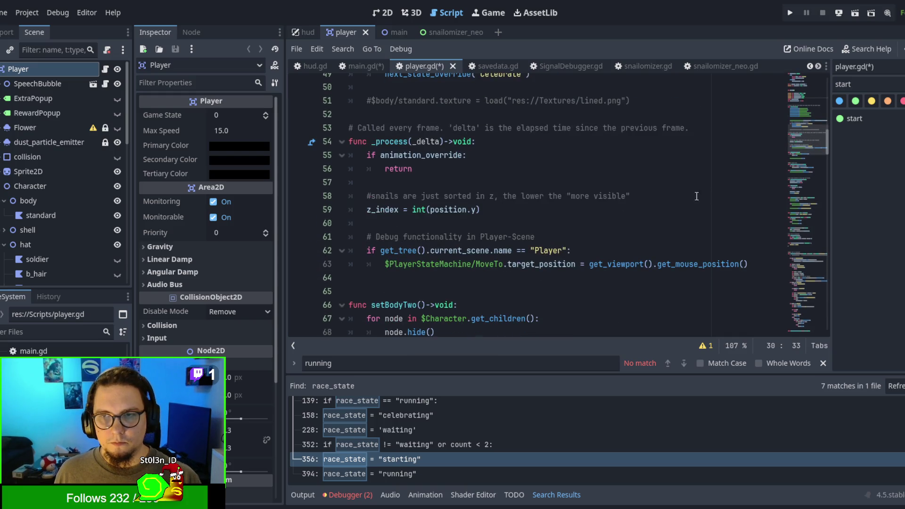
Search for racing and cut the game_state == RACING condition out of start()
left_click(644, 207)
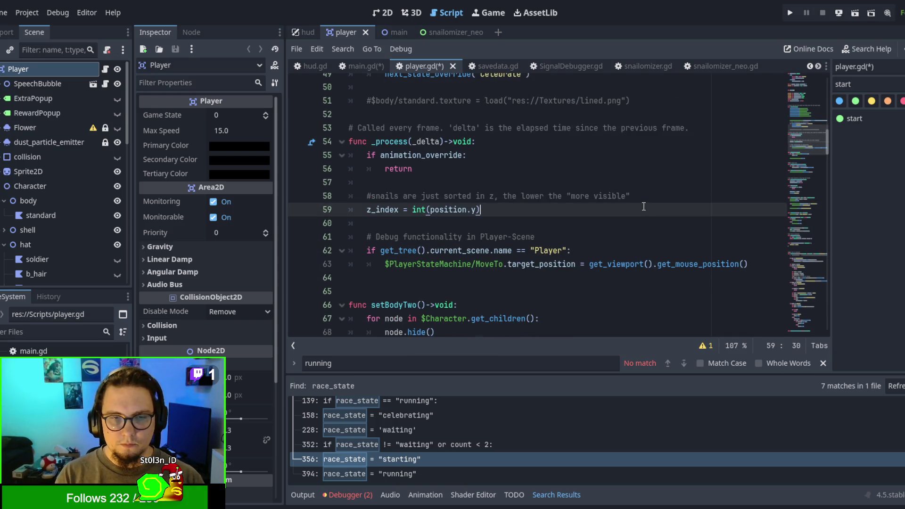
key("ctrl+f")
type("raac")
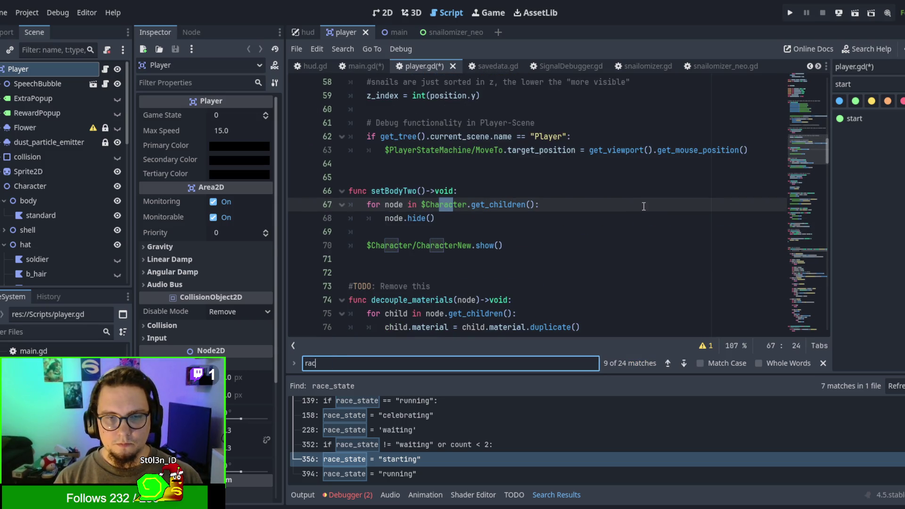
type("ing")
key("BackSpace")
key("BackSpace")
key("BackSpace")
type("cing")
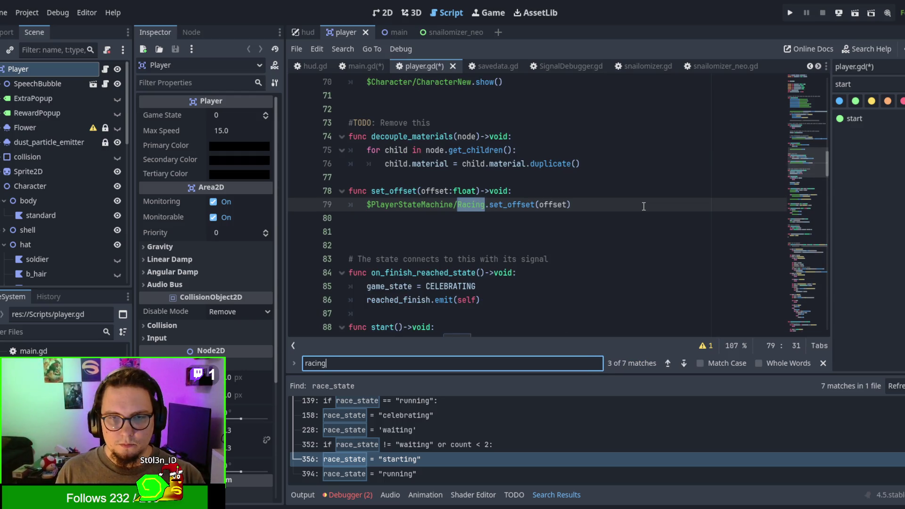
key("Return")
left_click_drag(381, 204, 472, 204)
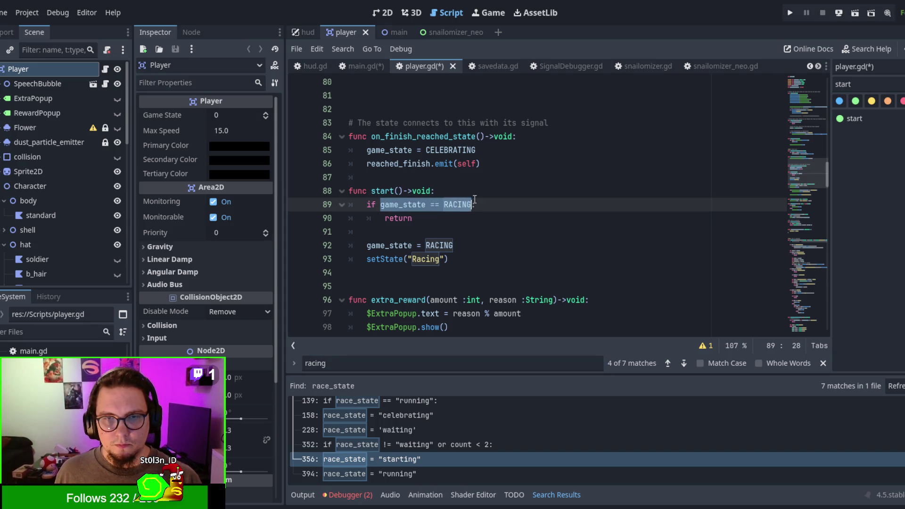
key("ctrl+x")
Add func is_racing() -> bool: return game_state == RACING above start()
key("Up")
key("Up")
key("BackSpace")
key("Return")
key("Return")
key("Return")
key("Up")
key("Up")
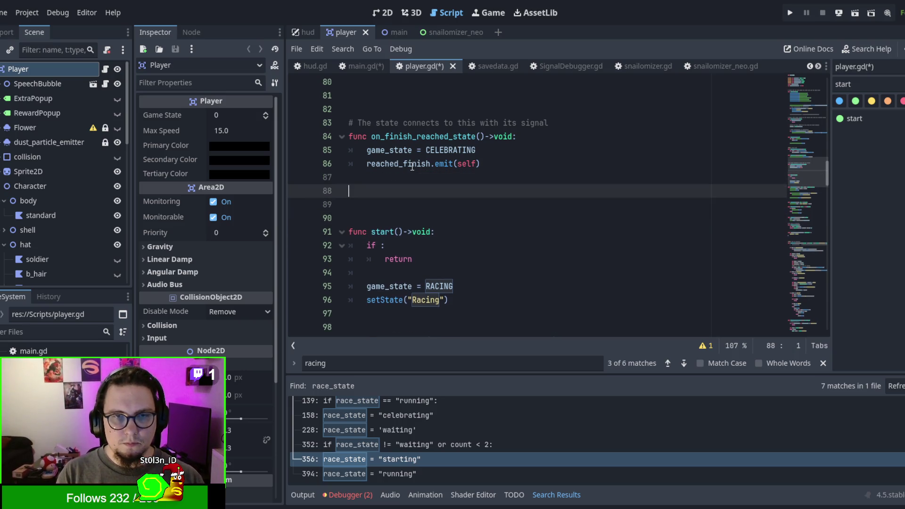
type("func is_")
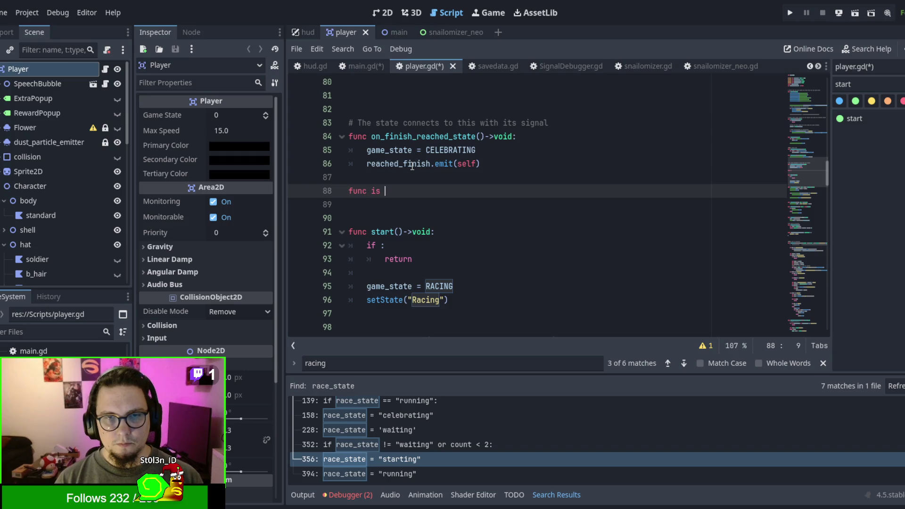
type("racing(")
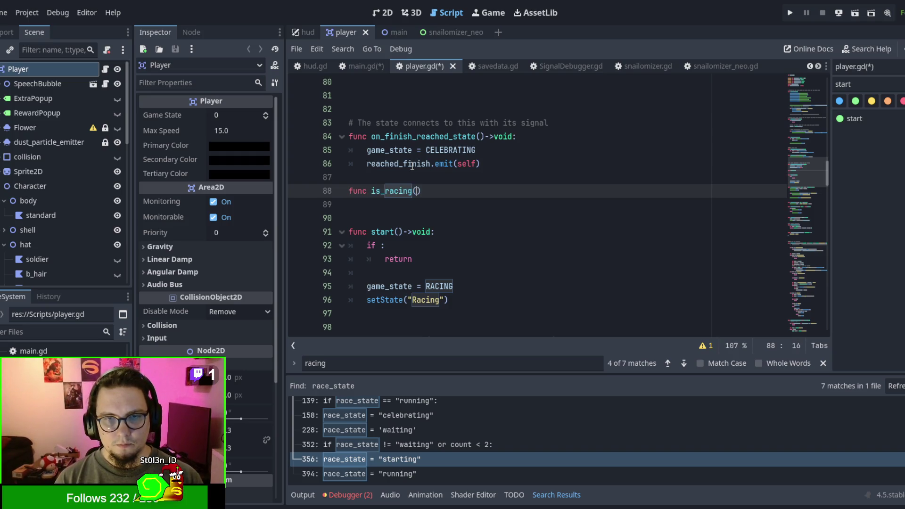
type(") =")
key("BackSpace")
type("-> Boo")
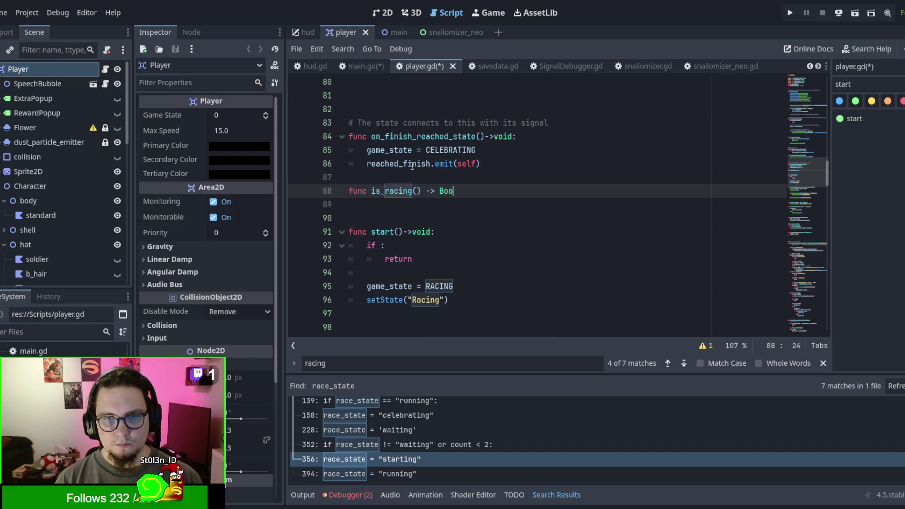
type("l;")
key("BackSpace")
key("BackSpace")
key("BackSpace")
type("l")
key("Return")
type(":")
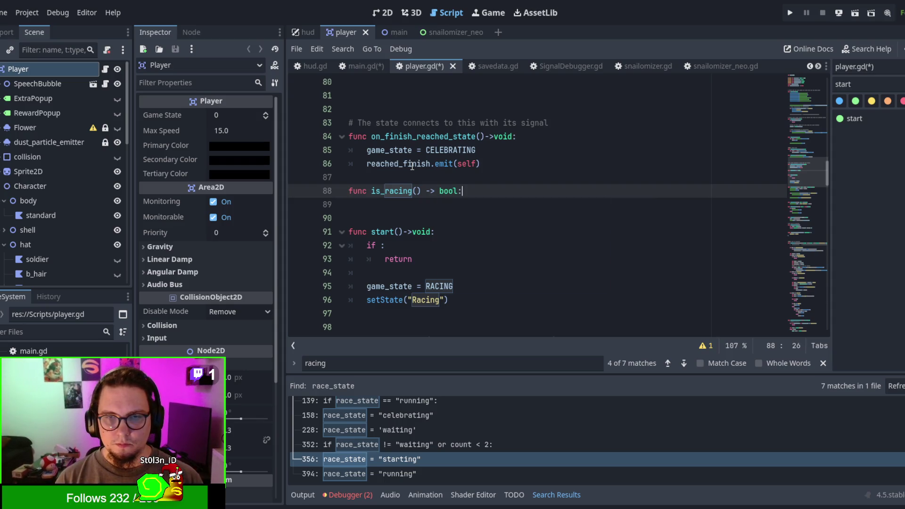
key("Return")
type("return game_state == RACING")
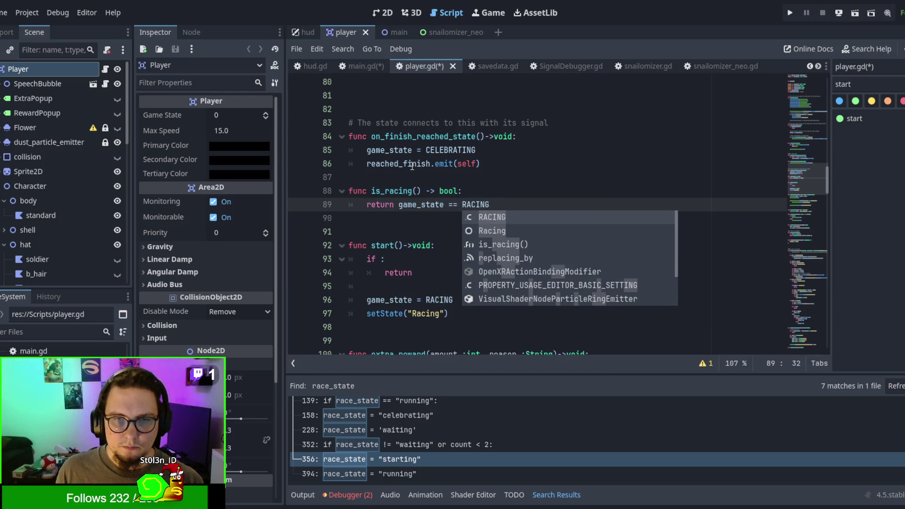
Make start() return early with 'if is_racing: return' on one line
left_click(411, 228)
left_click(381, 259)
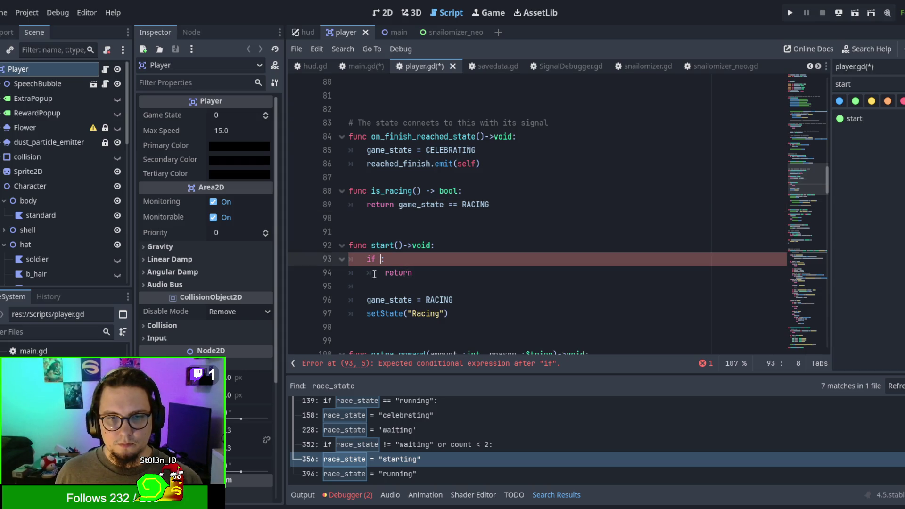
type("is_racing")
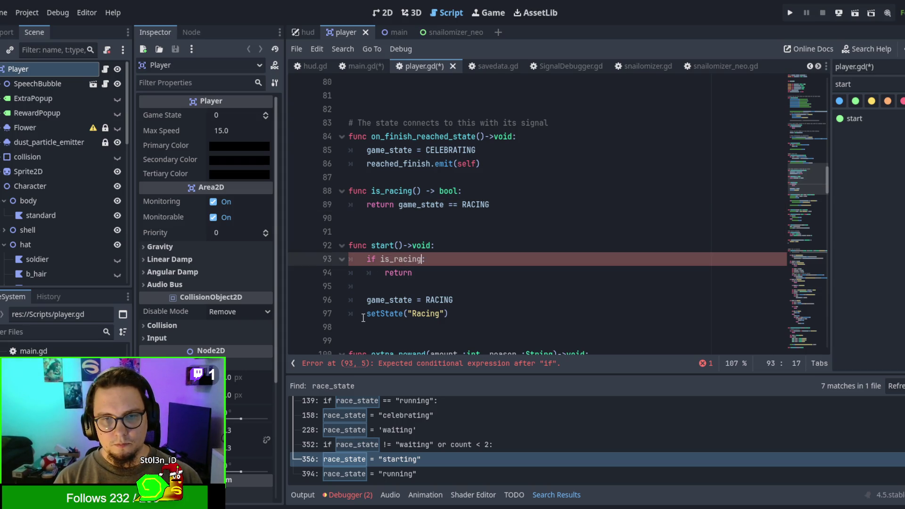
key("Down")
key("Home")
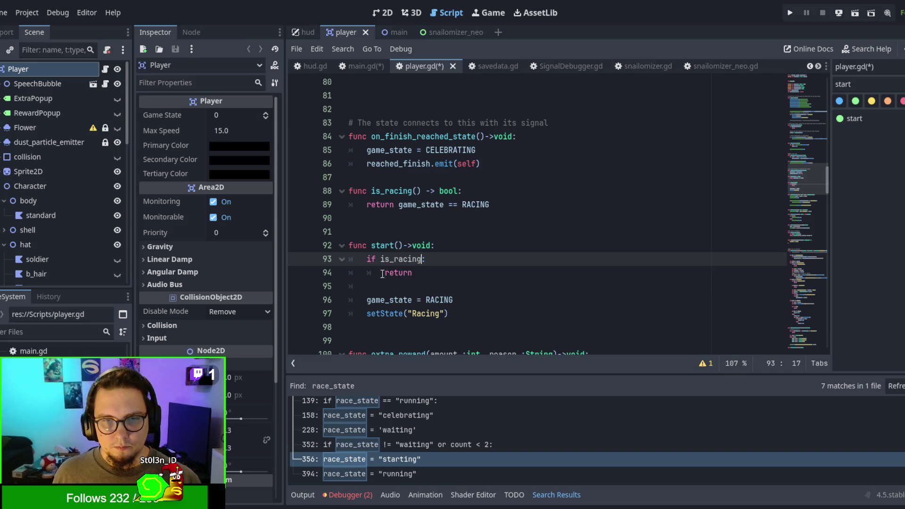
key("BackSpace")
key("BackSpace")
key("BackSpace")
left_click(410, 290)
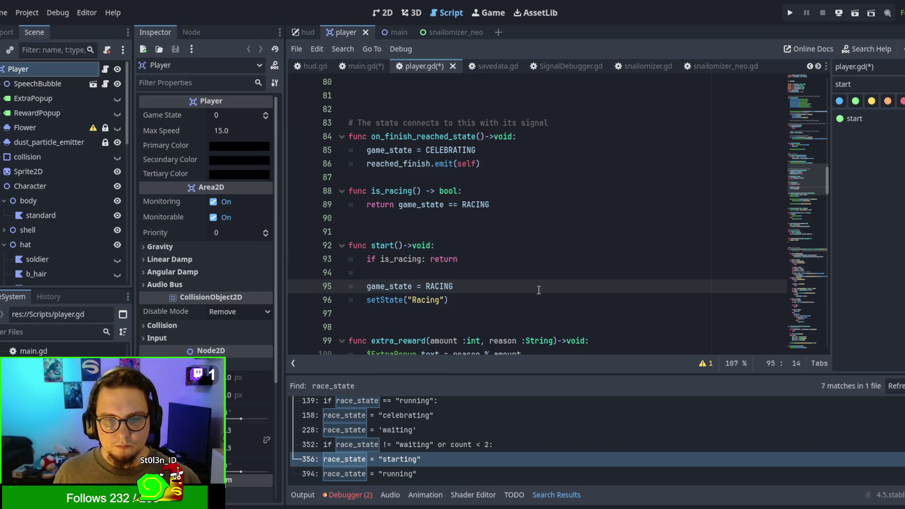
left_click(501, 277)
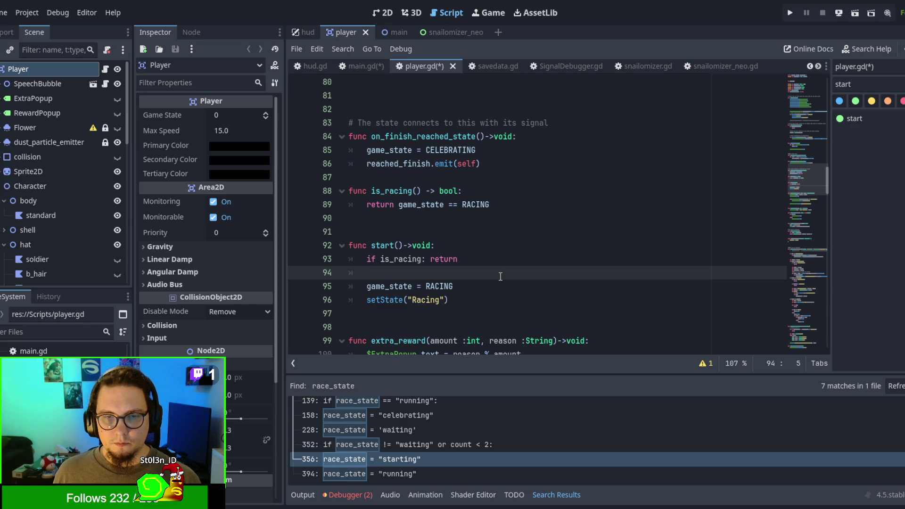
left_click(356, 66)
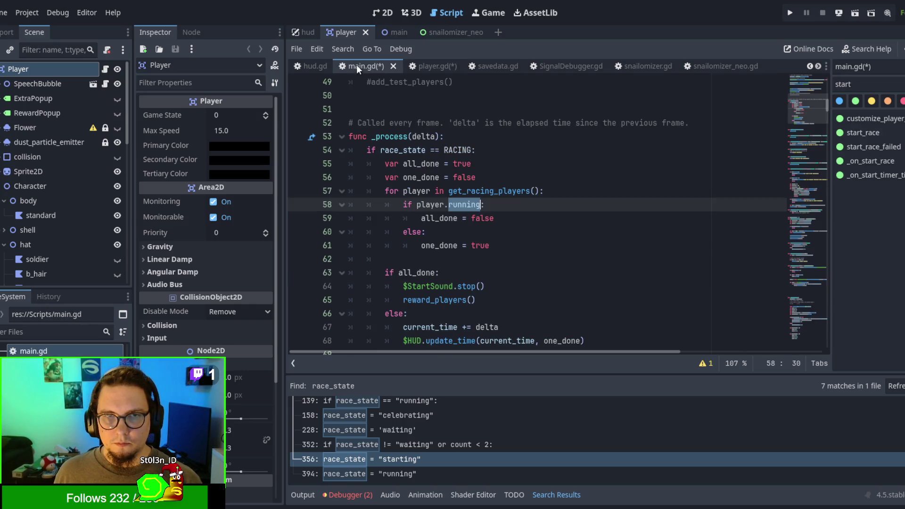
Save player.gd, then replace .running: with .is_racing(): on main.gd line 58 and save
left_click(458, 218)
left_click(425, 66)
key("ctrl+s")
left_click(358, 66)
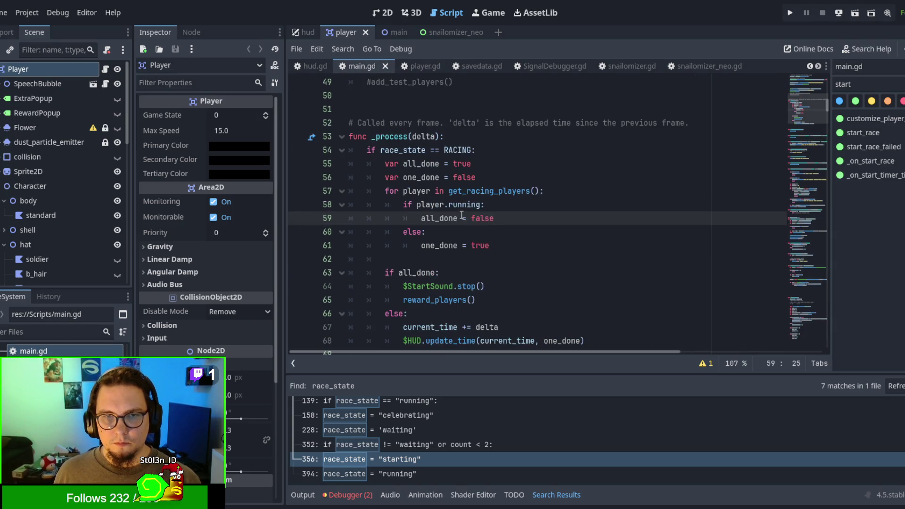
left_click_drag(444, 204, 486, 204)
type(".i")
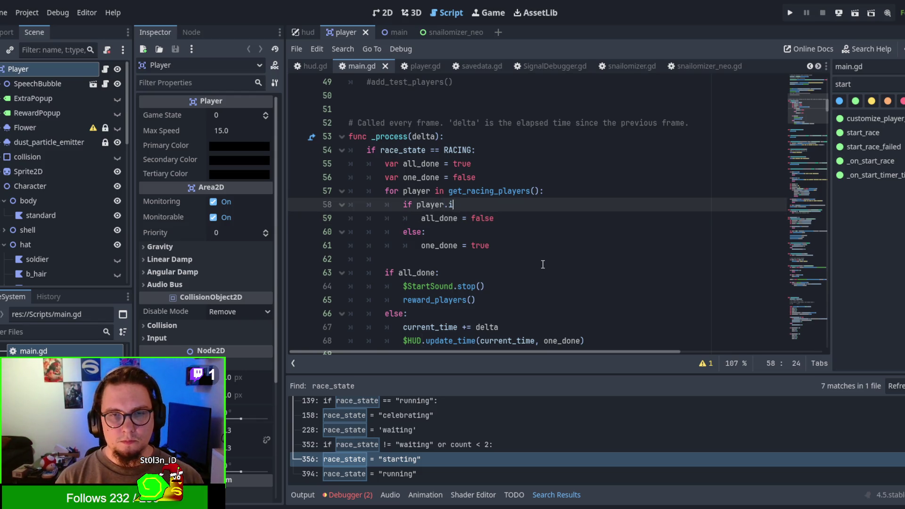
type("s_racing():")
left_click(543, 264)
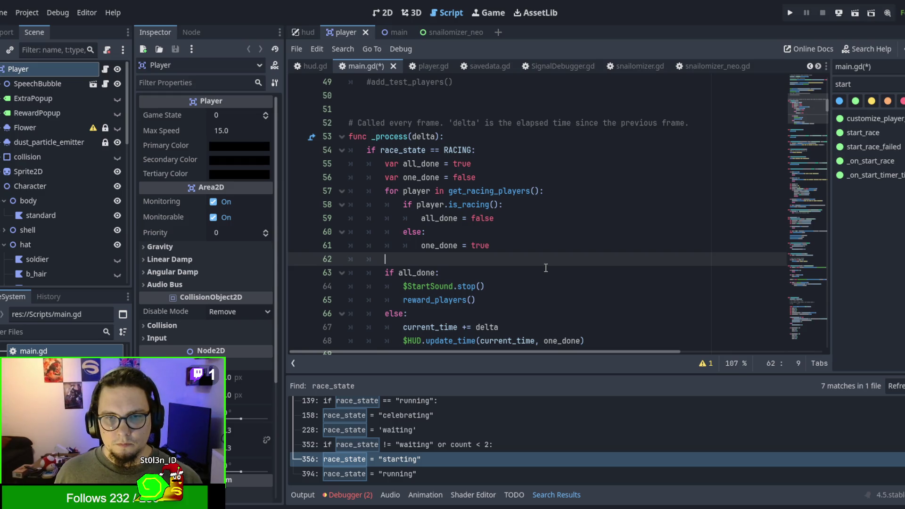
key("ctrl+s")
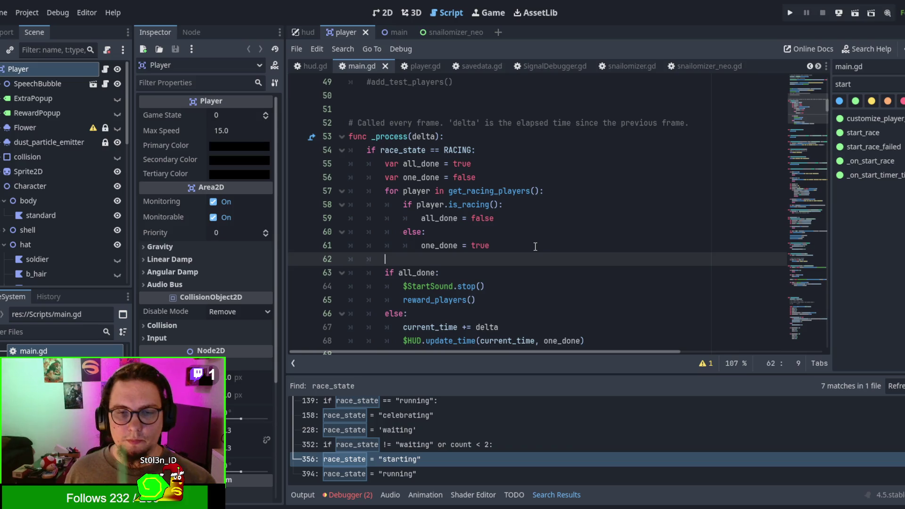
Run the project with F6 to test the change, then stop it with F8
scroll(535, 246, "down", 2)
scroll(536, 247, "up", 1)
scroll(532, 243, "up", 1)
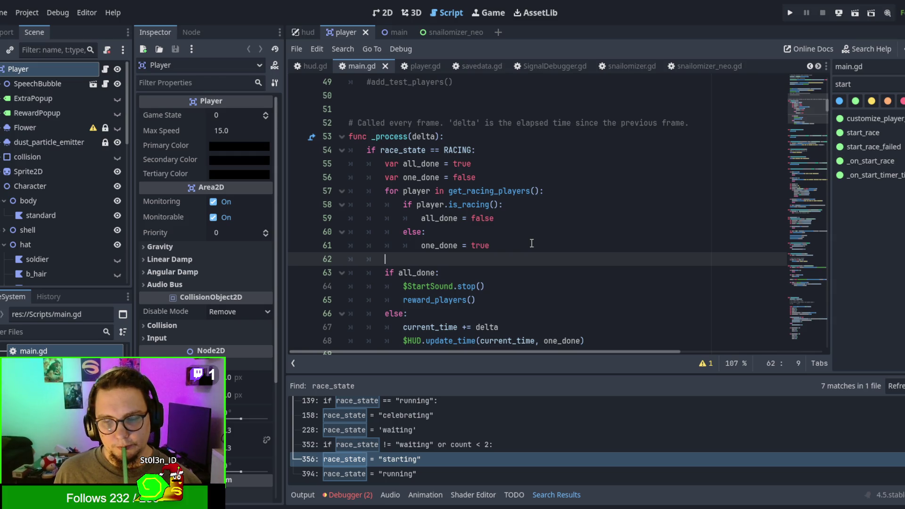
left_click(490, 147)
key("F6")
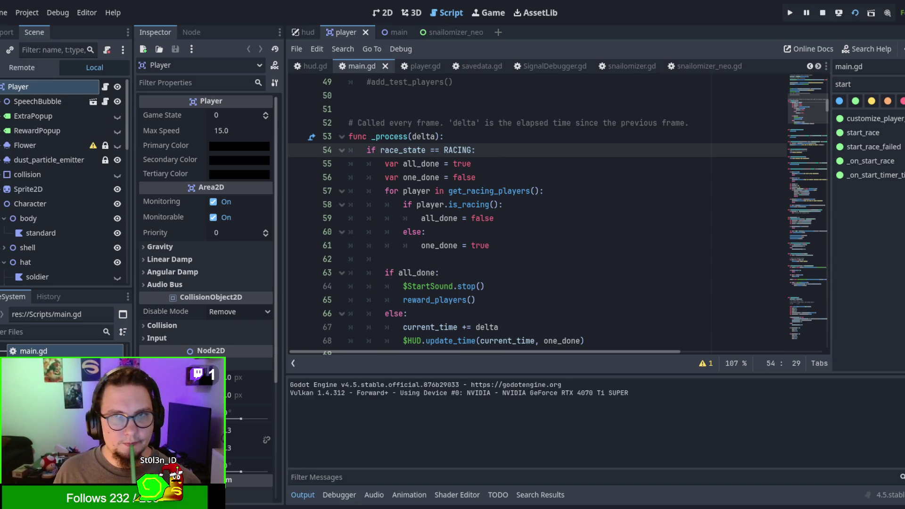
key("F8")
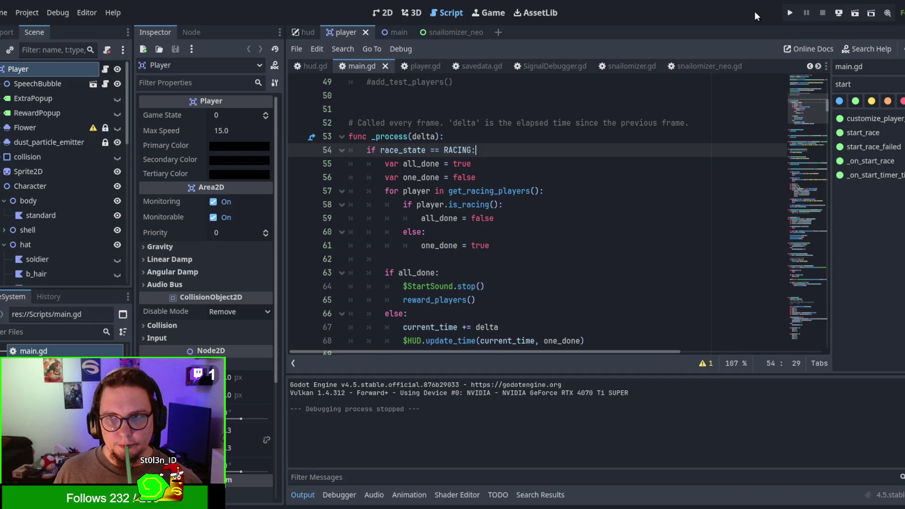
Open the main scene and run it with F5; it breaks at main.gd line 579
left_click(393, 28)
double_click(450, 205)
key("F5")
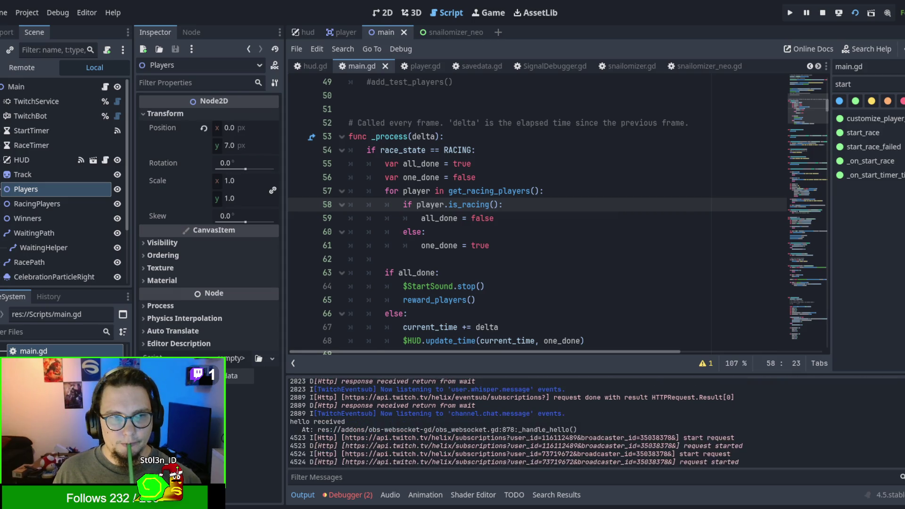
scroll(577, 422, "up", 1)
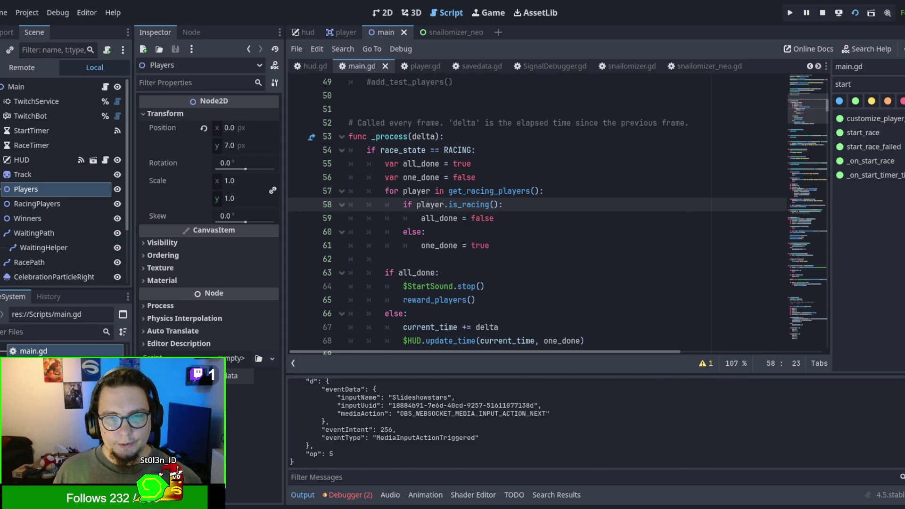
scroll(578, 421, "up", 2)
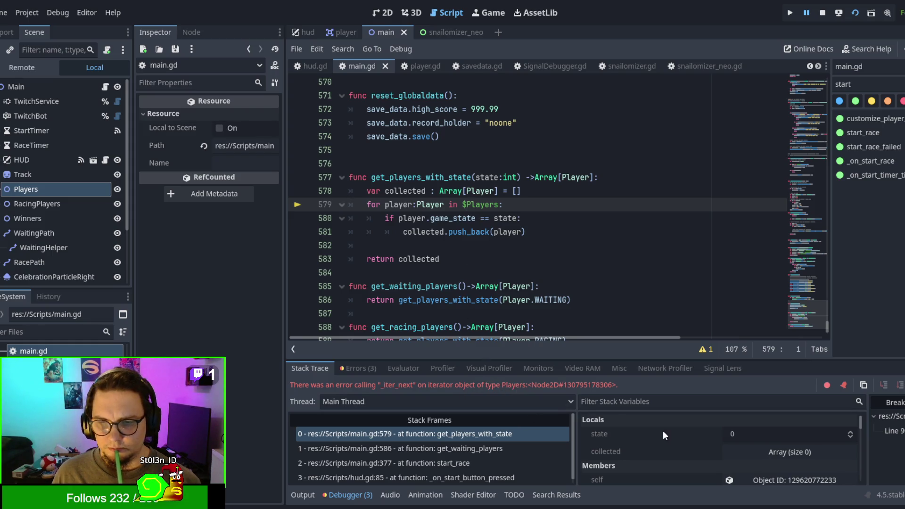
scroll(664, 433, "down", 5)
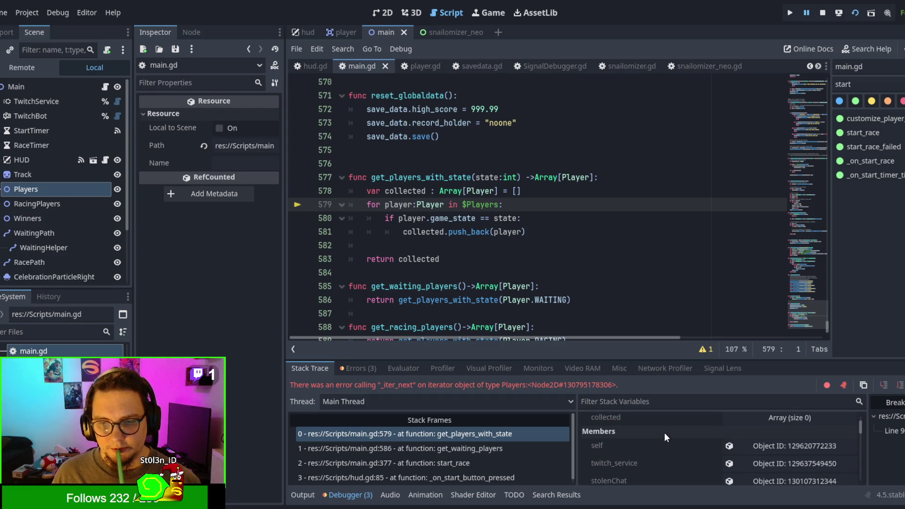
scroll(664, 433, "down", 8)
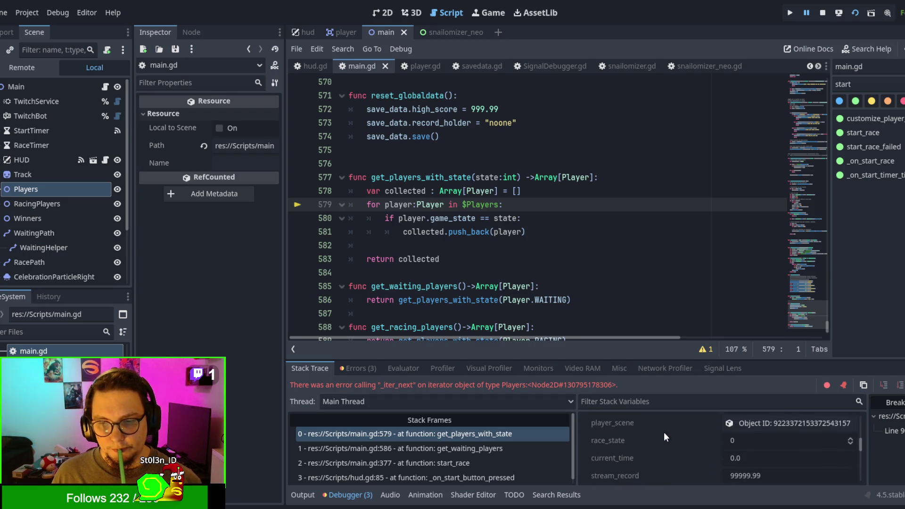
scroll(664, 437, "down", 1)
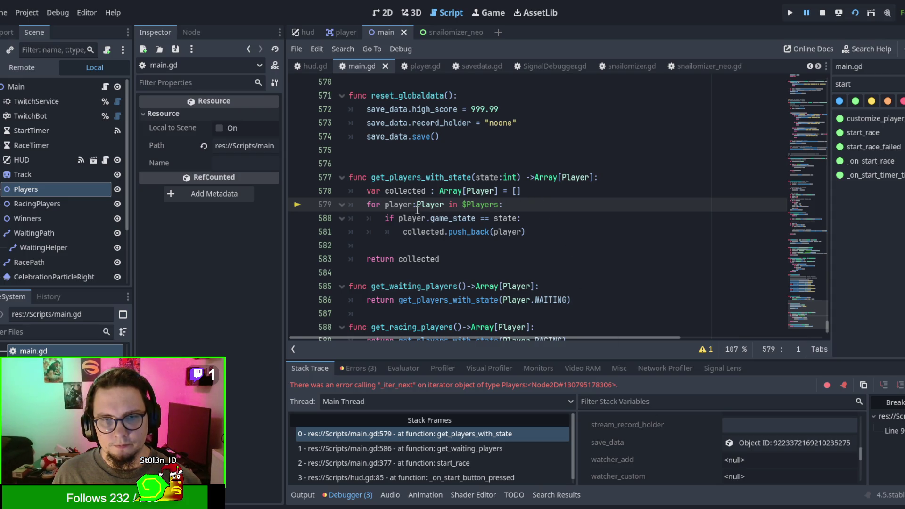
Append .get_children() after $Players on line 579, then save and rerun with F5
left_click(500, 203)
type("children")
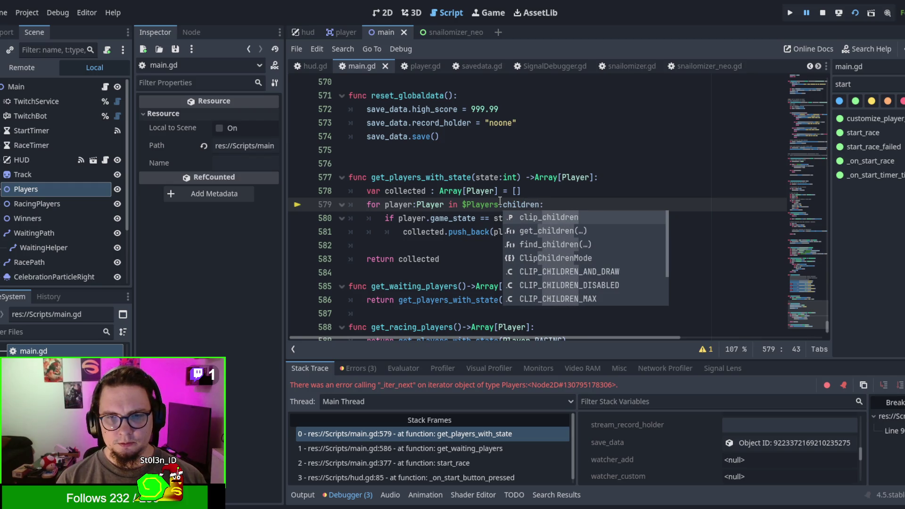
key("Return")
key("BackSpace")
key("BackSpace")
key("BackSpace")
type(".get_ch")
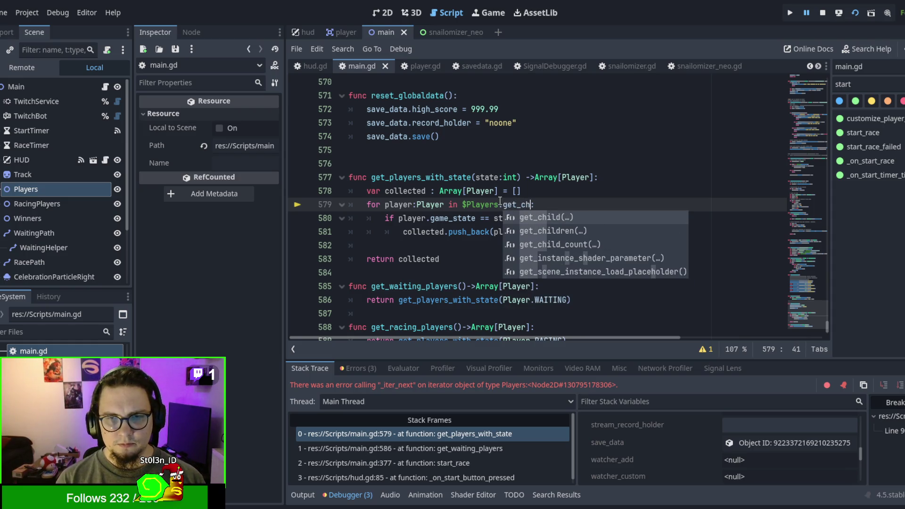
key("Down")
key("Return")
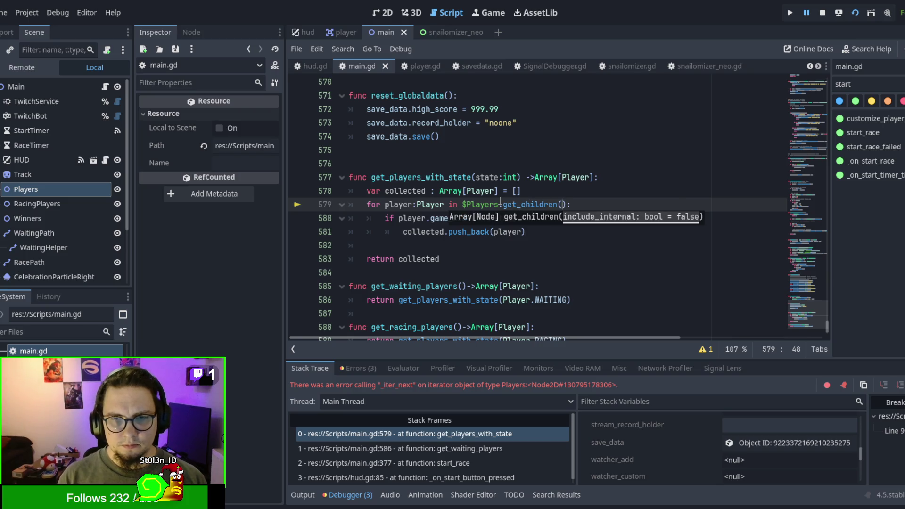
left_click(546, 192)
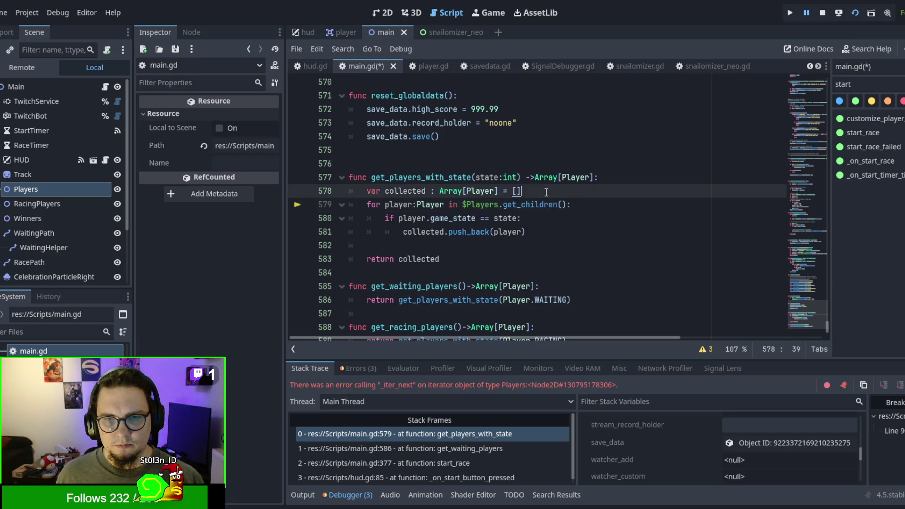
key("F5")
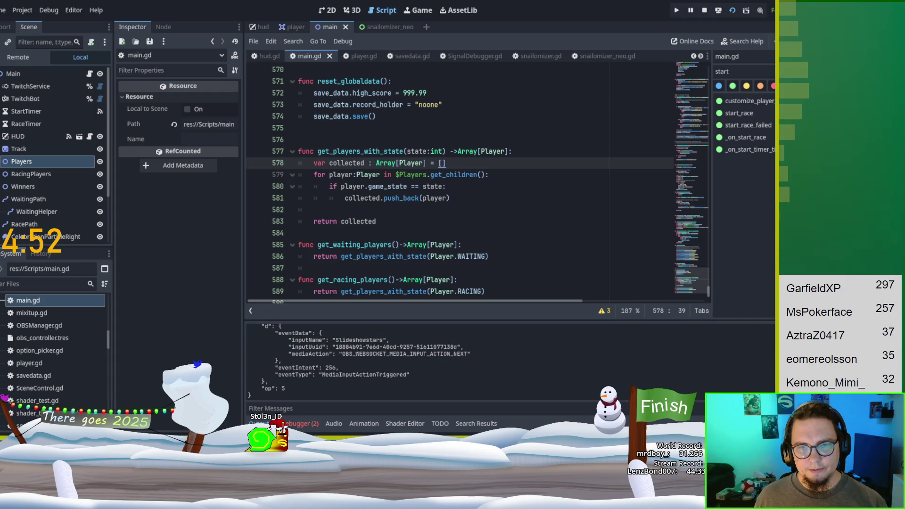
Stop the game with F8 and relaunch it with F5
key("F8")
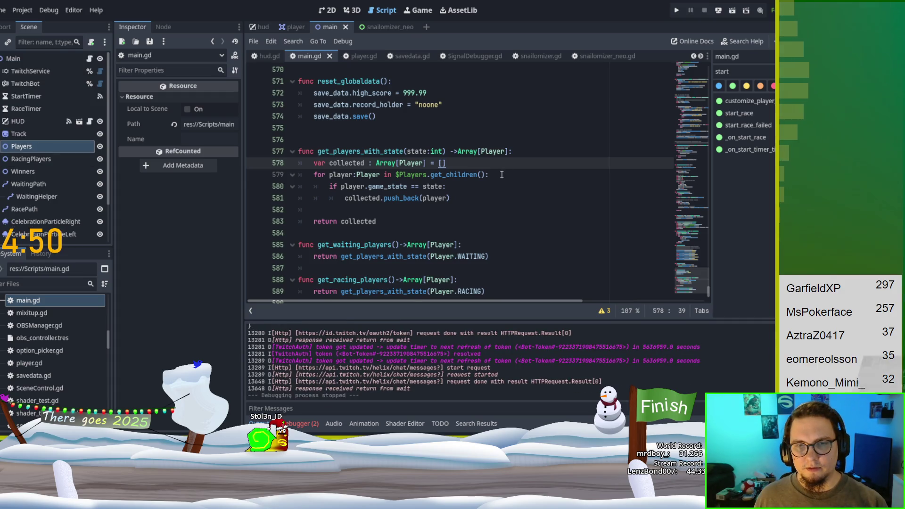
left_click(502, 175)
key("F5")
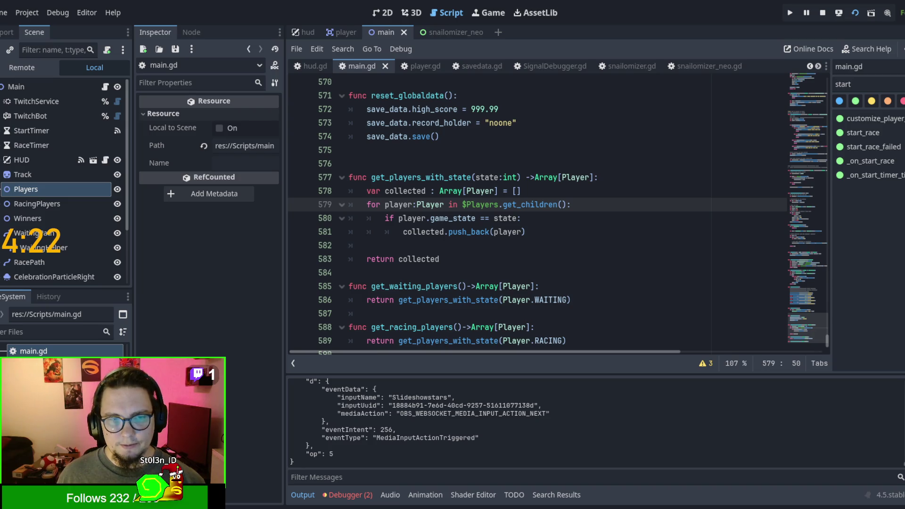
Read the two entries in the Debugger's Errors list, then rerun the game with F5
left_click(349, 495)
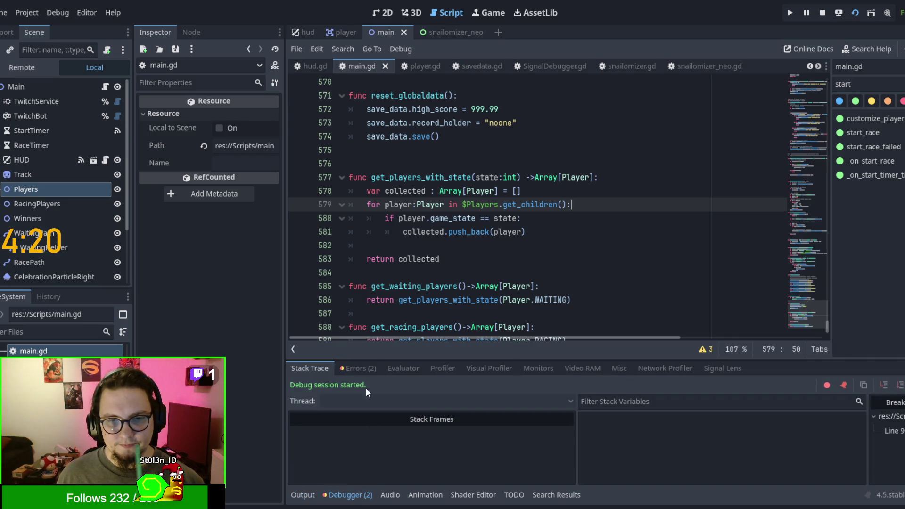
left_click(352, 372)
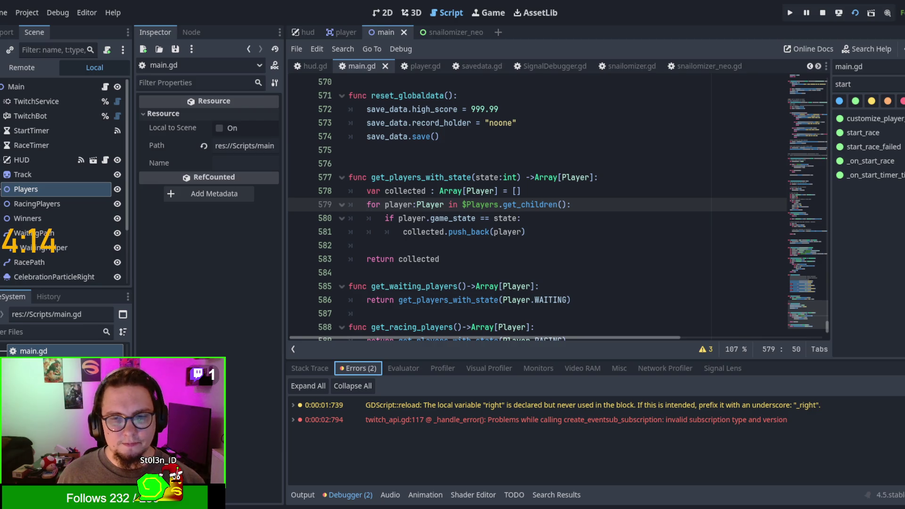
left_click(572, 150)
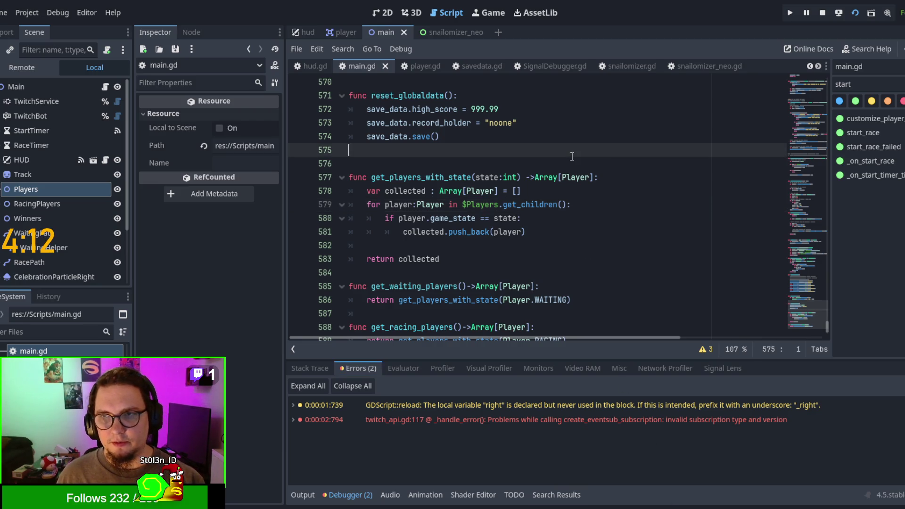
key("F5")
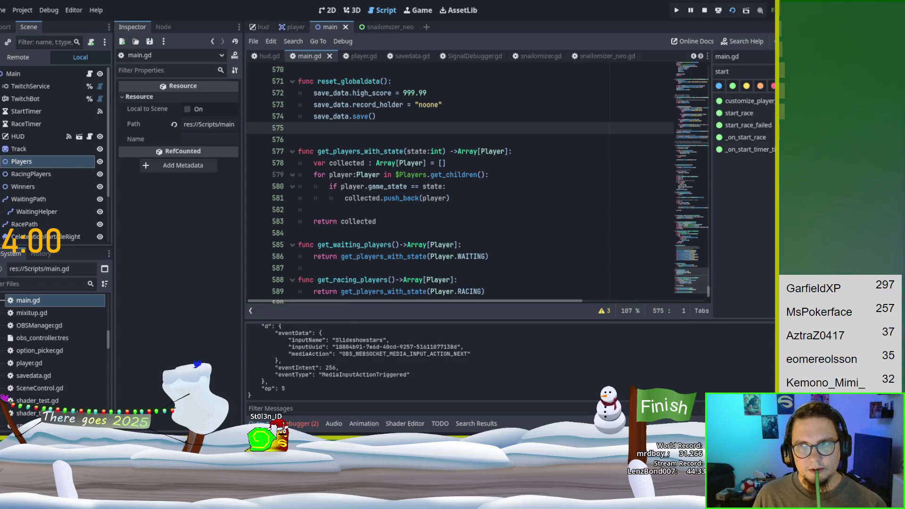
Stop the session, rerun the game to watch the race, then return to main.gd line 581
left_click(422, 10)
key("F5")
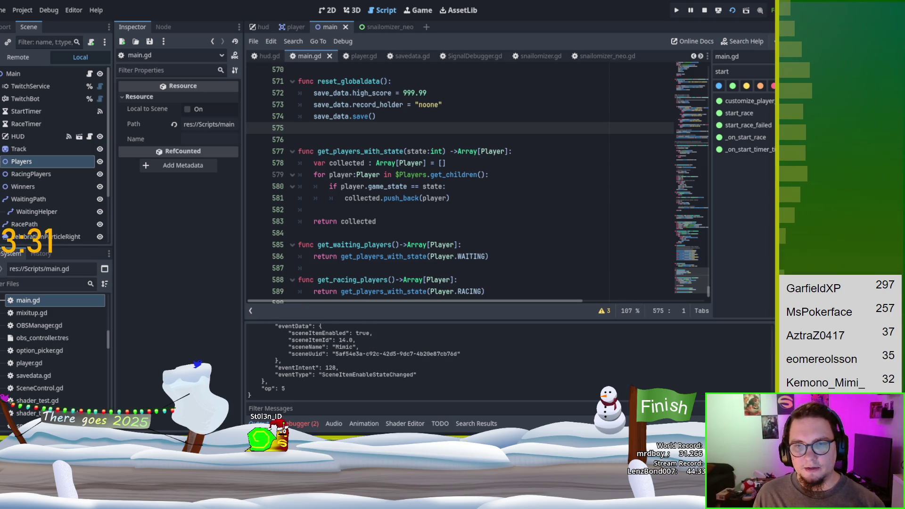
left_click(542, 198)
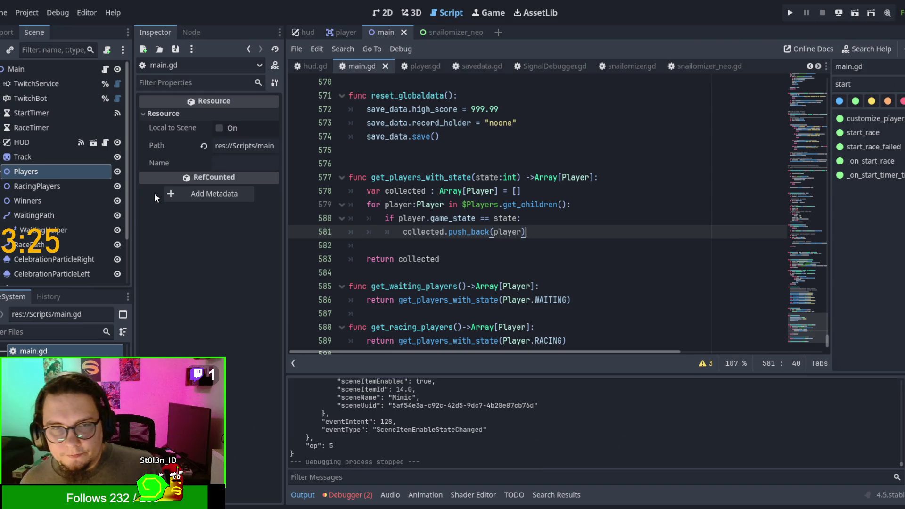
Jump to start_race via the method list, scroll through it, and search for racing
key("ctrl+f")
key("Escape")
left_click(875, 134)
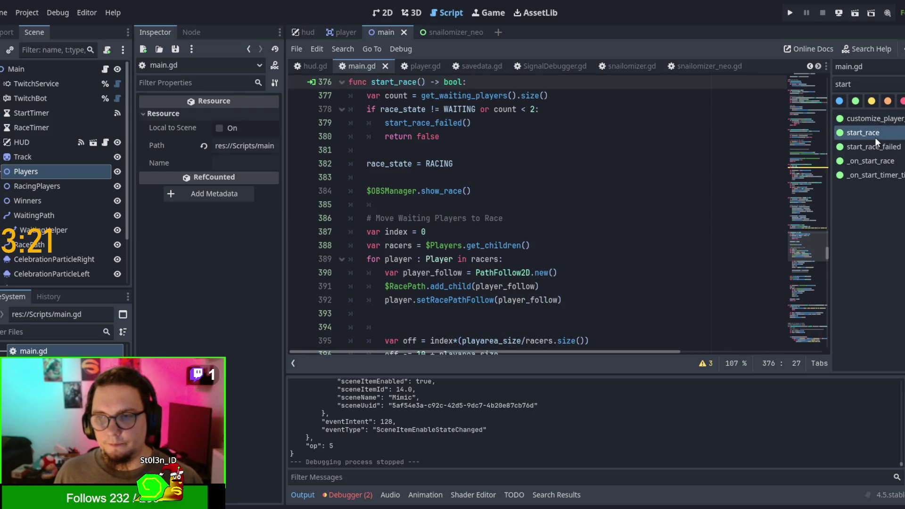
scroll(556, 222, "up", 2)
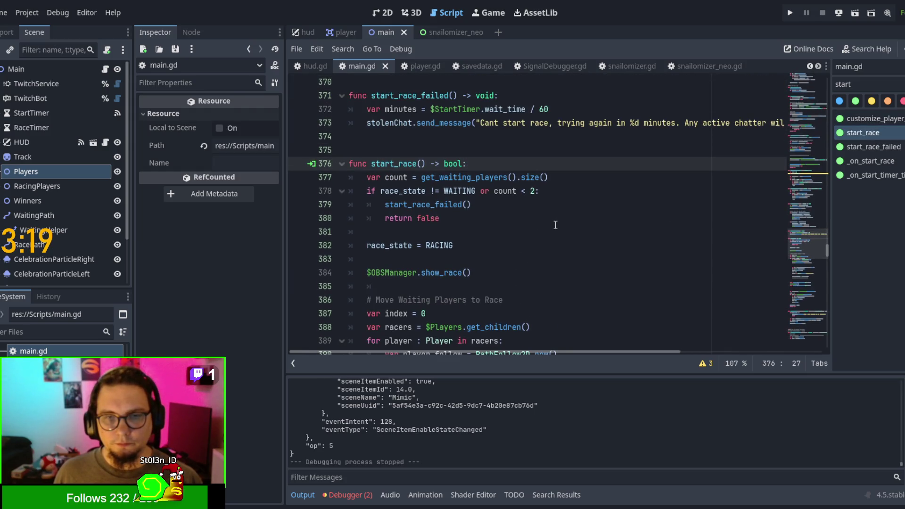
scroll(556, 225, "down", 1)
scroll(556, 224, "down", 4)
scroll(555, 225, "up", 2)
scroll(556, 225, "down", 1)
scroll(555, 225, "down", 1)
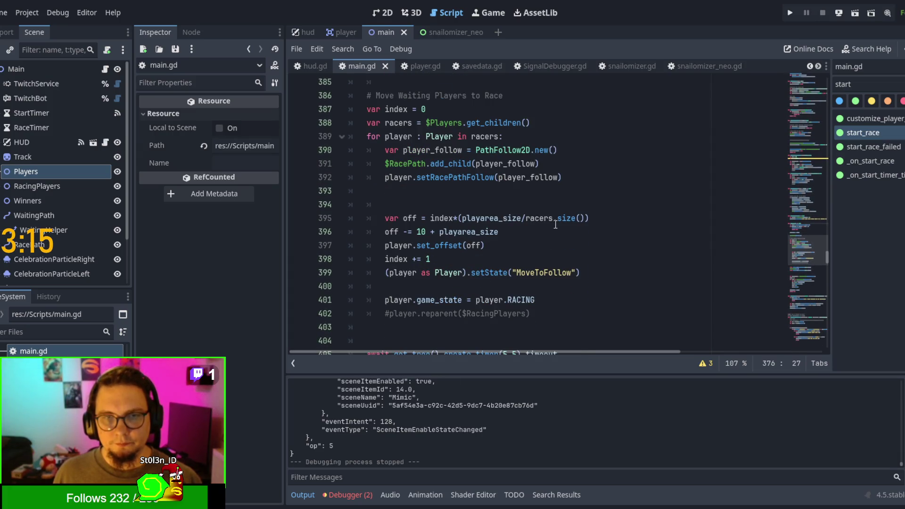
scroll(555, 225, "up", 2)
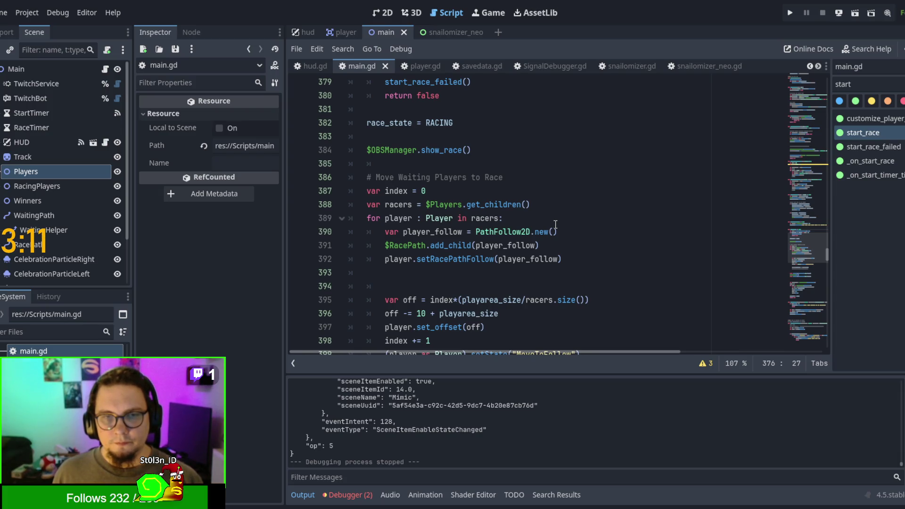
scroll(556, 224, "up", 2)
key("ctrl+f")
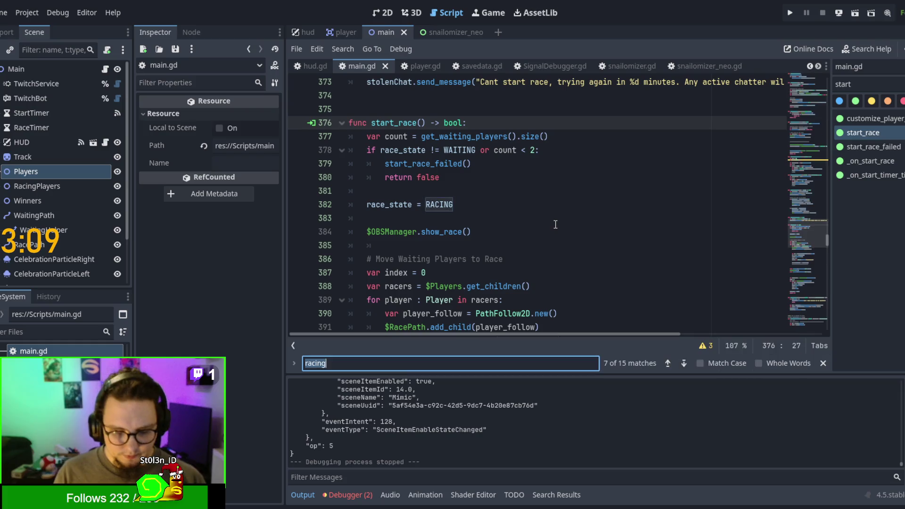
Wrap $OBSManager.show_race() in start_race under a copied 'if not OS.is_debug_build():' check
type("debug")
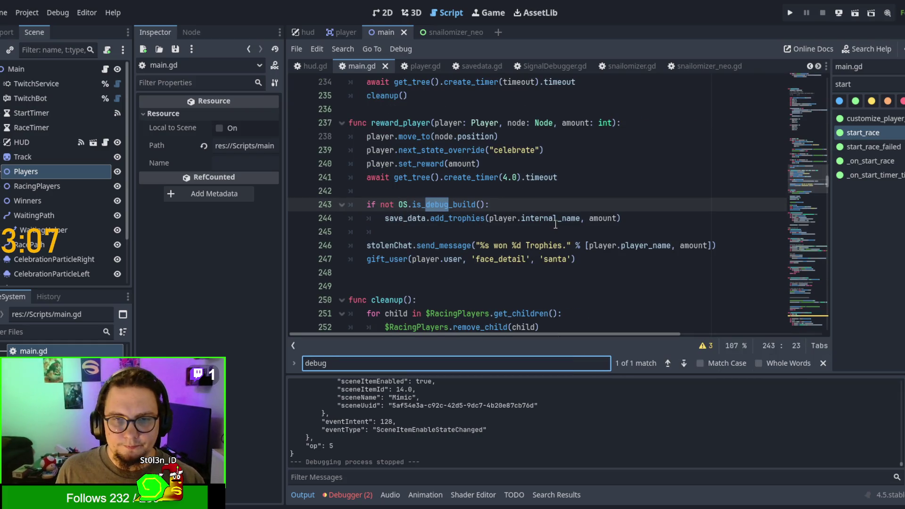
left_click_drag(496, 200, 493, 195)
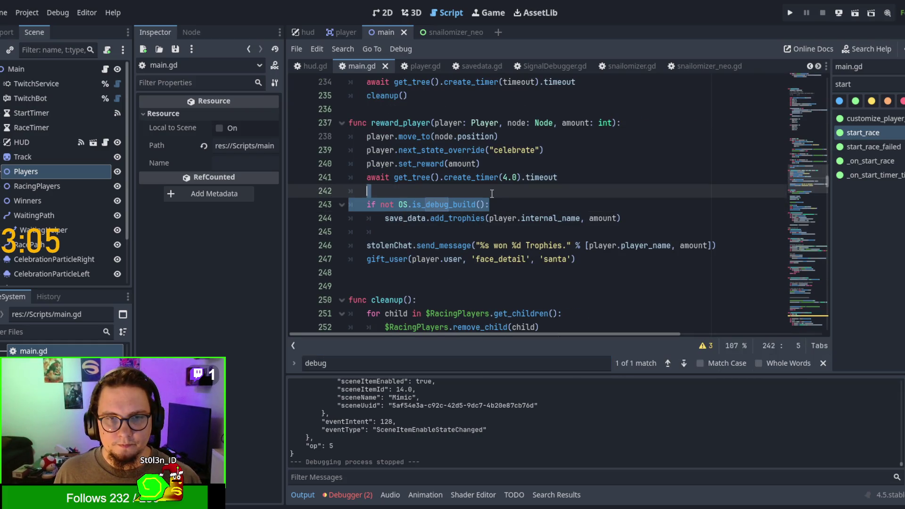
left_click(493, 198)
scroll(495, 198, "down", 15)
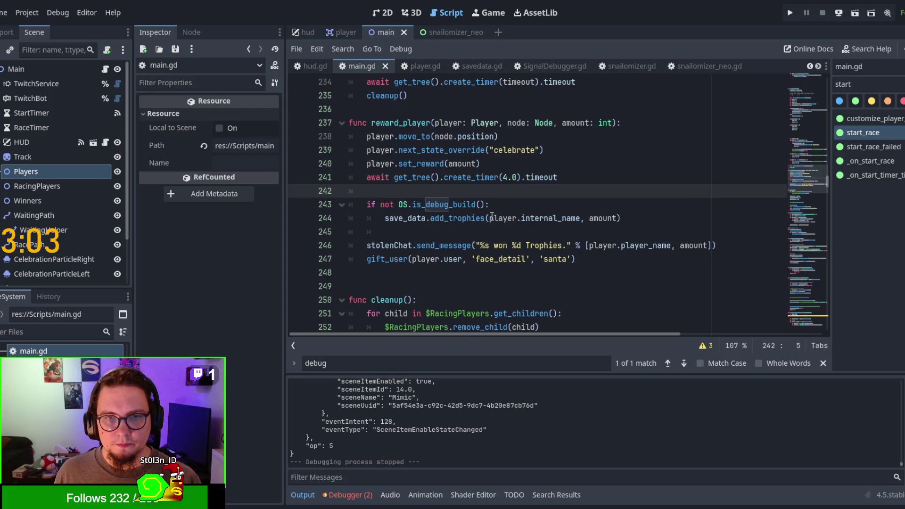
key("ctrl+z")
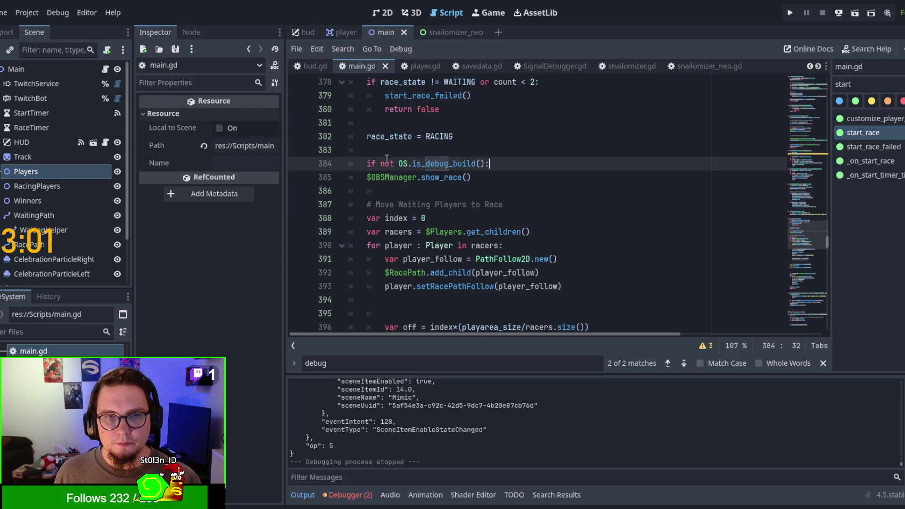
left_click(368, 177)
key("Tab")
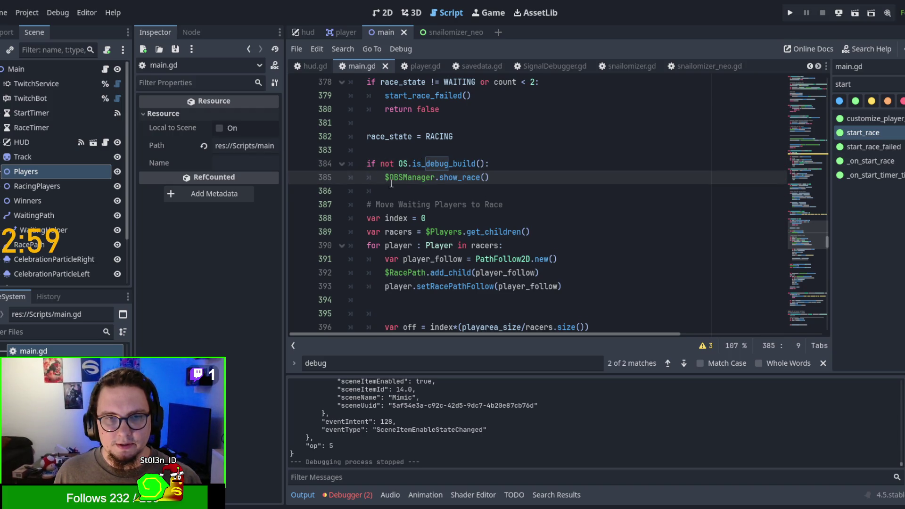
left_click(436, 190)
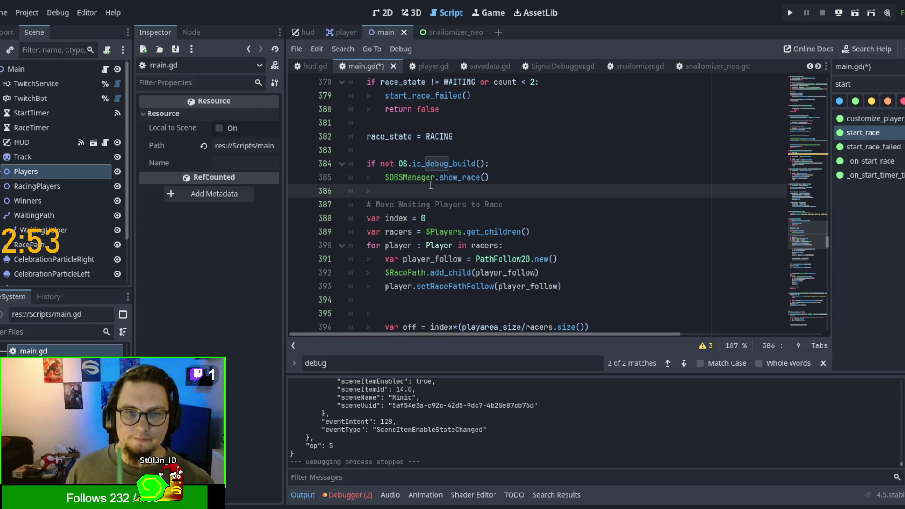
Select $Players.get_children() on racers line 389 and focus the method list filter
scroll(431, 185, "down", 1)
scroll(430, 193, "up", 3)
scroll(429, 203, "down", 1)
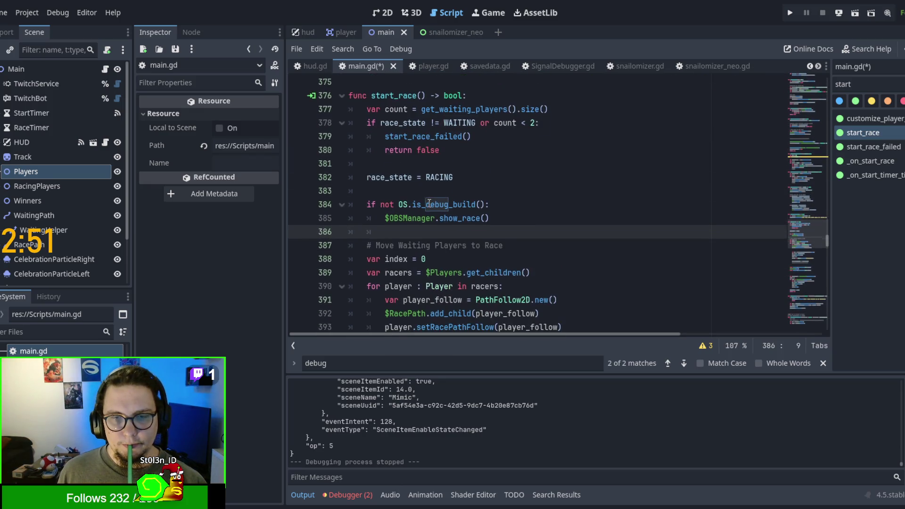
scroll(429, 208, "down", 1)
scroll(428, 226, "down", 1)
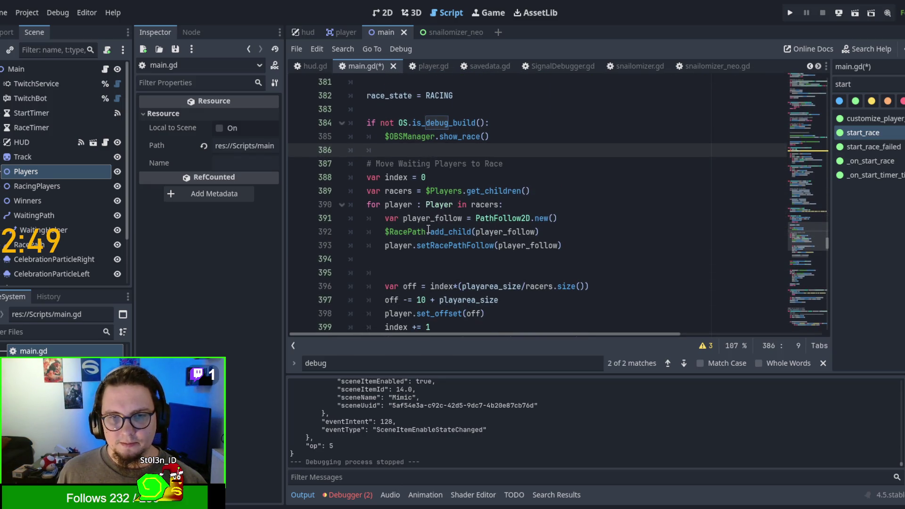
left_click(400, 191)
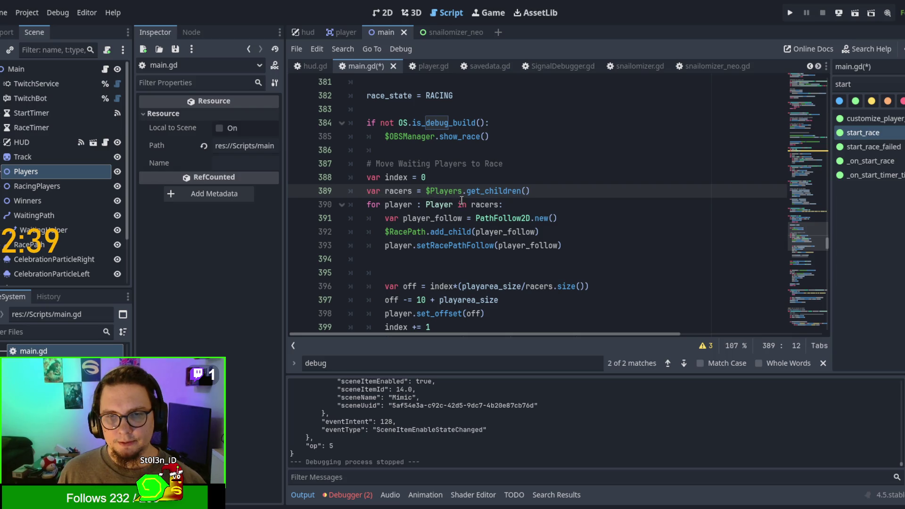
double_click(489, 190)
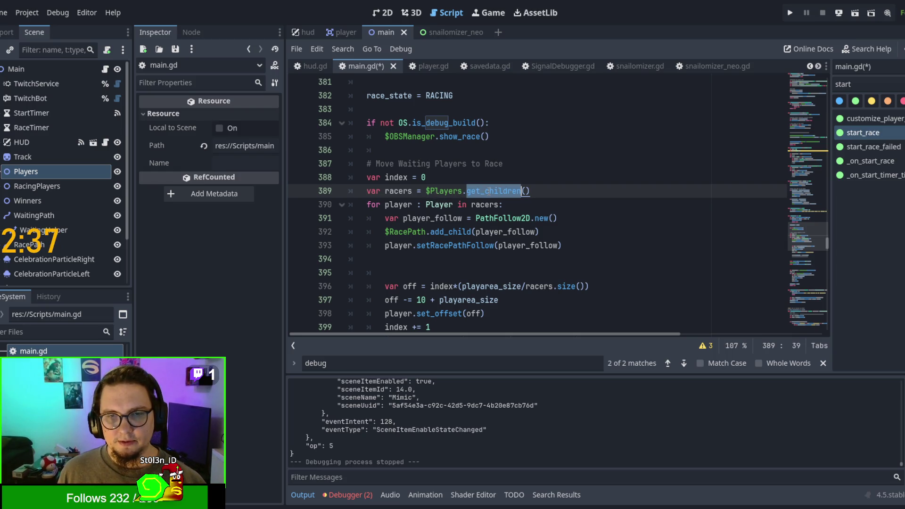
left_click(435, 190)
left_click(469, 194)
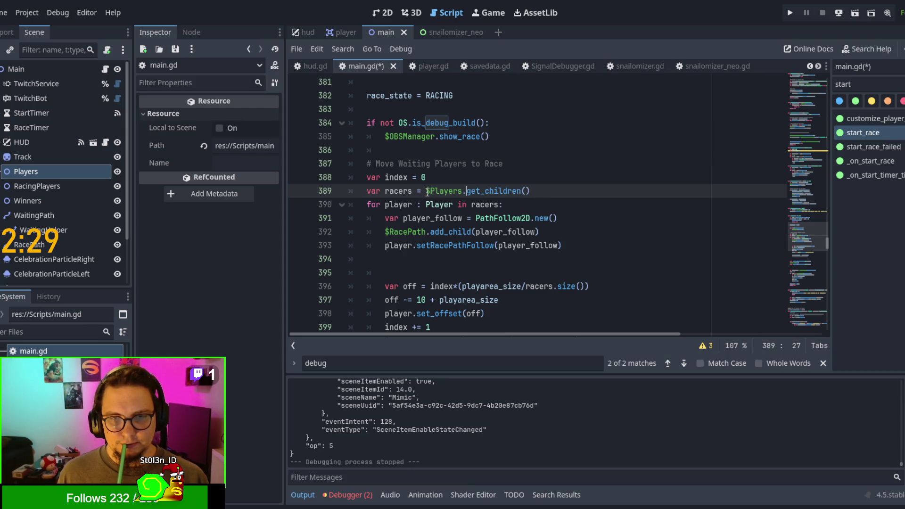
left_click_drag(427, 191, 530, 190)
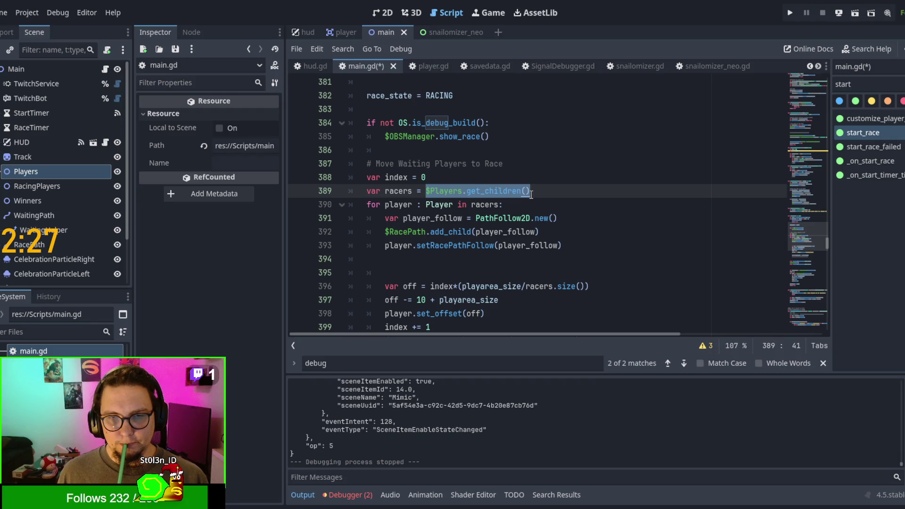
left_click(876, 84)
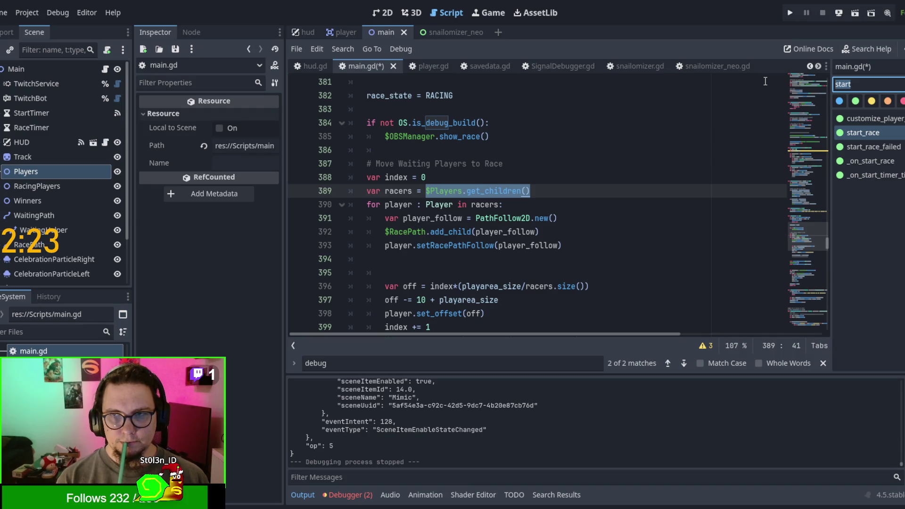
Replace $Players.get_children() on line 389 with get_waiting_players(), via the get_racing_players name
type("racing")
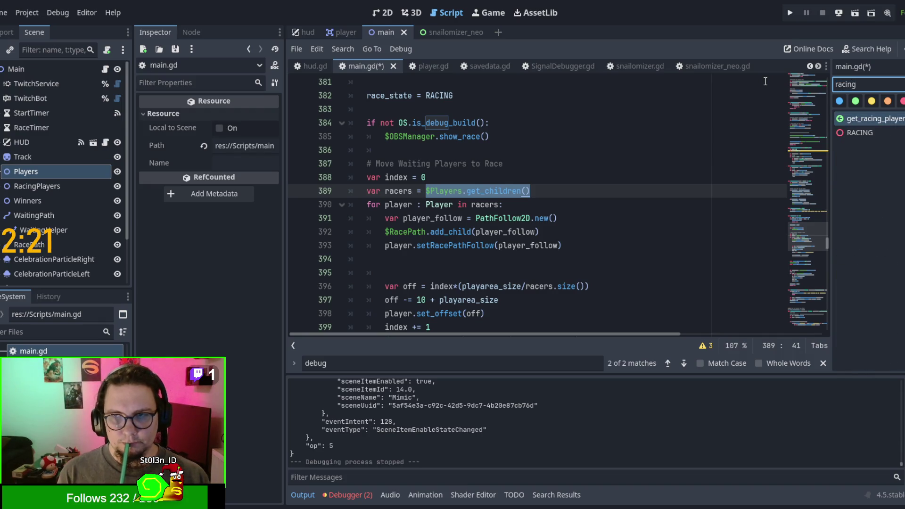
key("Return")
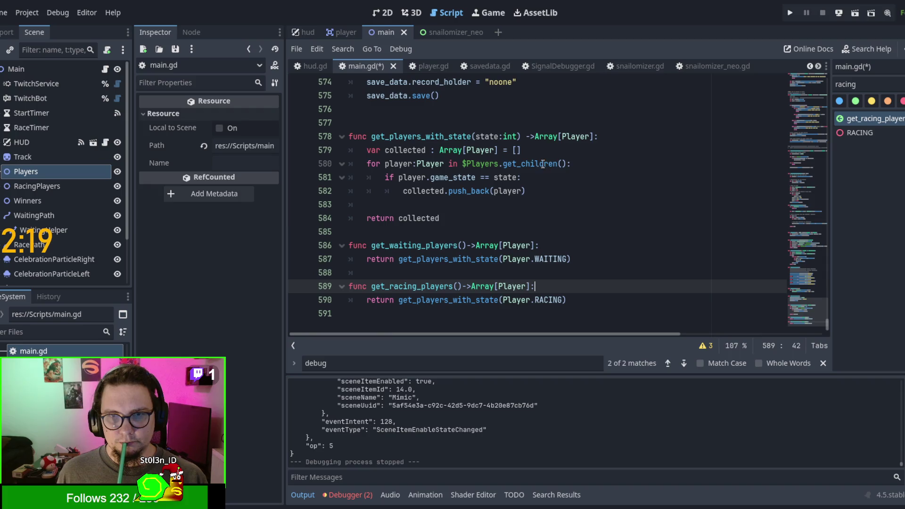
double_click(412, 286)
key("ctrl+c")
key("alt+Left")
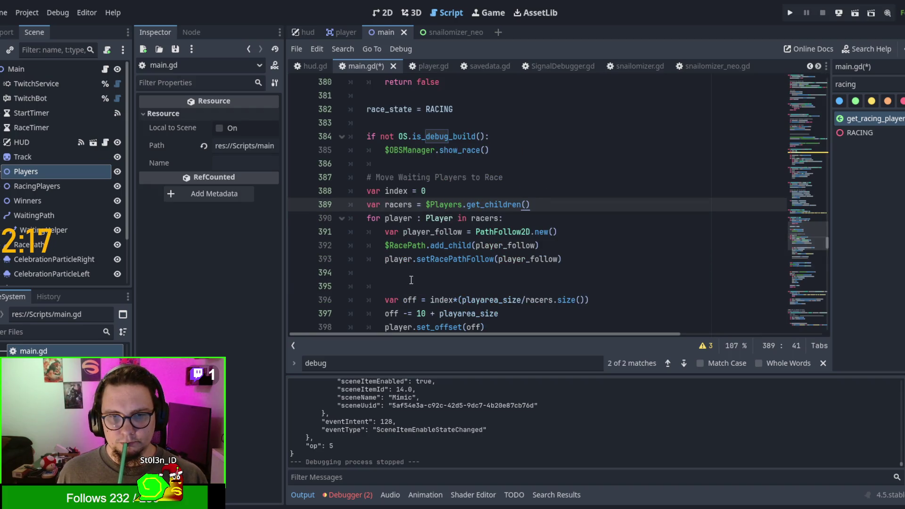
left_click_drag(426, 204, 532, 204)
key("ctrl+v")
type("()")
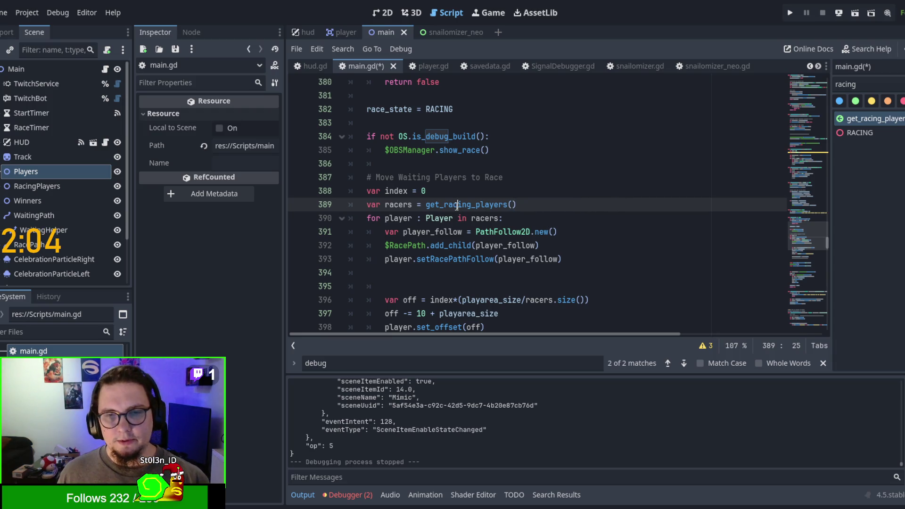
left_click_drag(443, 204, 470, 202)
type("waiti")
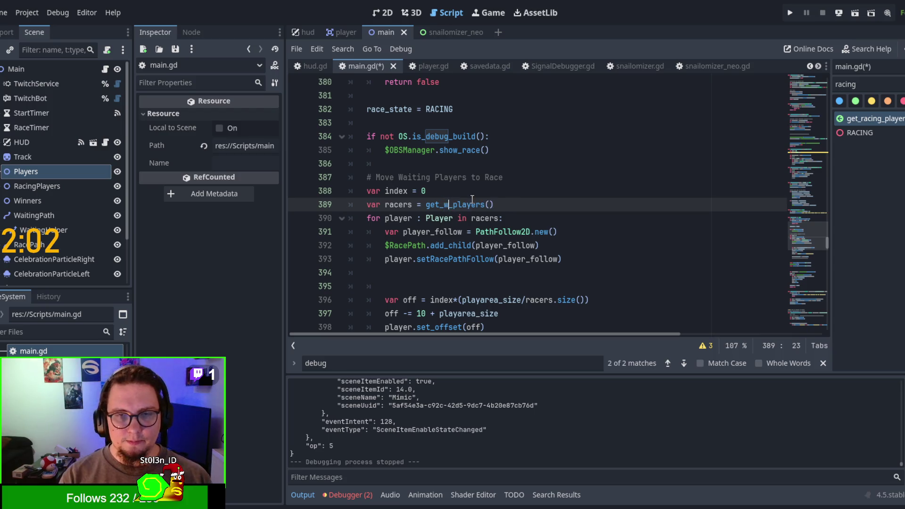
type("ng")
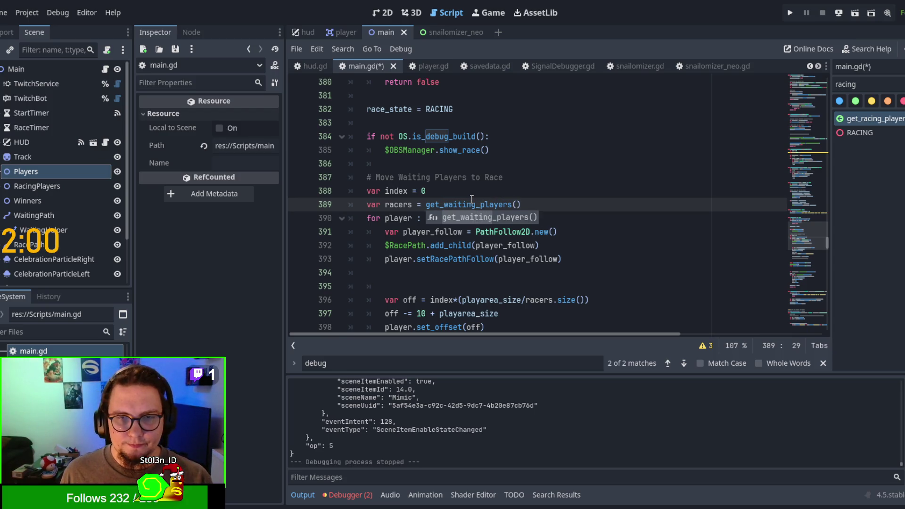
key("Escape")
left_click(467, 194)
Review where racers is used and the game_state assignment on line 402
double_click(399, 204)
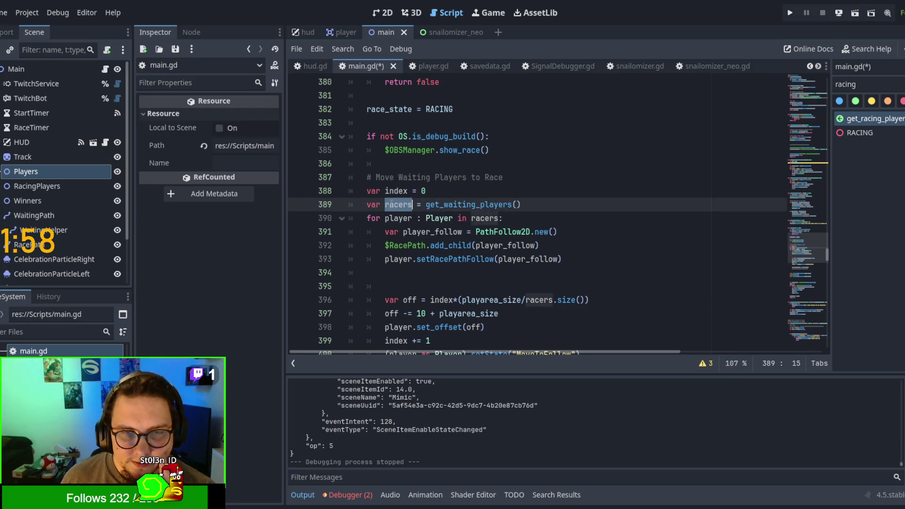
scroll(472, 227, "down", 2)
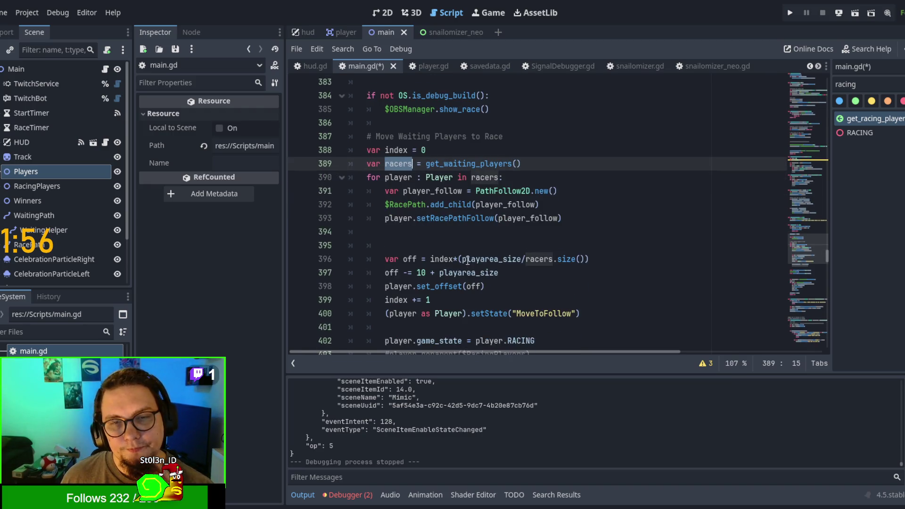
scroll(465, 227, "down", 2)
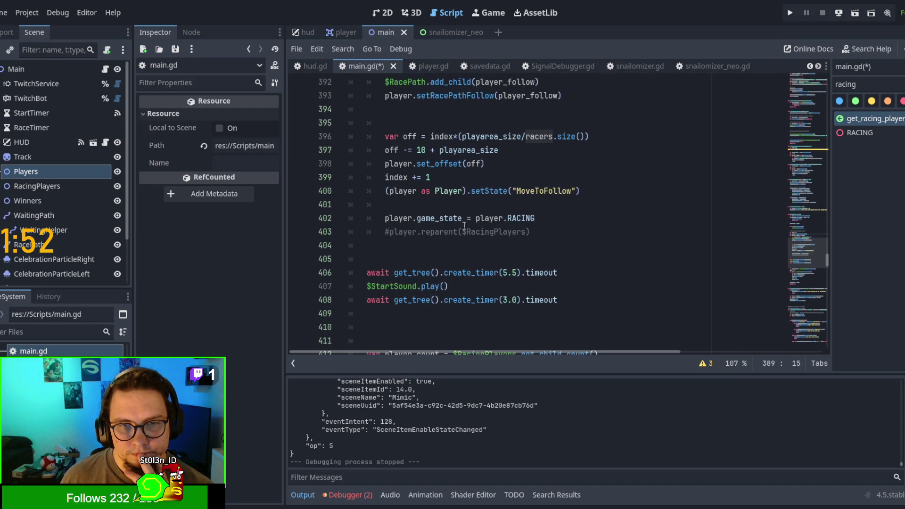
double_click(445, 219)
scroll(437, 226, "up", 2)
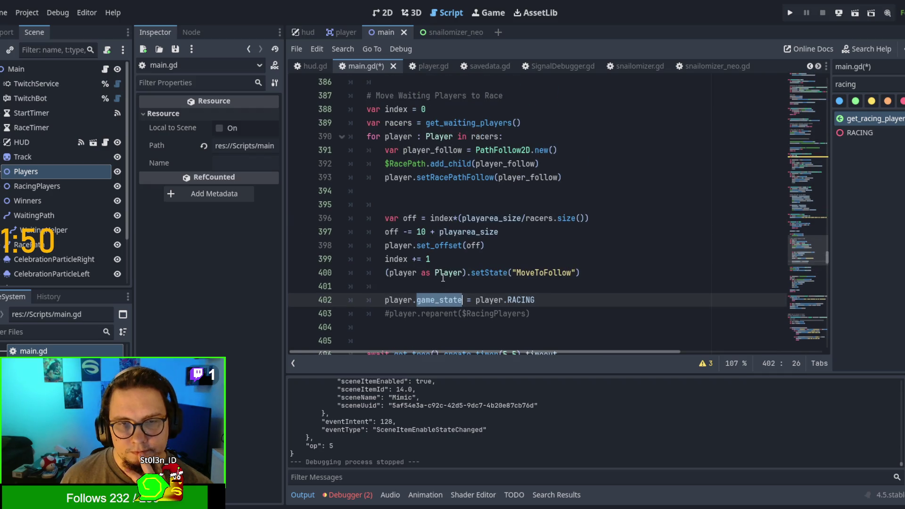
scroll(443, 278, "down", 2)
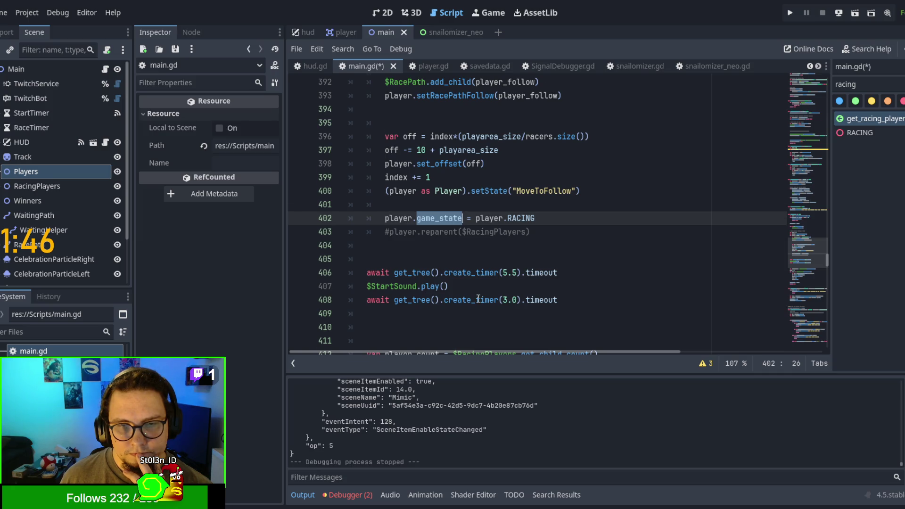
scroll(478, 299, "down", 3)
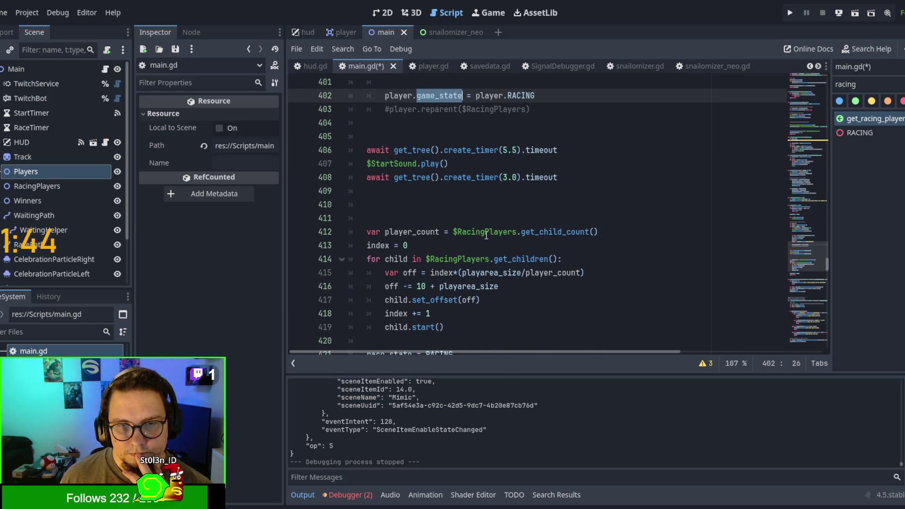
Check the player_count line 412 and select its $RacingPlayers reference
left_click(451, 232)
scroll(455, 234, "up", 5)
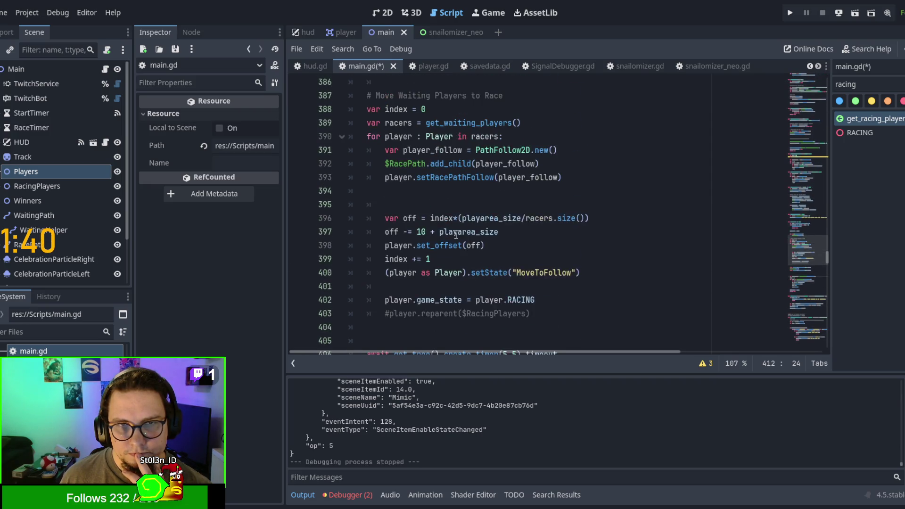
scroll(456, 235, "up", 4)
scroll(424, 241, "down", 1)
double_click(399, 245)
key("ctrl+c")
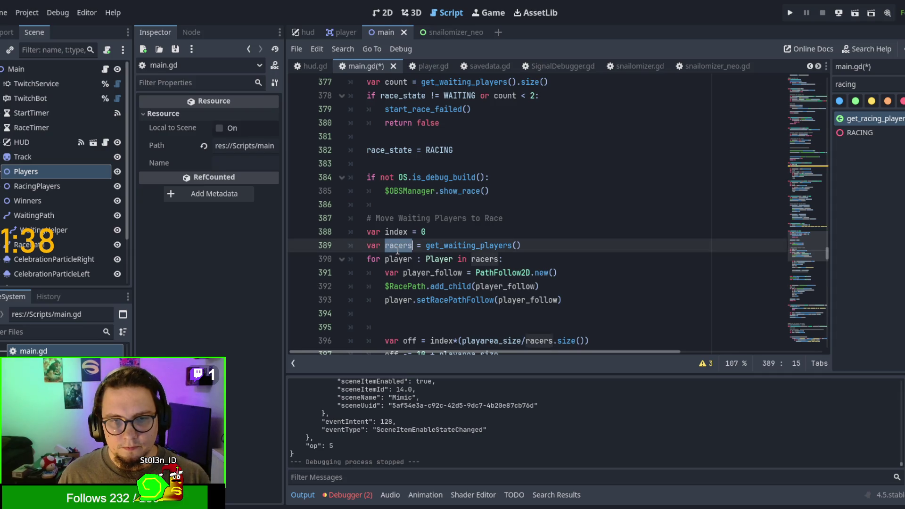
scroll(424, 254, "down", 7)
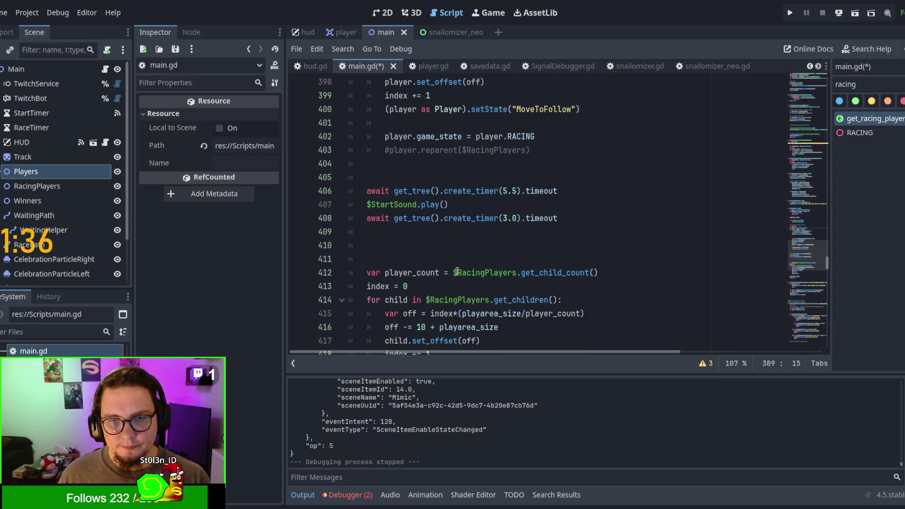
left_click_drag(453, 272, 519, 274)
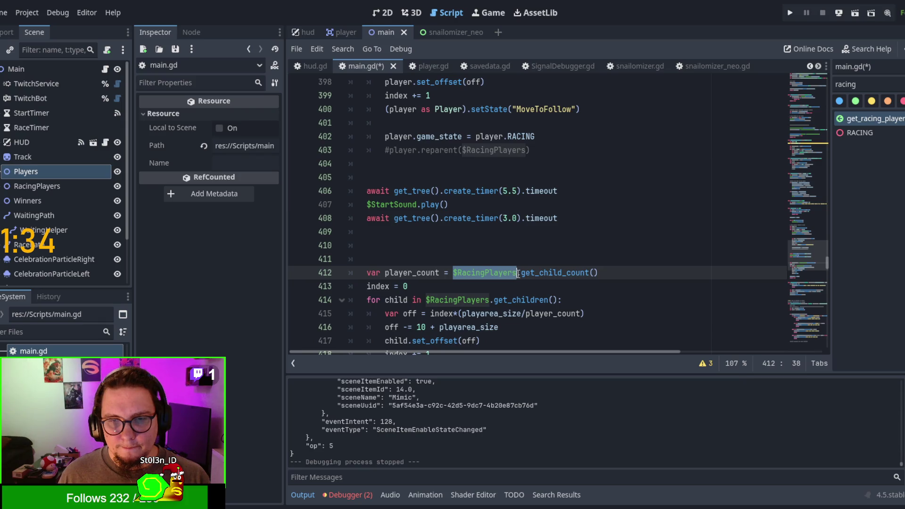
key("ctrl+v")
scroll(532, 258, "down", 1)
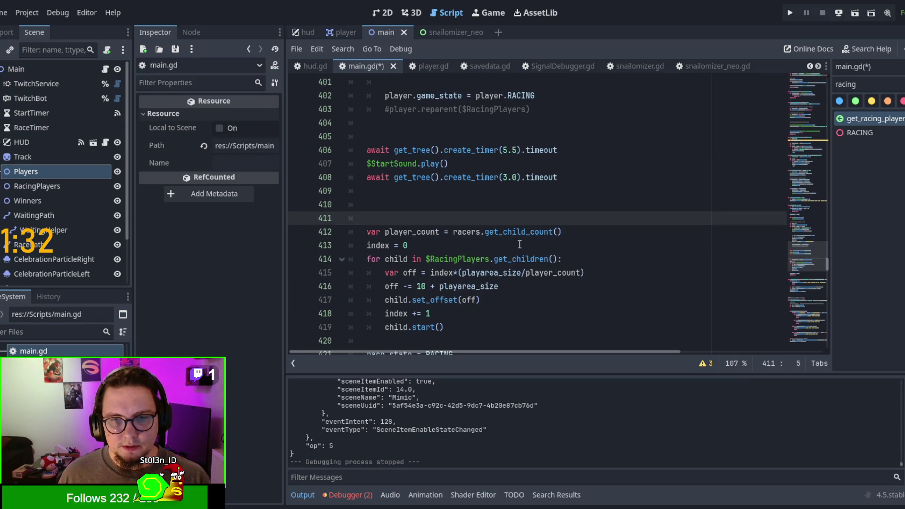
double_click(514, 232)
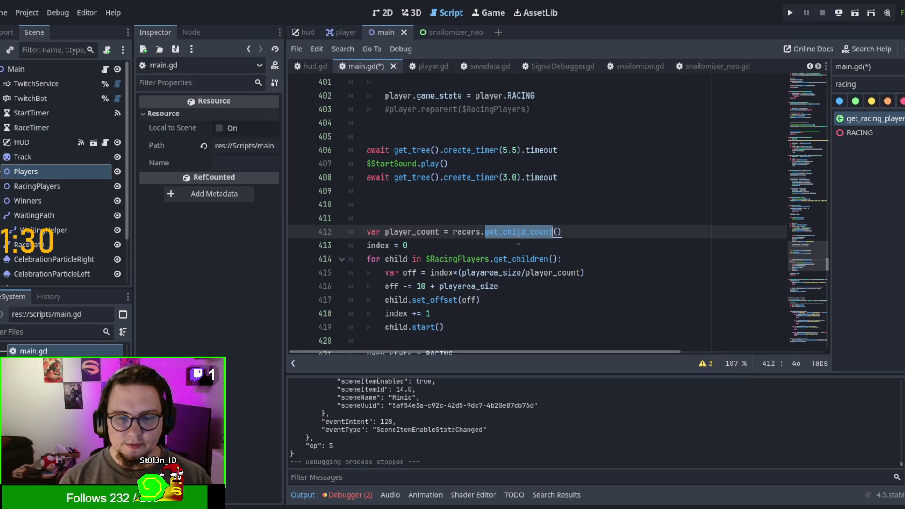
type("size")
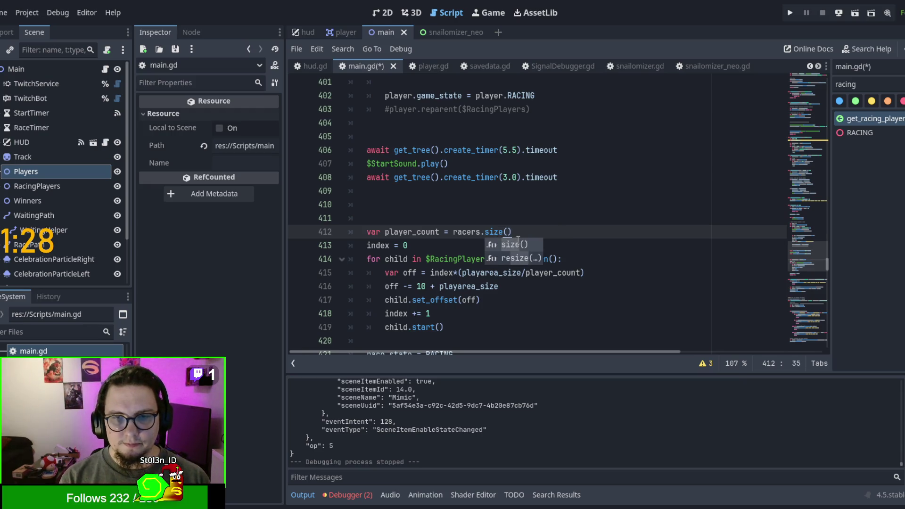
scroll(529, 251, "down", 1)
scroll(529, 251, "down", 1)
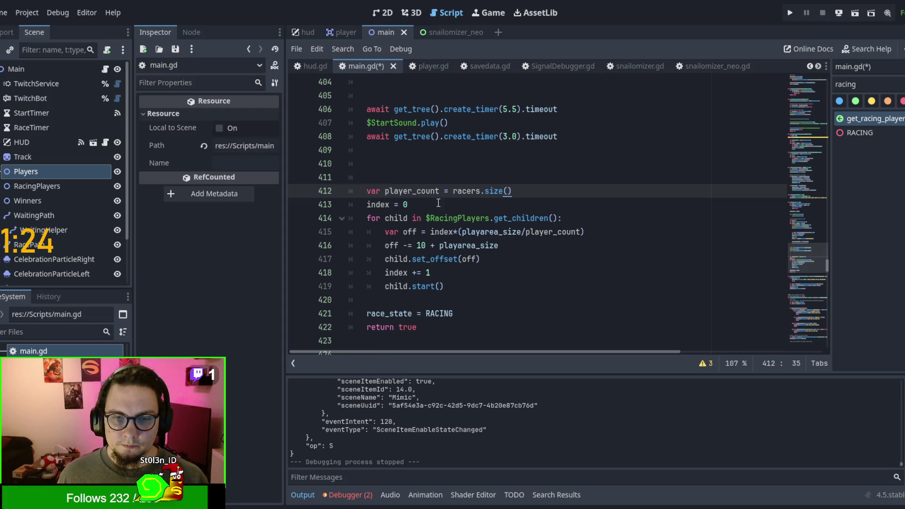
left_click_drag(426, 217, 558, 217)
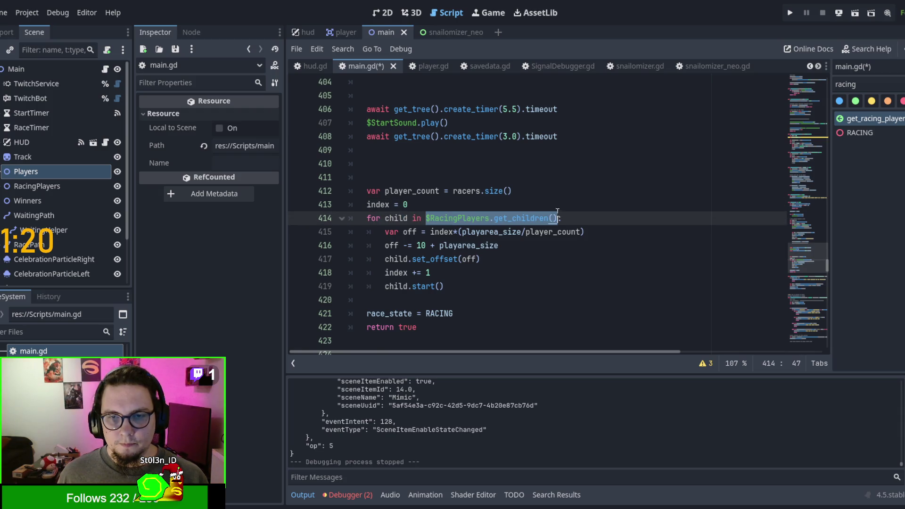
type("racers:")
scroll(563, 214, "down", 2)
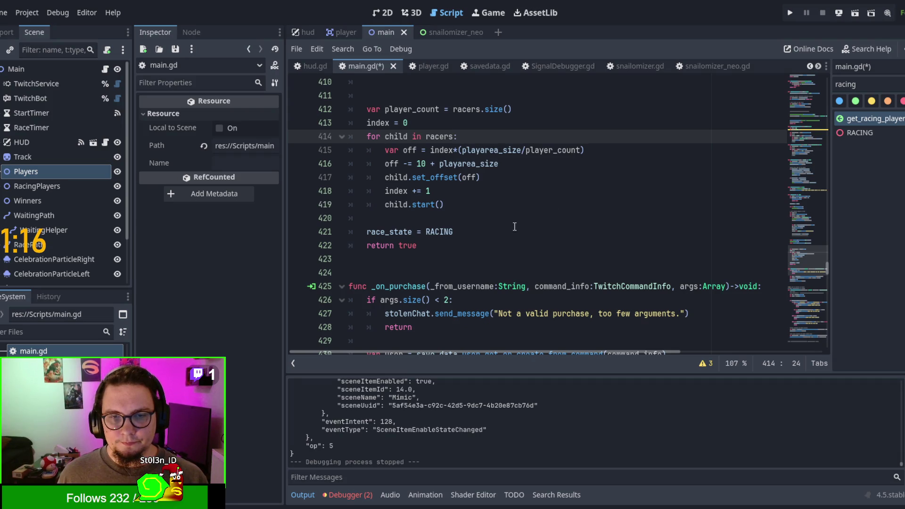
double_click(398, 232)
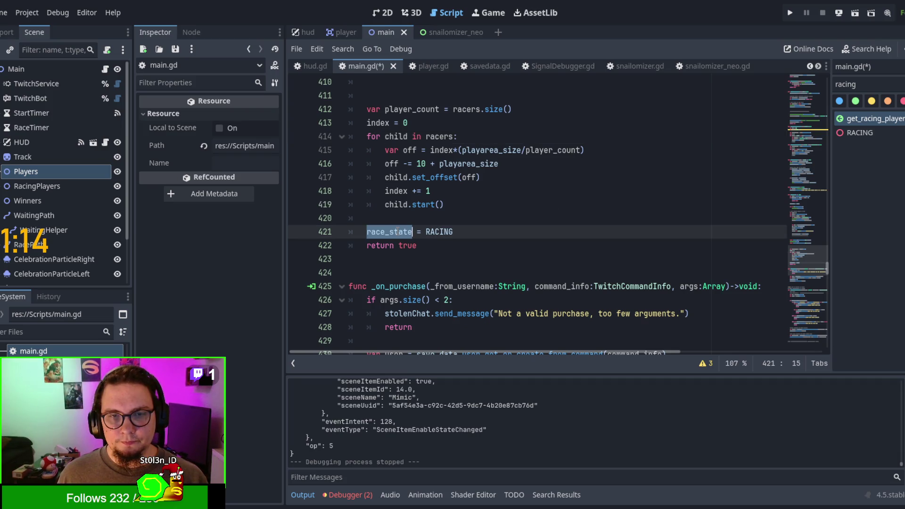
scroll(399, 232, "up", 4)
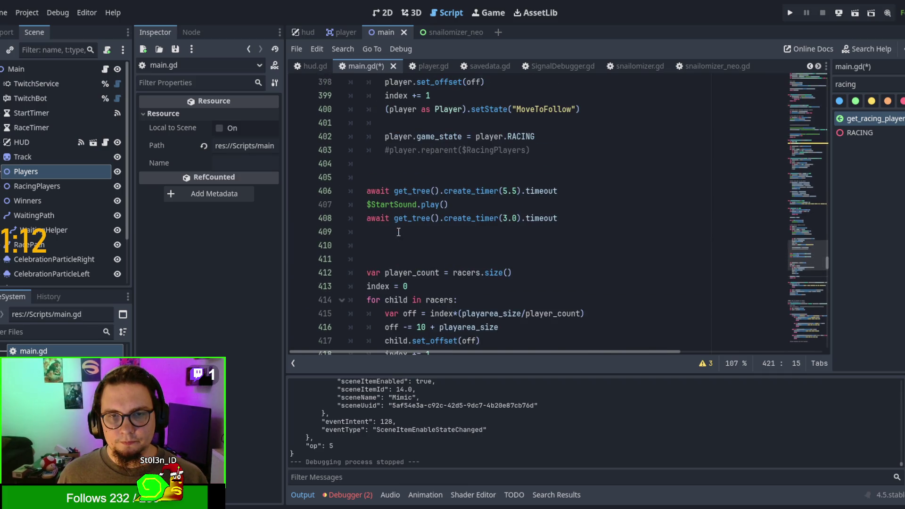
scroll(425, 234, "down", 5)
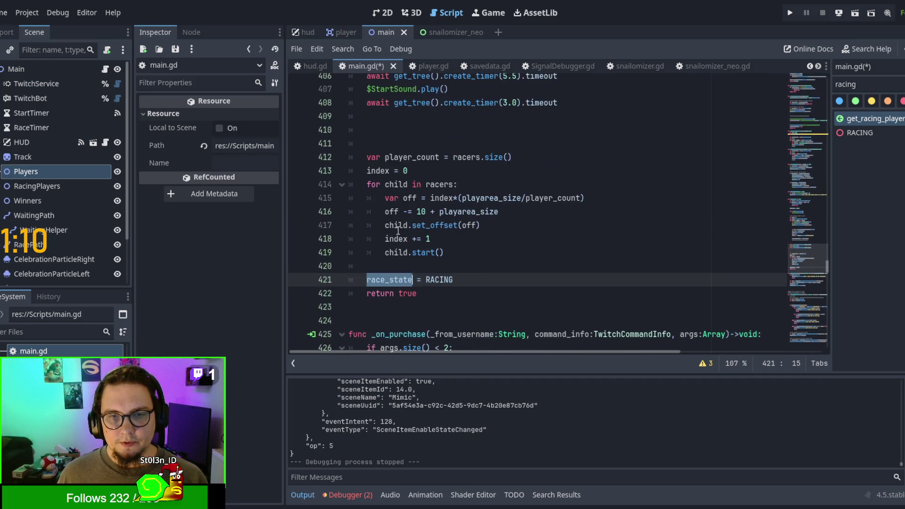
scroll(532, 236, "up", 1)
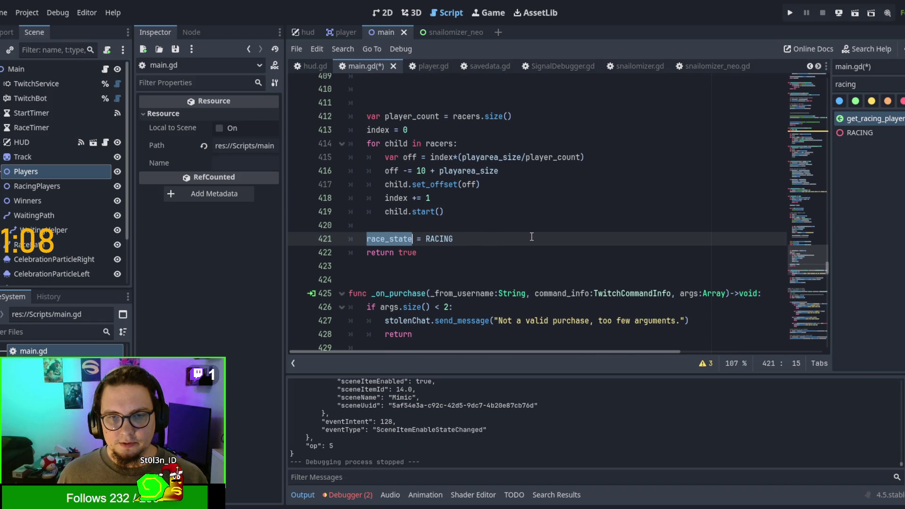
scroll(485, 253, "up", 1)
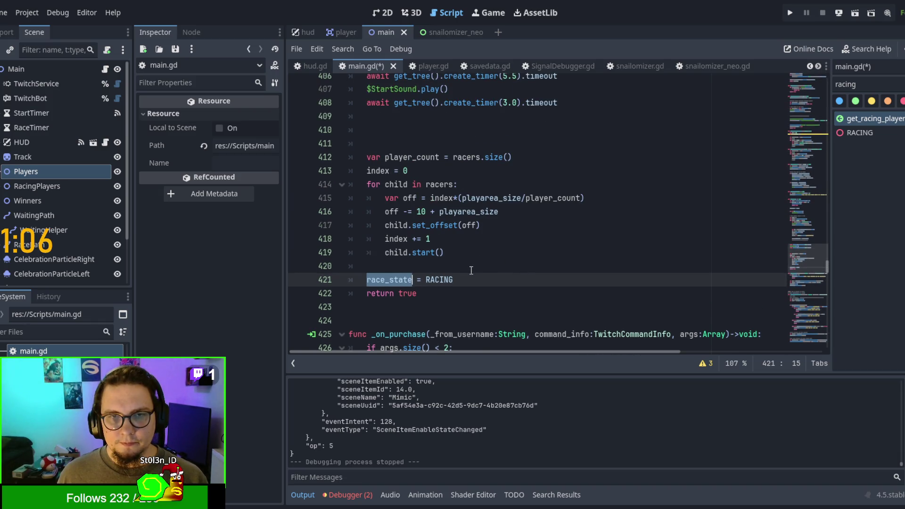
scroll(471, 271, "up", 1)
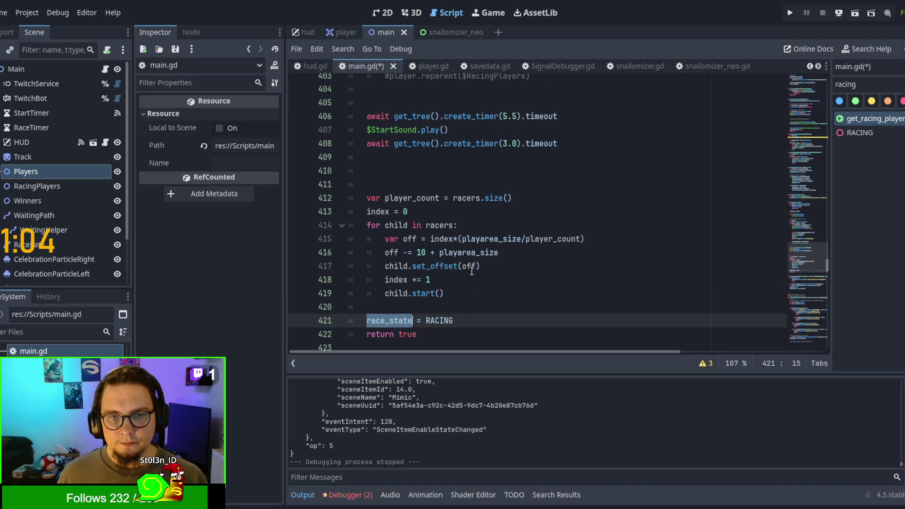
scroll(472, 271, "down", 5)
scroll(465, 233, "up", 2)
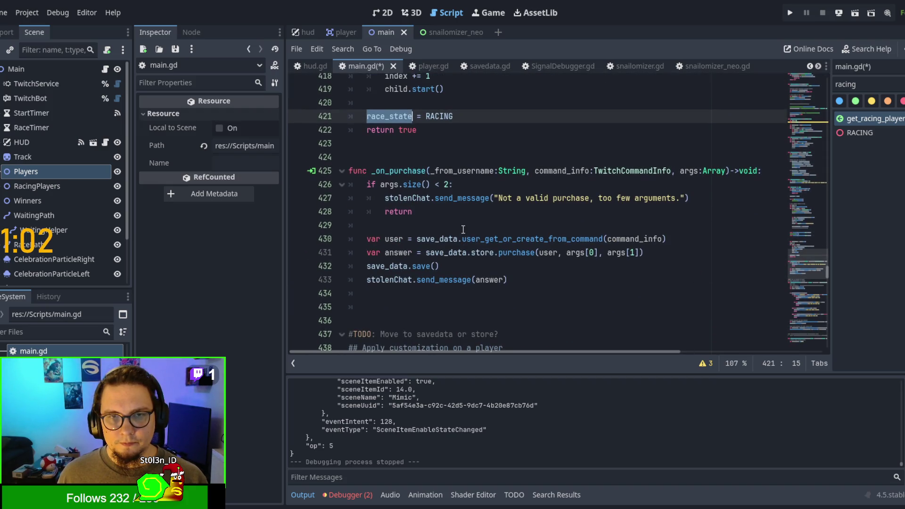
scroll(452, 245, "up", 1)
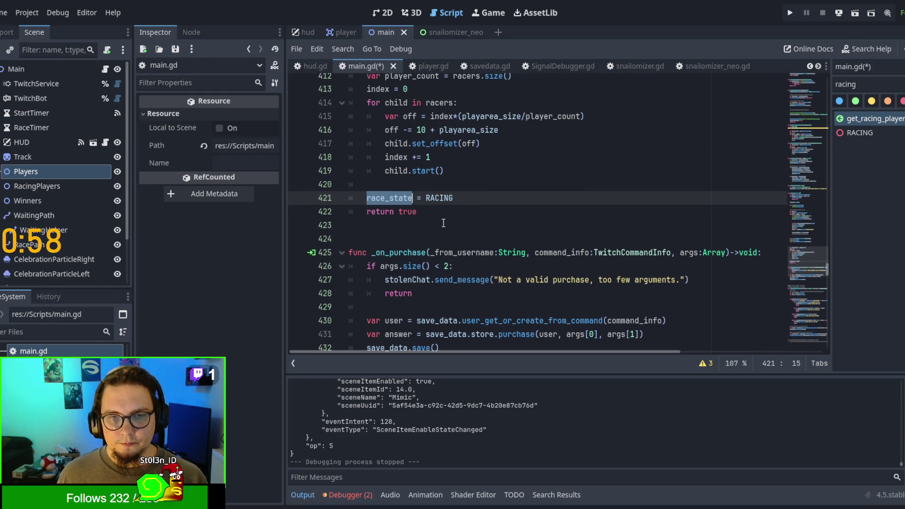
scroll(443, 223, "up", 1)
scroll(444, 224, "down", 1)
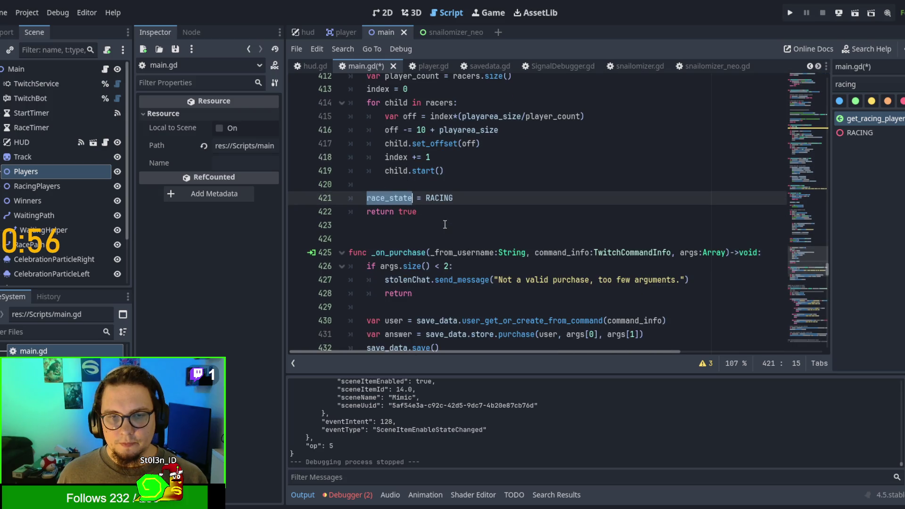
left_click(881, 85)
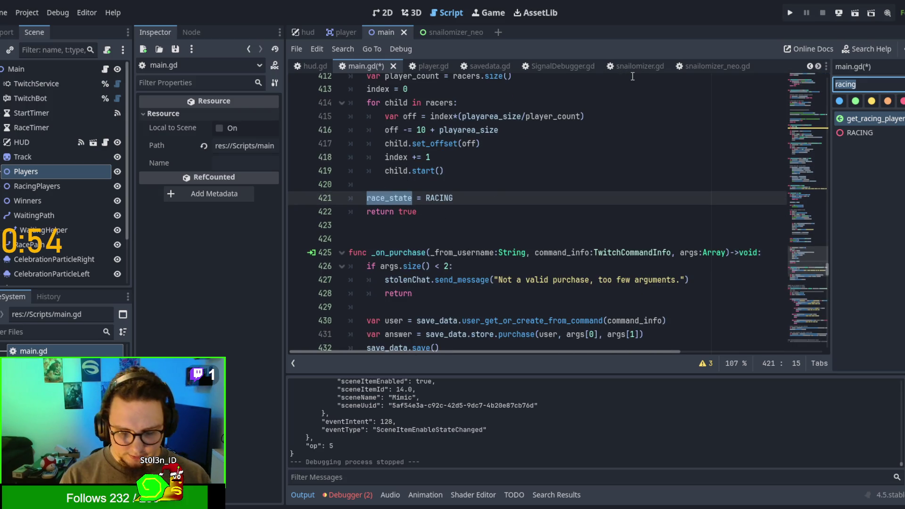
type("on")
key("BackSpace")
key("BackSpace")
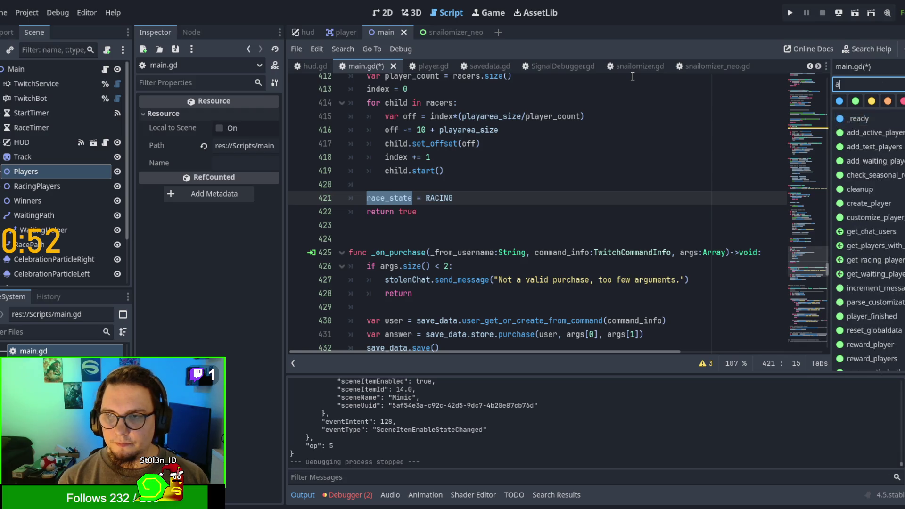
type("add_")
key("Down")
key("Down")
key("Return")
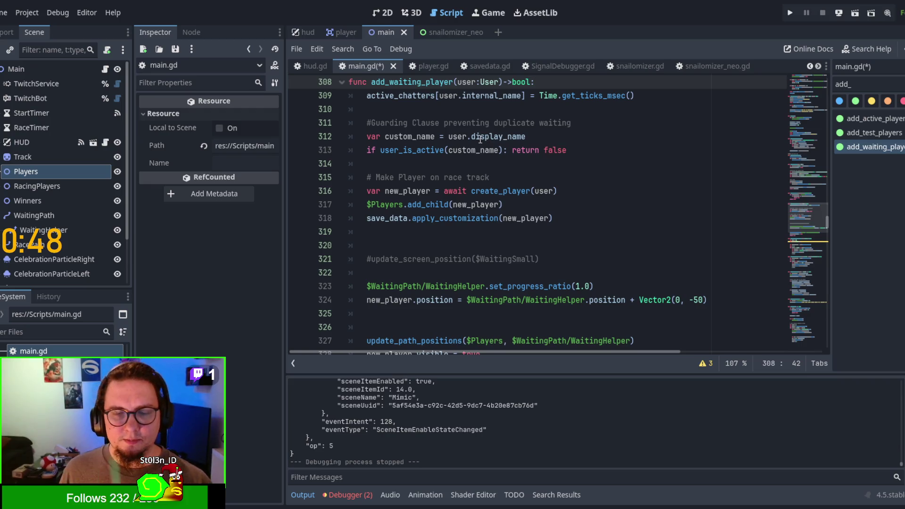
double_click(385, 204)
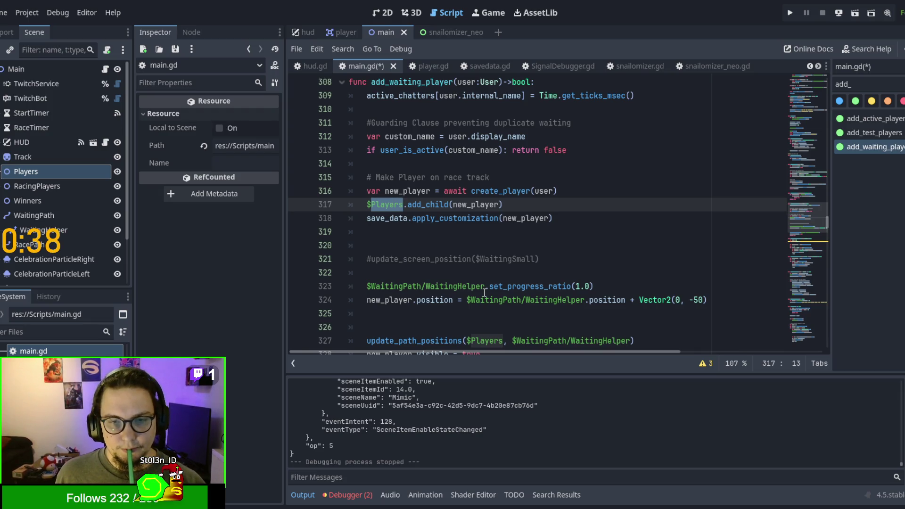
scroll(469, 286, "down", 1)
scroll(470, 286, "down", 3)
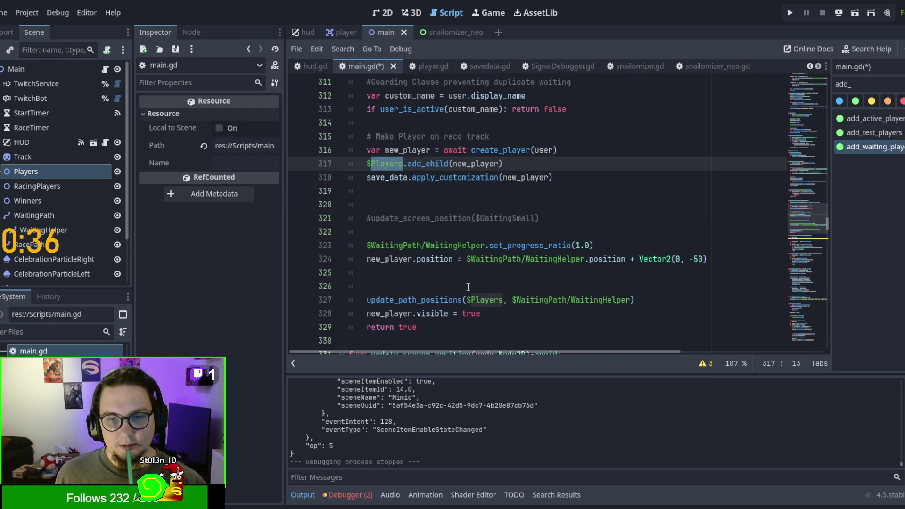
scroll(468, 287, "up", 2)
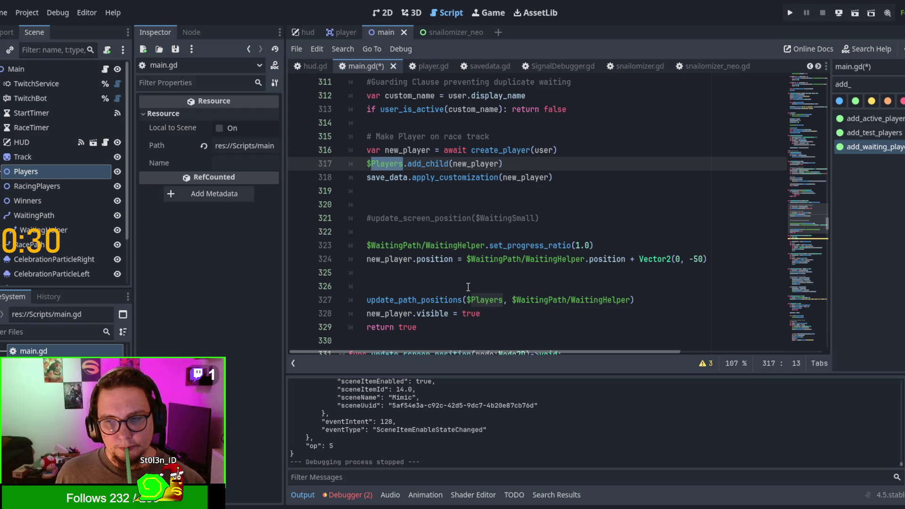
key("ctrl+z")
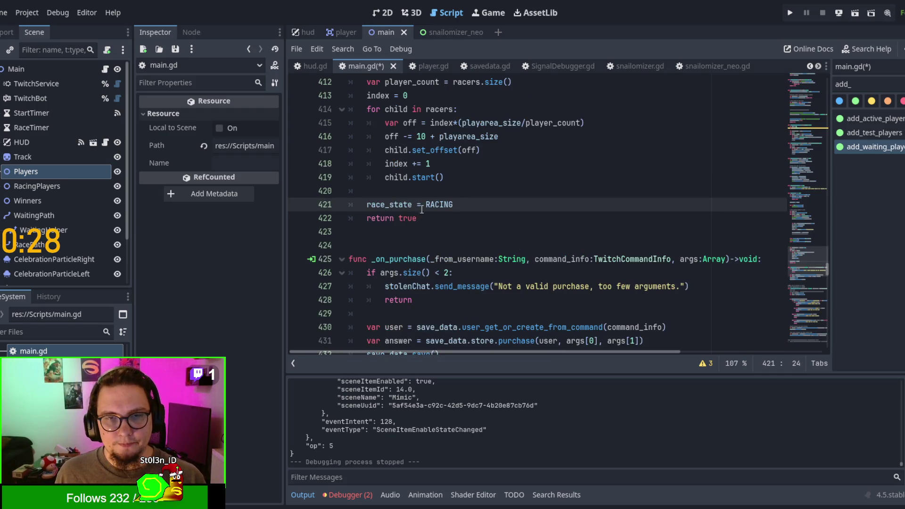
Cut the race_state = RACING line from the end of start_race
double_click(399, 210)
left_click_drag(461, 204, 455, 196)
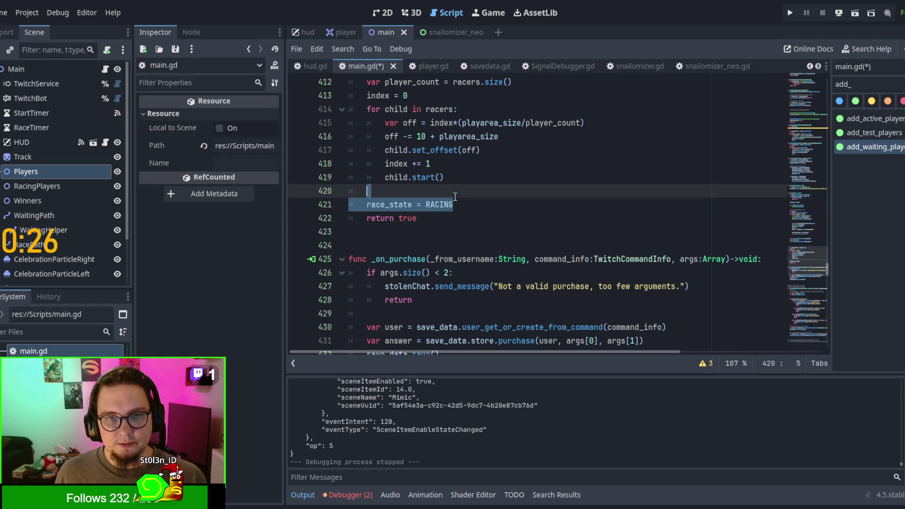
scroll(461, 222, "up", 2)
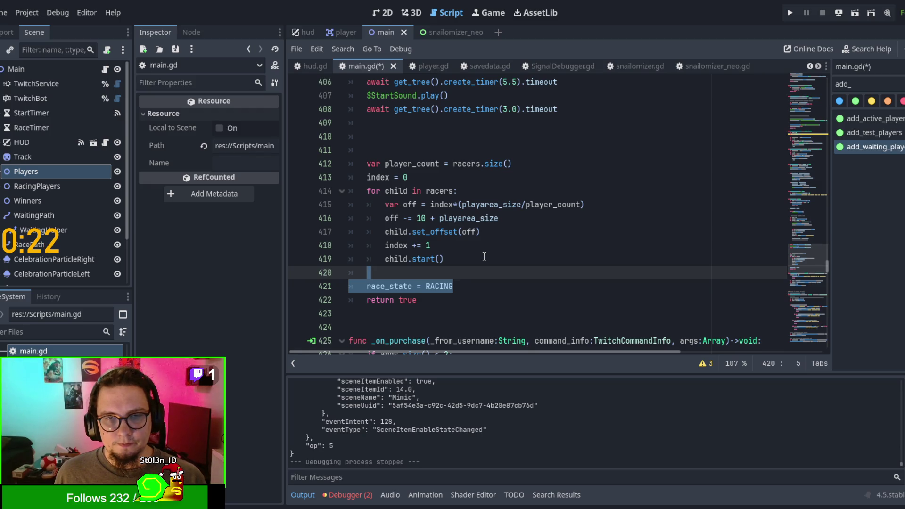
scroll(484, 256, "up", 1)
scroll(483, 256, "up", 1)
scroll(461, 279, "down", 1)
key("ctrl+x")
Review the get_waiting_players, RacePath add_child and player loop lines in start_race
scroll(450, 242, "up", 2)
scroll(451, 242, "up", 2)
scroll(450, 242, "up", 1)
scroll(501, 161, "up", 2)
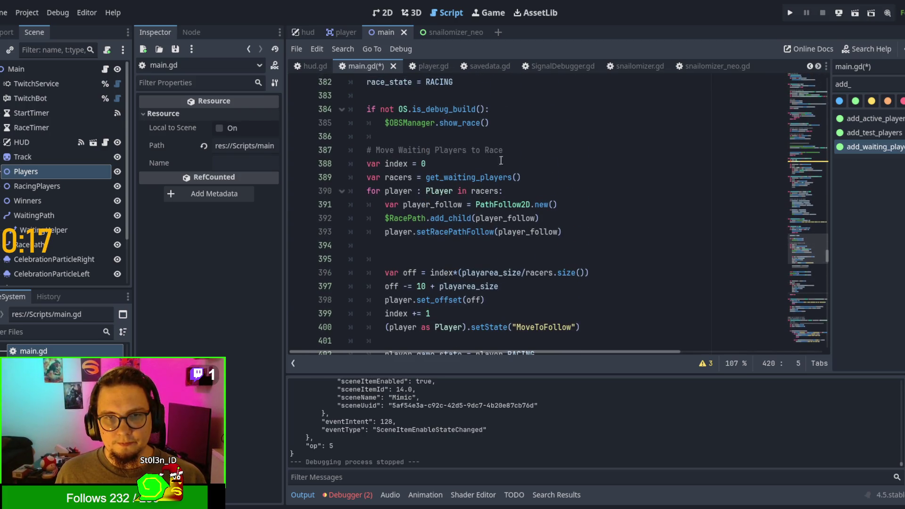
left_click(543, 175)
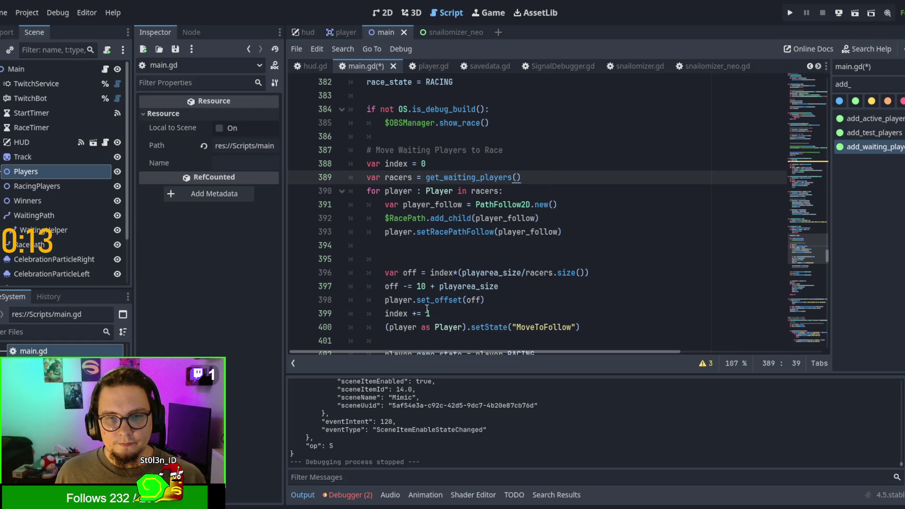
left_click(403, 219)
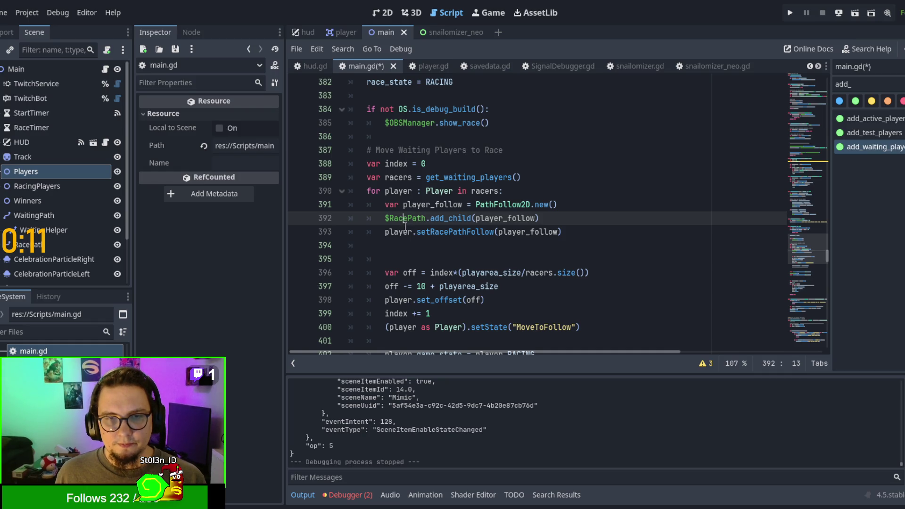
scroll(405, 226, "down", 5)
scroll(407, 228, "up", 2)
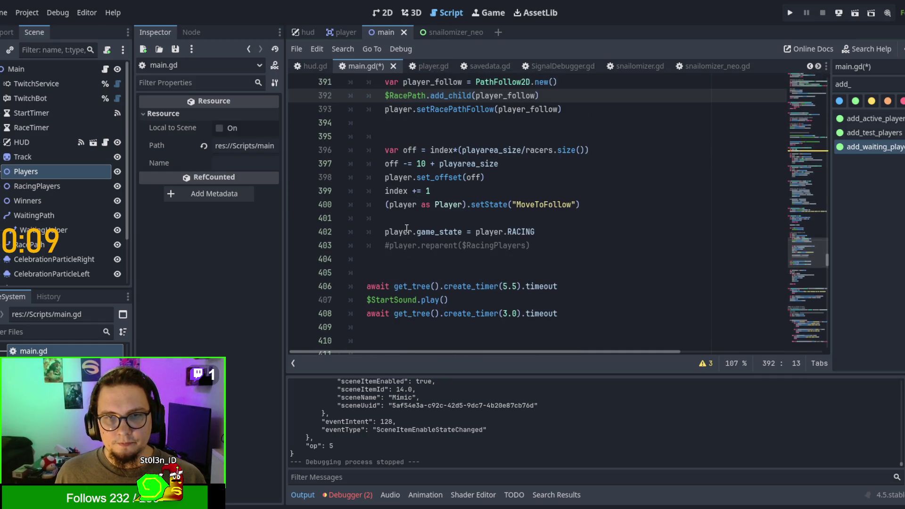
double_click(497, 231)
scroll(499, 230, "up", 4)
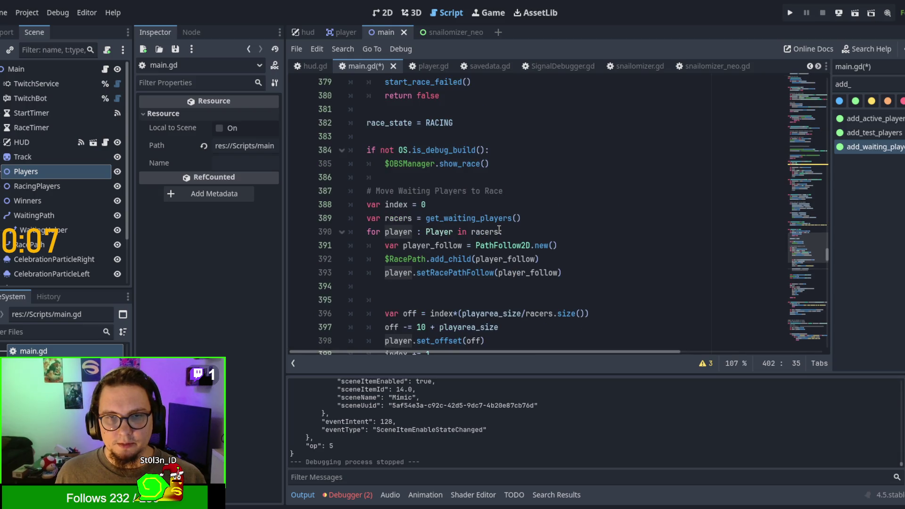
scroll(500, 230, "down", 6)
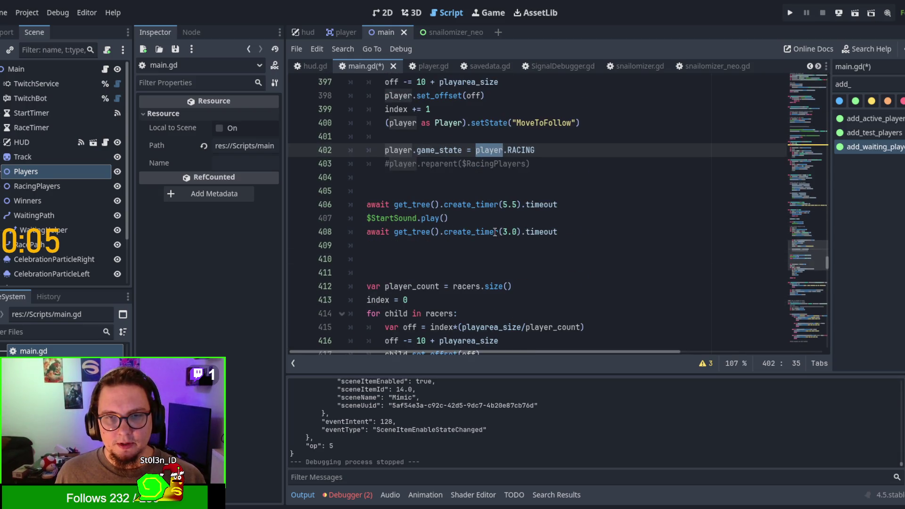
Insert race_state = RACING on line 406, above the await timer lines
left_click(460, 187)
key("Return")
type("race_state = RACING")
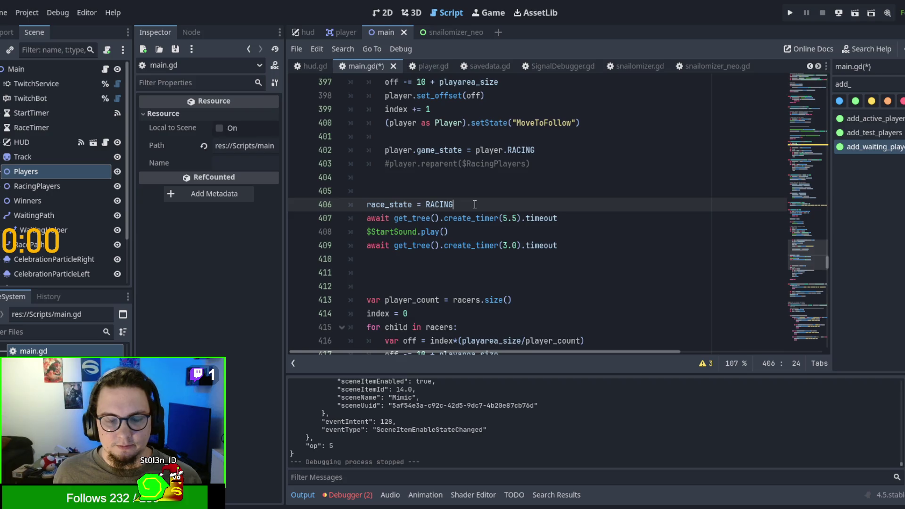
scroll(475, 204, "down", 4)
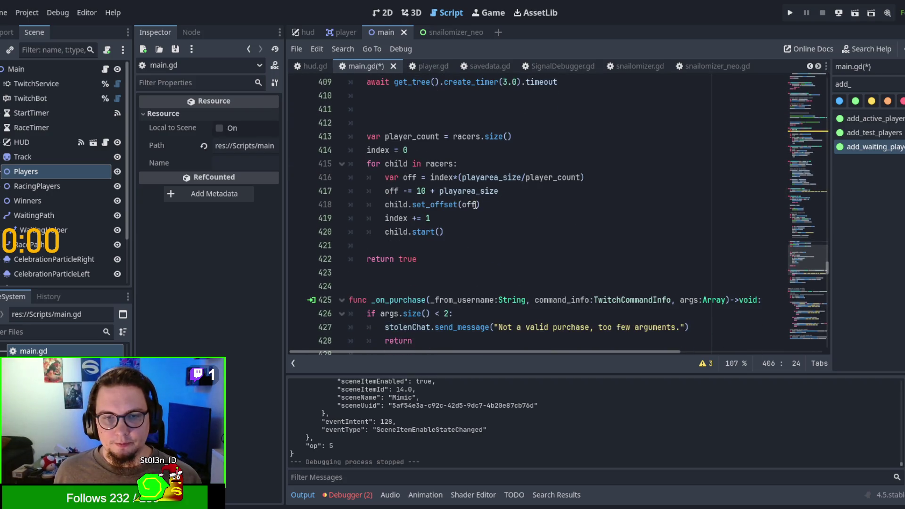
Review add_waiting_player's add_child and position lines, then save and run the game with F5
left_click(899, 150)
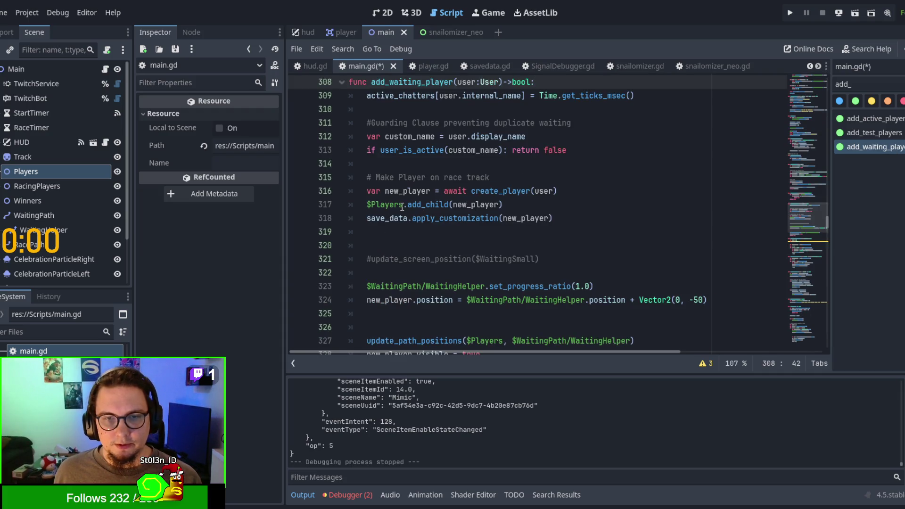
double_click(459, 205)
left_click(404, 211)
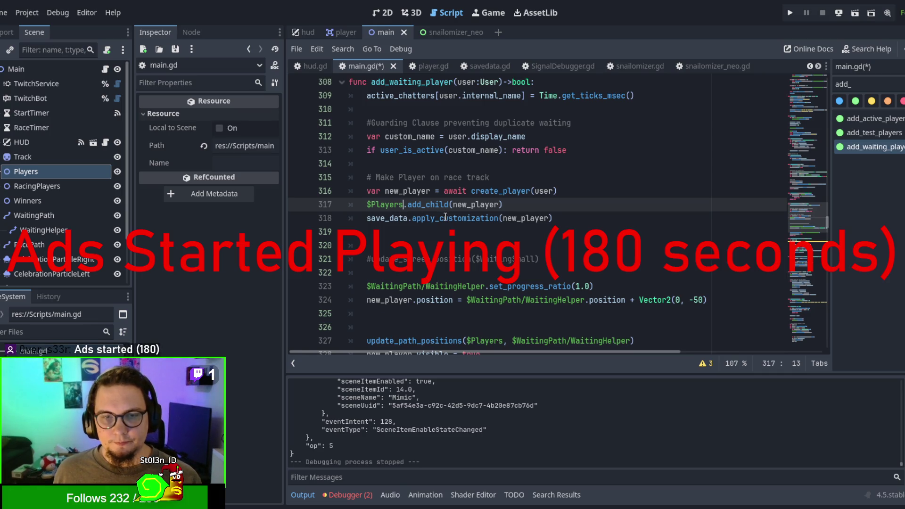
scroll(377, 208, "down", 1)
left_click(436, 259)
key("F5")
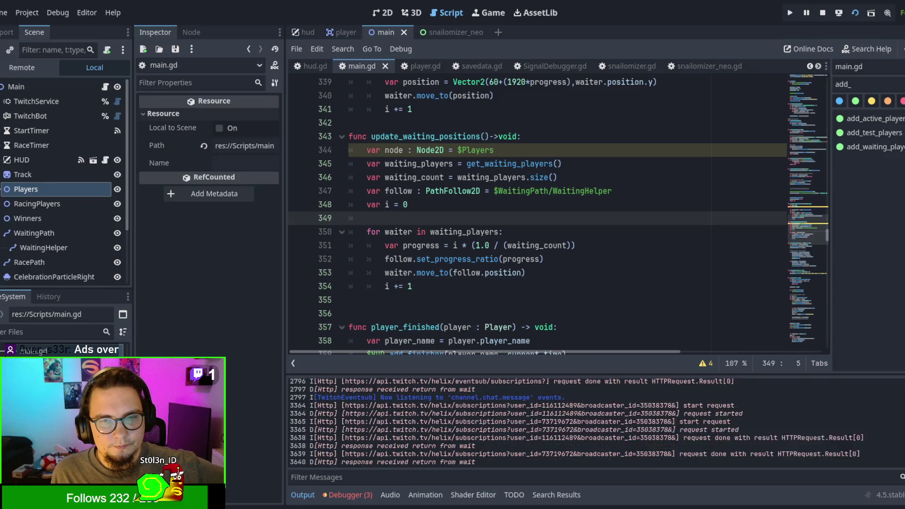
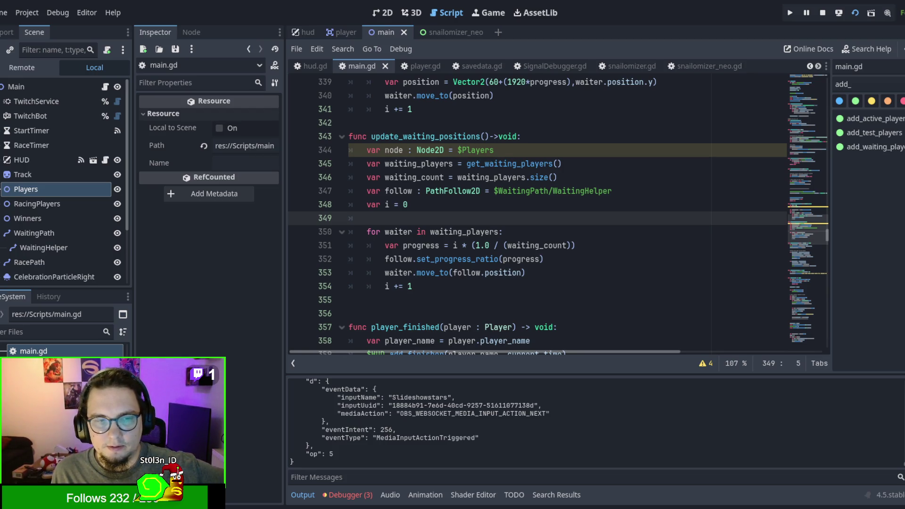
Stop the running game and return to main.gd in the script editor
key("F8")
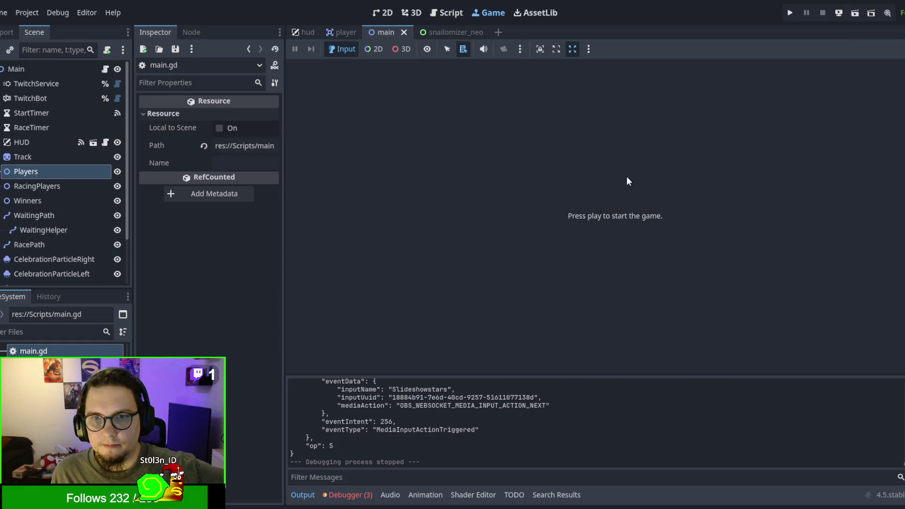
left_click(447, 13)
scroll(547, 245, "up", 1)
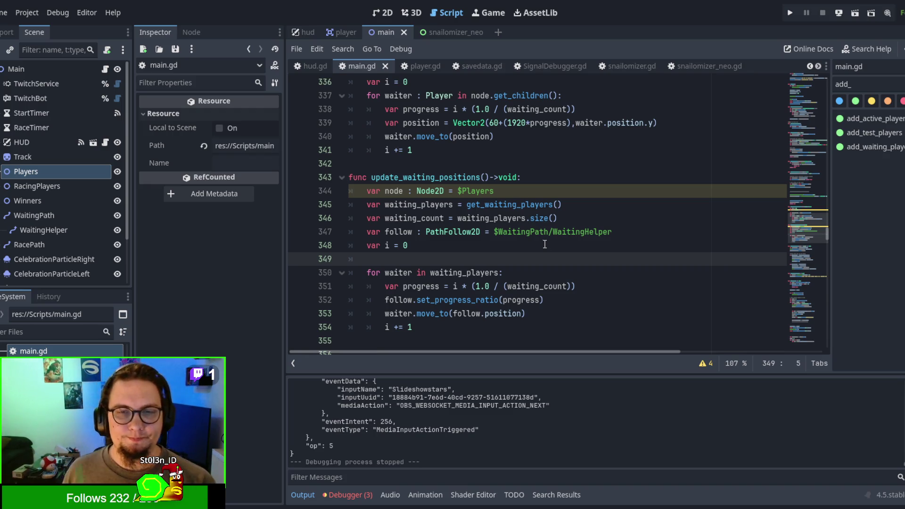
scroll(542, 247, "down", 2)
scroll(513, 266, "up", 2)
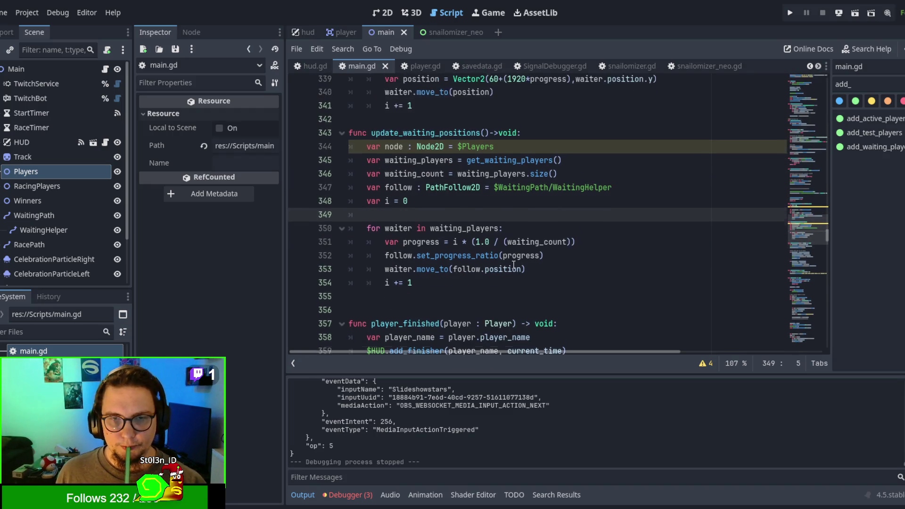
scroll(513, 265, "up", 2)
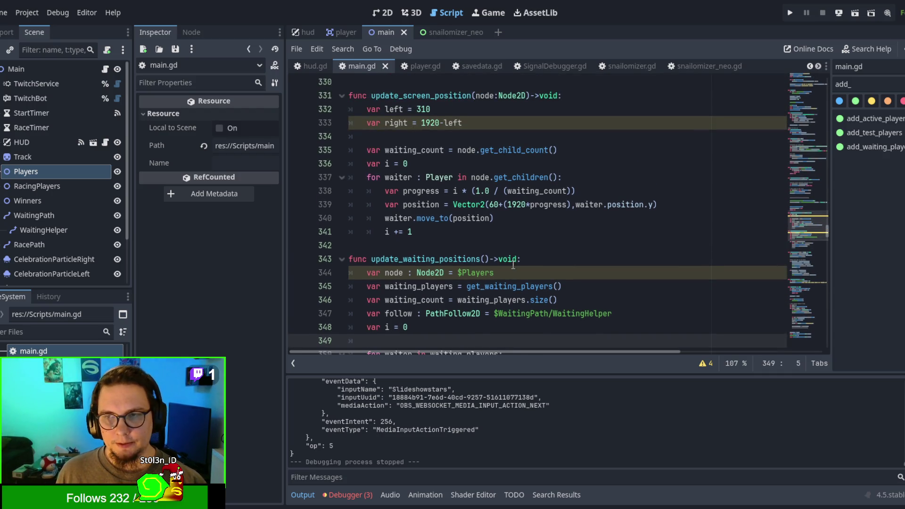
left_click_drag(828, 234, 827, 84)
scroll(538, 208, "down", 7)
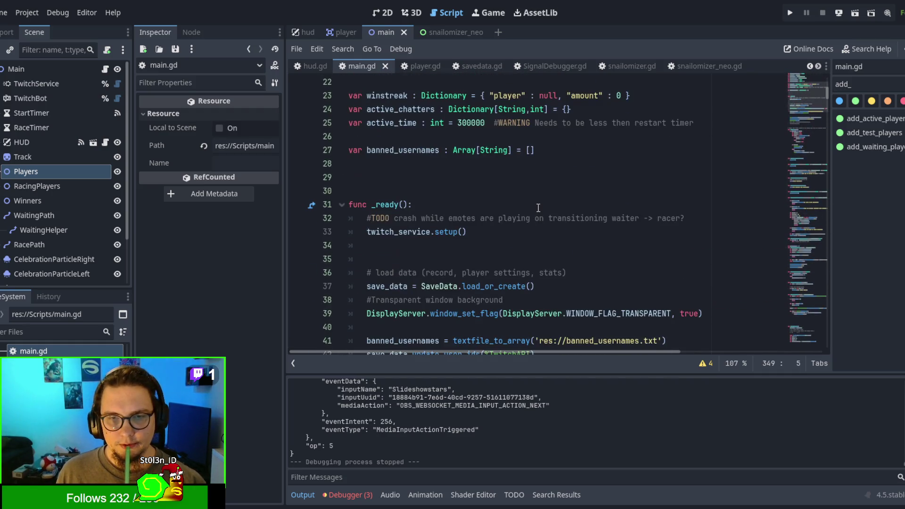
scroll(538, 207, "down", 4)
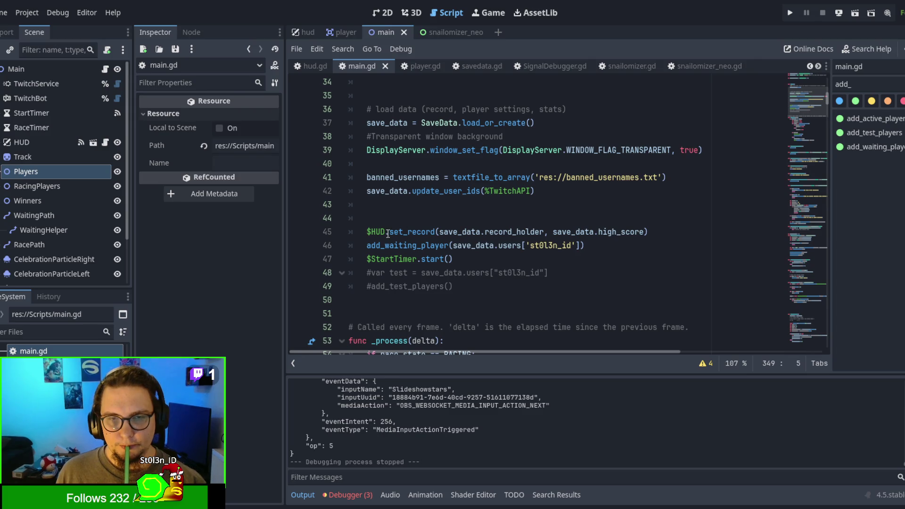
Highlight the StartTimer reference on line 47 of main.gd
double_click(405, 259)
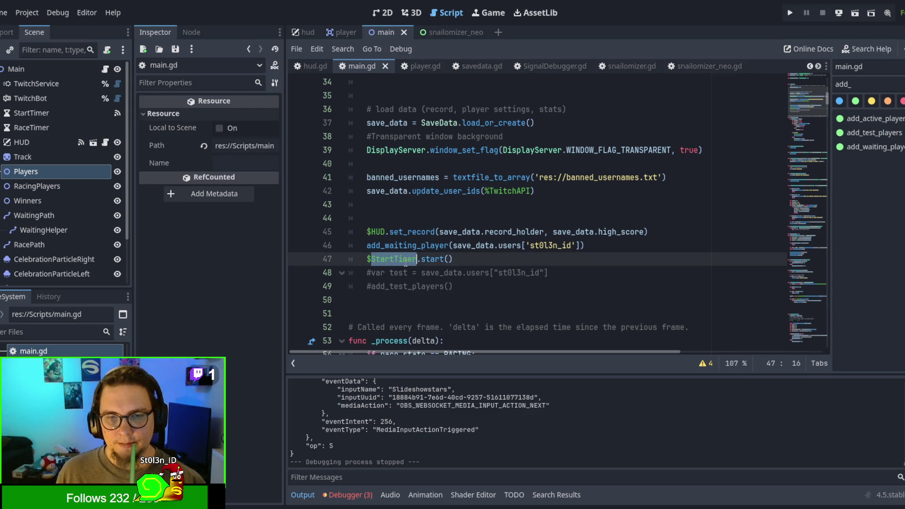
scroll(406, 262, "up", 1)
scroll(406, 263, "up", 2)
scroll(405, 263, "down", 9)
scroll(406, 263, "up", 2)
scroll(405, 262, "down", 3)
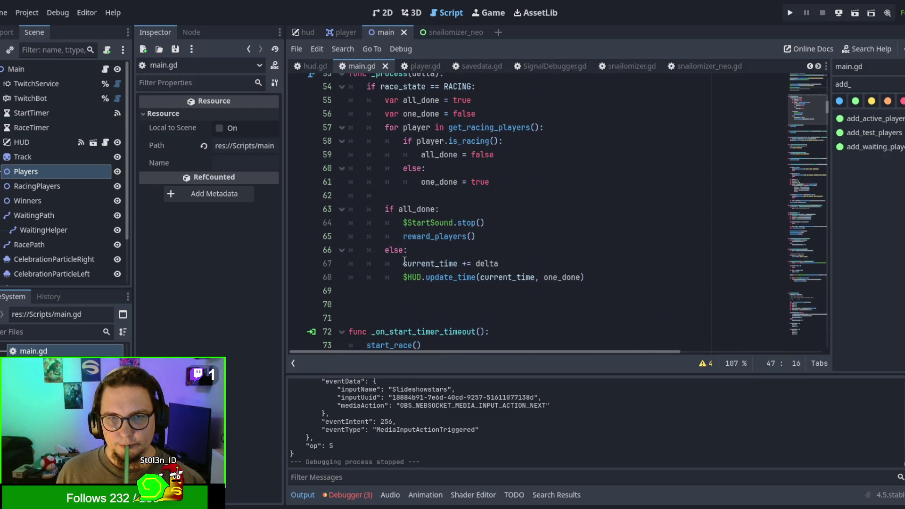
scroll(406, 262, "up", 1)
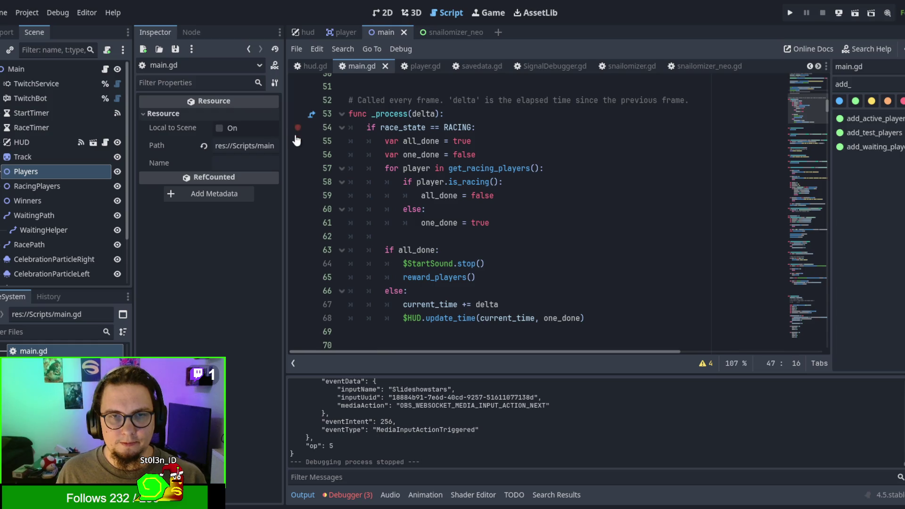
Add a breakpoint on line 58 and go to the is_racing definition in player.gd
left_click(297, 182)
left_click(581, 212)
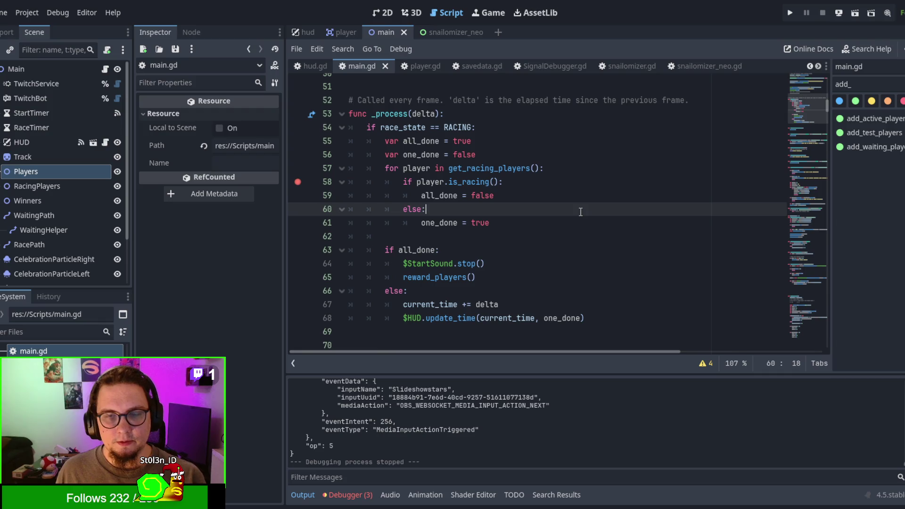
double_click(474, 169)
double_click(478, 182)
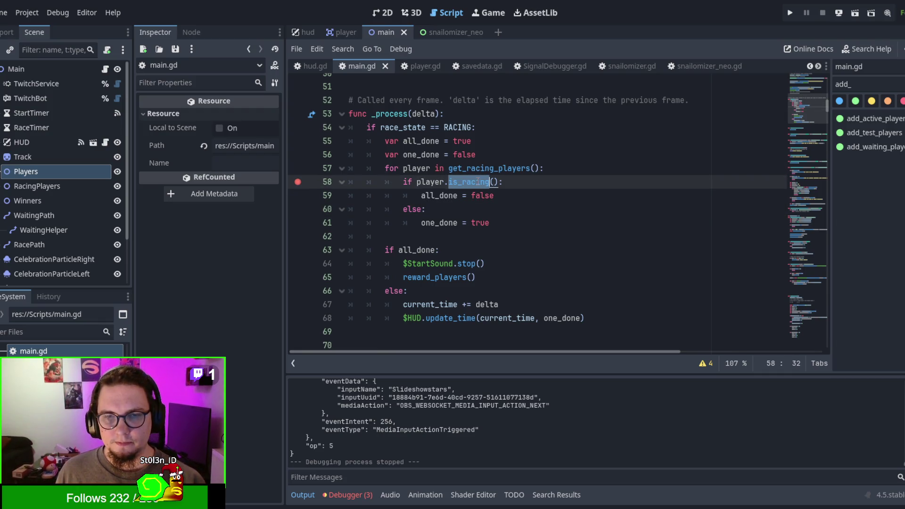
left_click(478, 182, "ctrl")
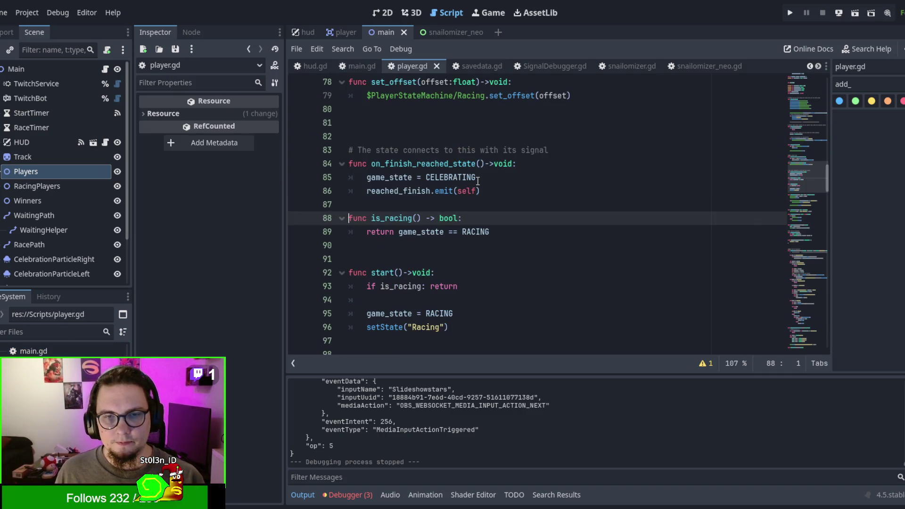
Tidy the blank lines around var user:User in player.gd
scroll(487, 206, "up", 10)
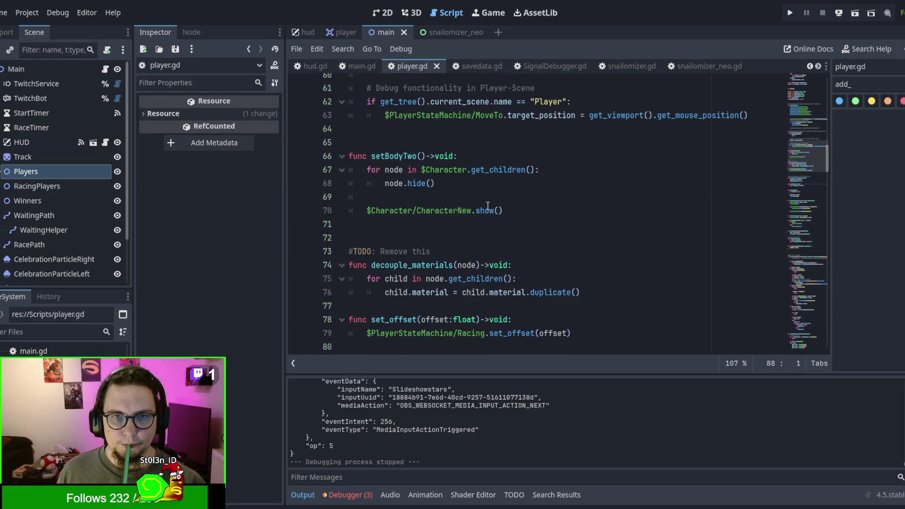
scroll(487, 206, "up", 12)
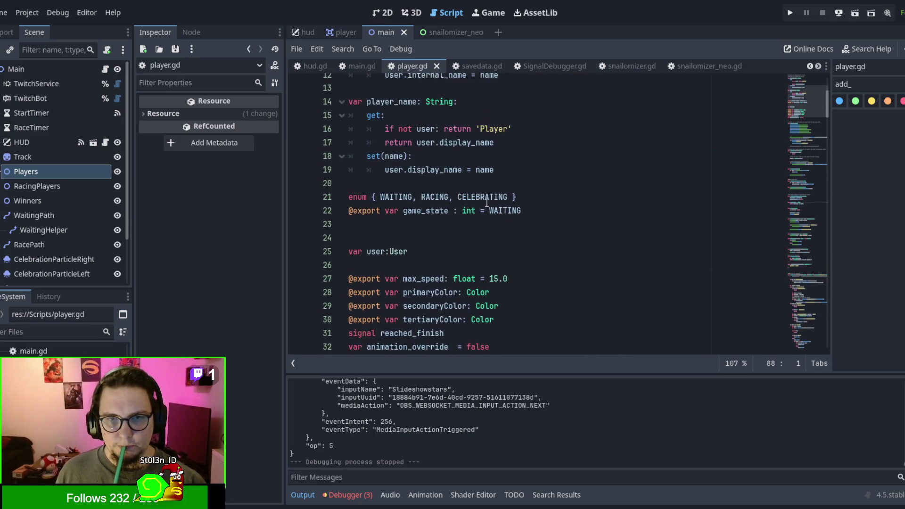
scroll(486, 203, "up", 3)
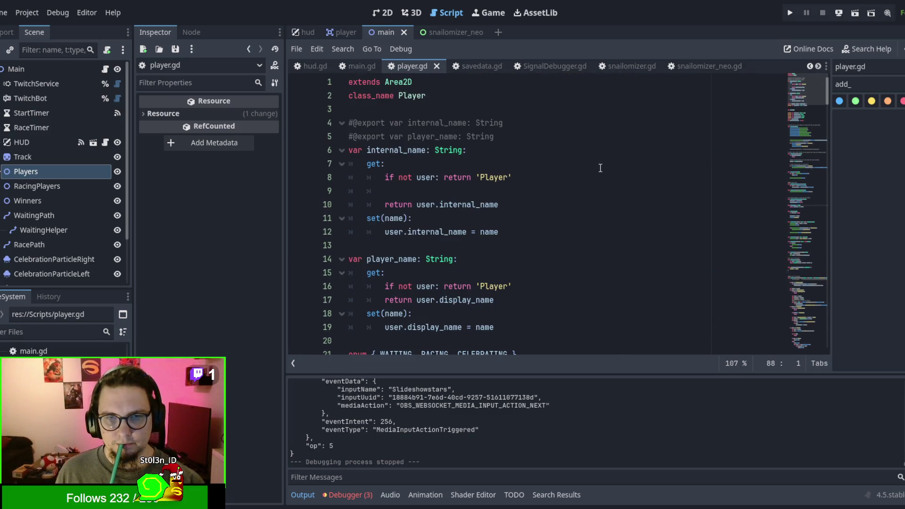
scroll(582, 195, "down", 4)
scroll(570, 227, "down", 1)
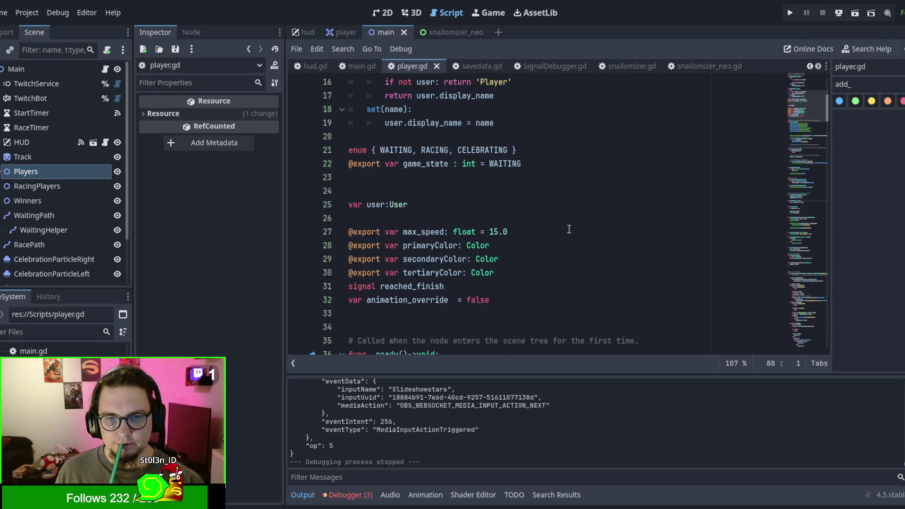
left_click(518, 194)
key("Delete")
left_click(522, 203)
key("BackSpace")
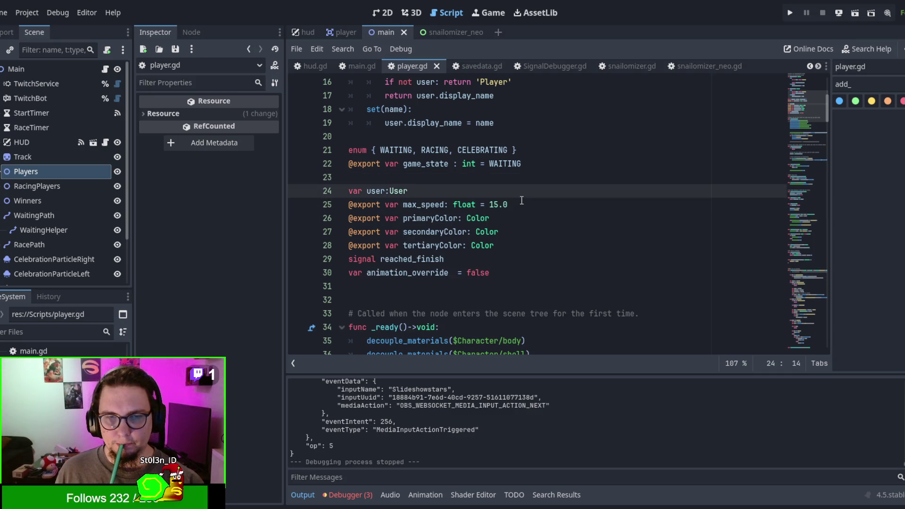
key("Return")
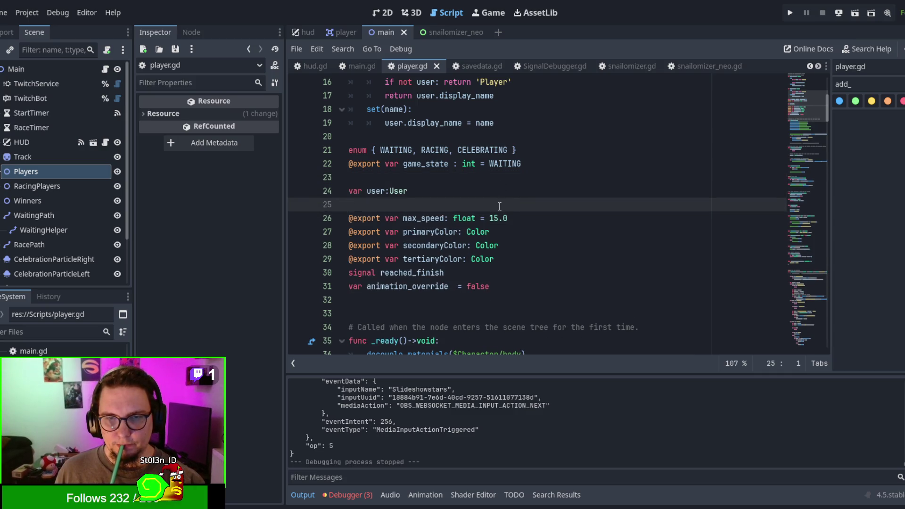
Find the is_racing function with a search for 'is_rac' and cut the whole block
scroll(499, 210, "up", 4)
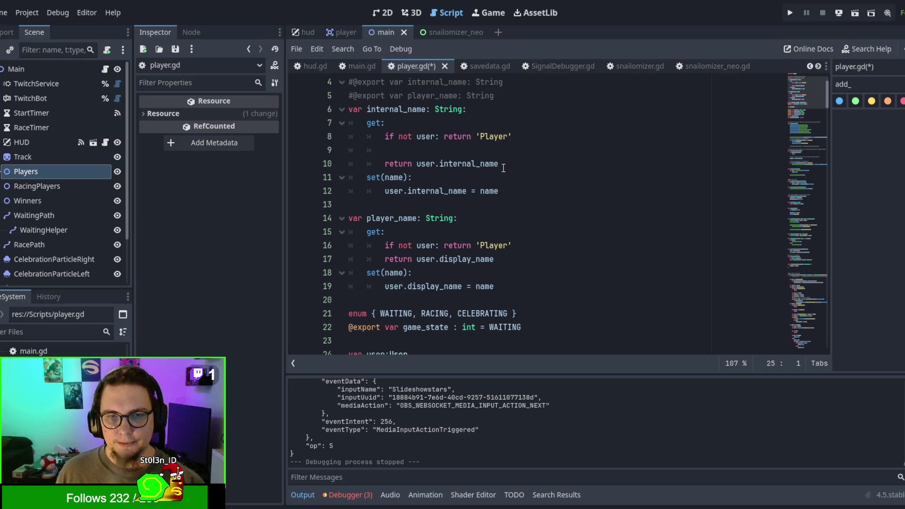
scroll(503, 168, "down", 6)
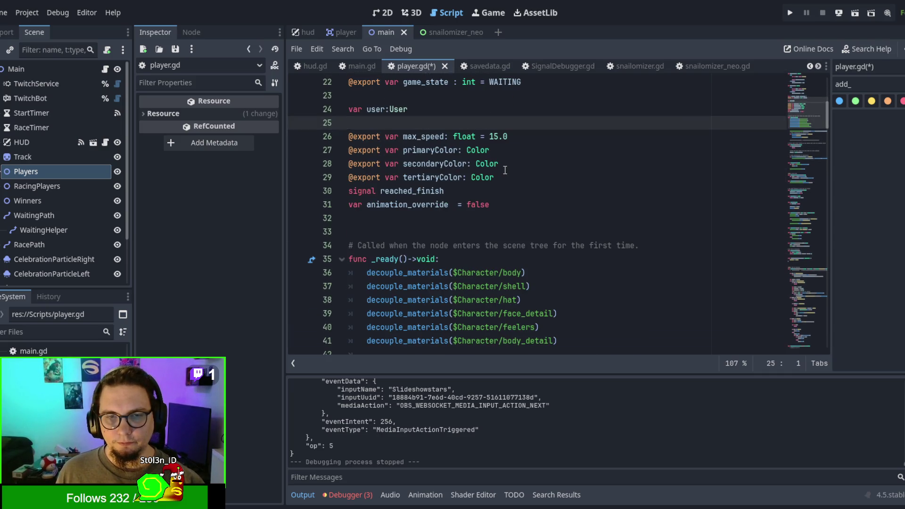
scroll(505, 170, "up", 2)
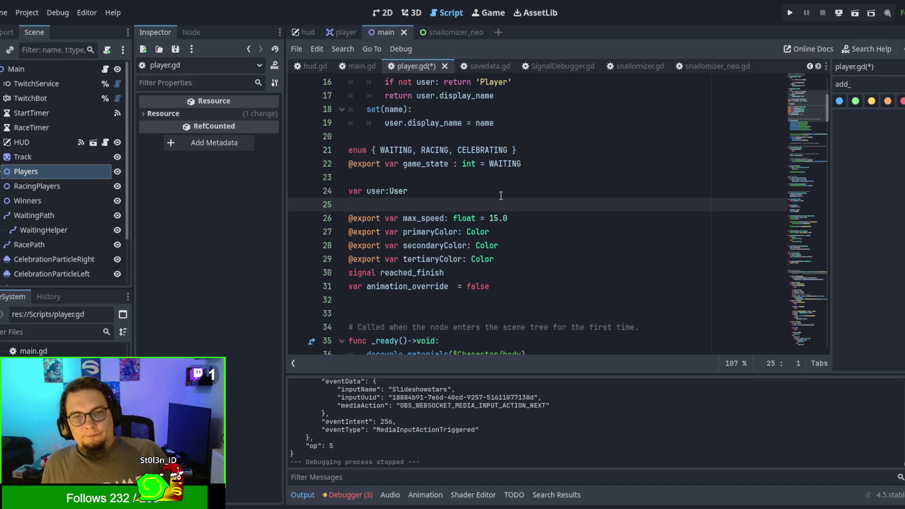
scroll(491, 208, "down", 5)
left_click(477, 217)
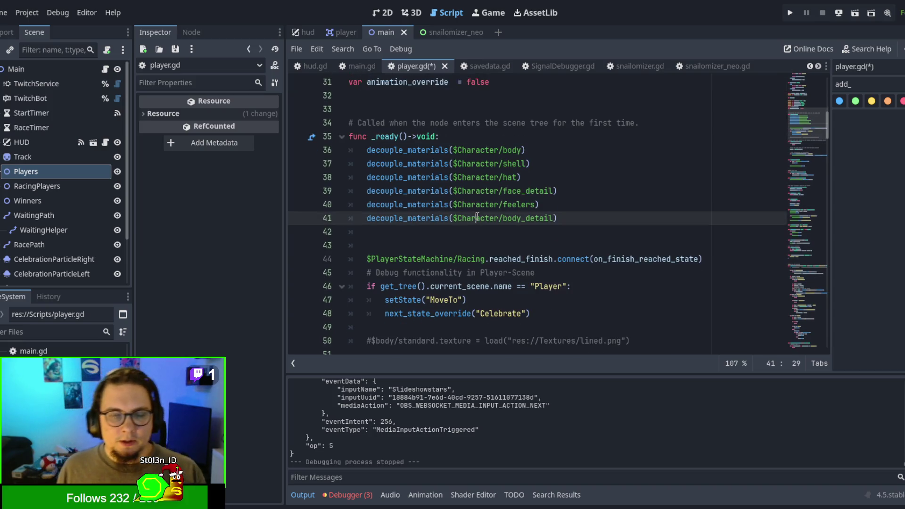
key("ctrl+f")
type("is")
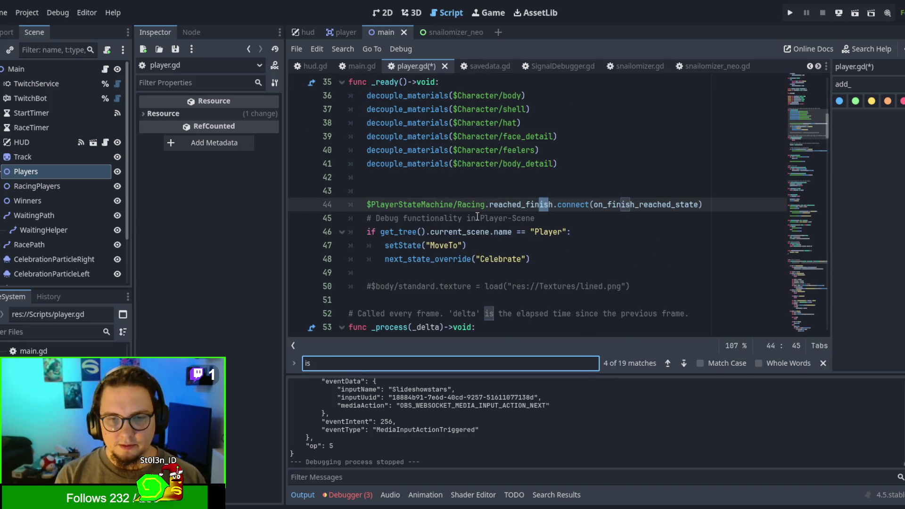
type("_rac")
key("Escape")
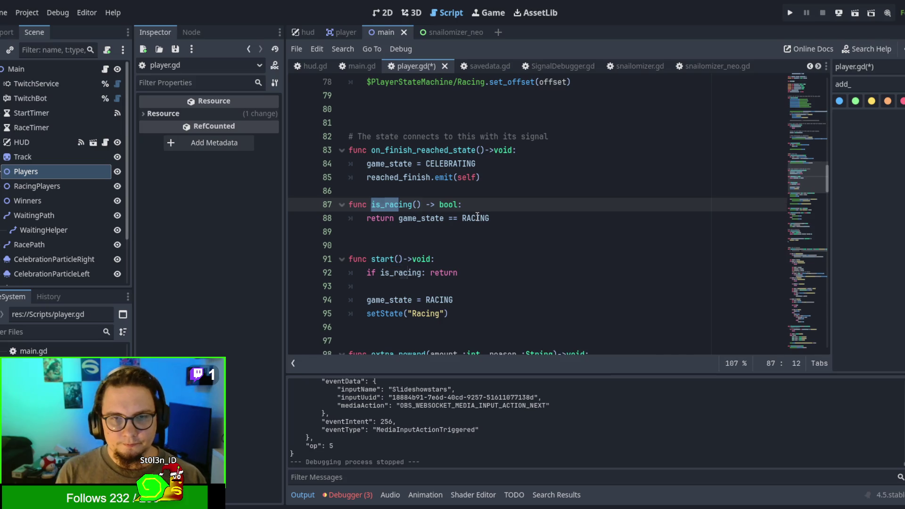
mouse_move(515, 216)
left_mouse_down()
mouse_move(351, 203)
mouse_move(350, 190)
left_mouse_up()
key("ctrl+c")
key("Delete")
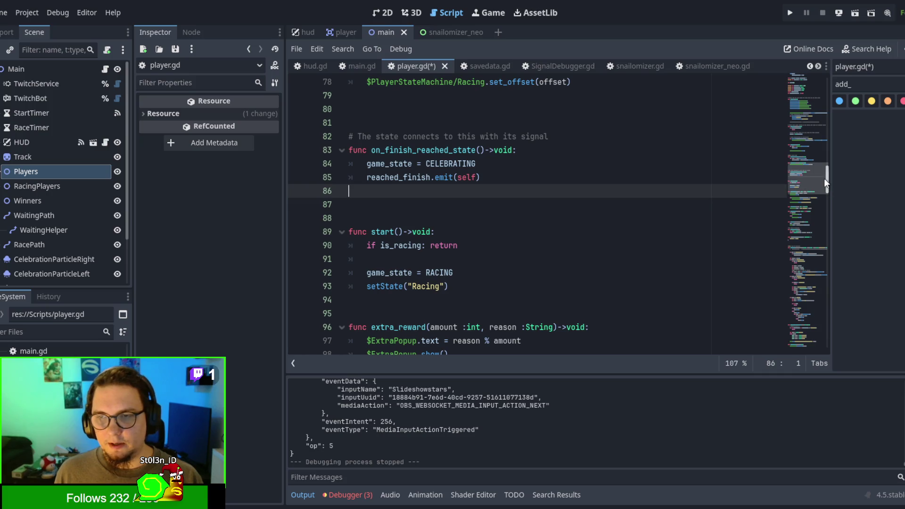
Paste the is_racing function at line 23 with a blank line below it
left_click(821, 107)
scroll(606, 147, "up", 15)
scroll(472, 230, "down", 6)
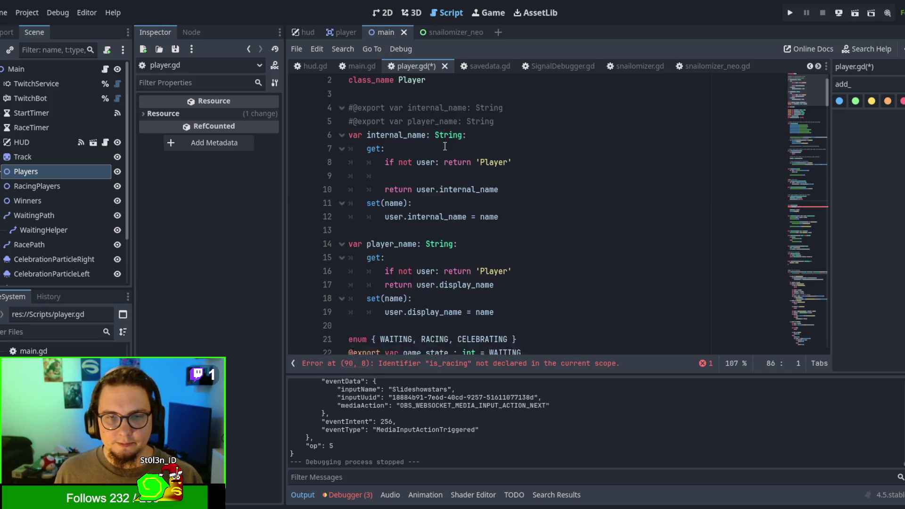
scroll(472, 230, "up", 3)
left_click(554, 258)
key("ctrl+v")
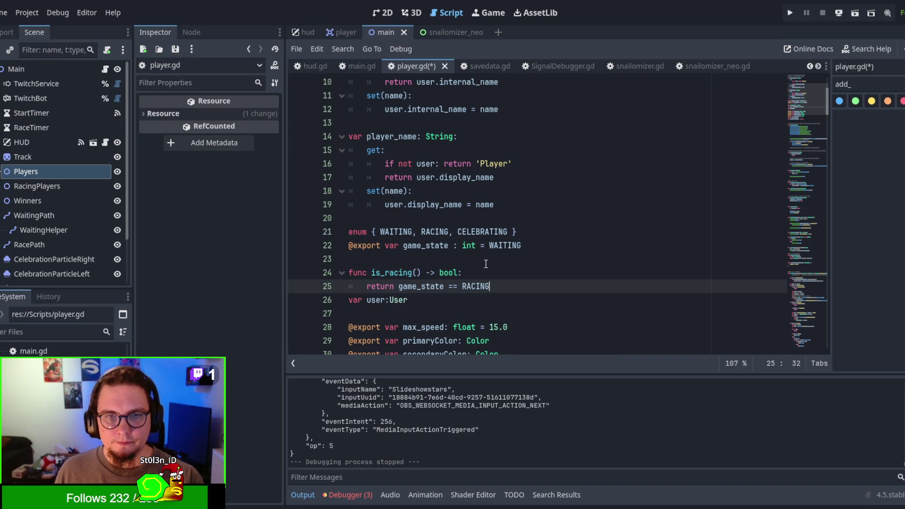
left_click(394, 263)
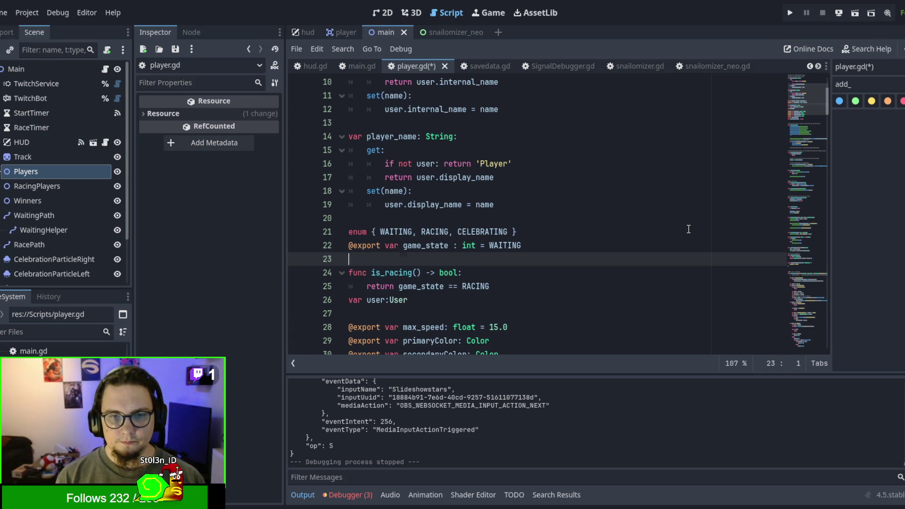
key("Return")
Undo the stray edits, move to on_finish_reached_state, and save and run with F5
type("v")
key("BackSpace")
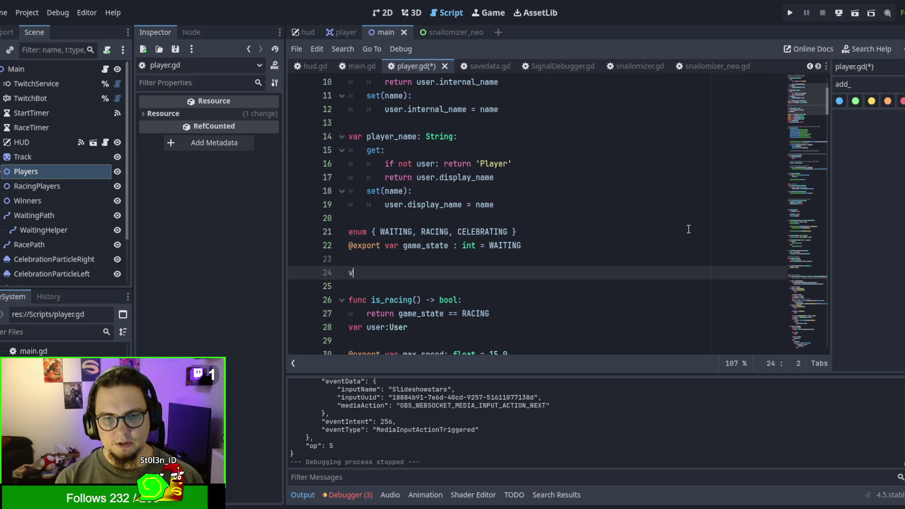
key("ctrl+z")
key("ctrl+z")
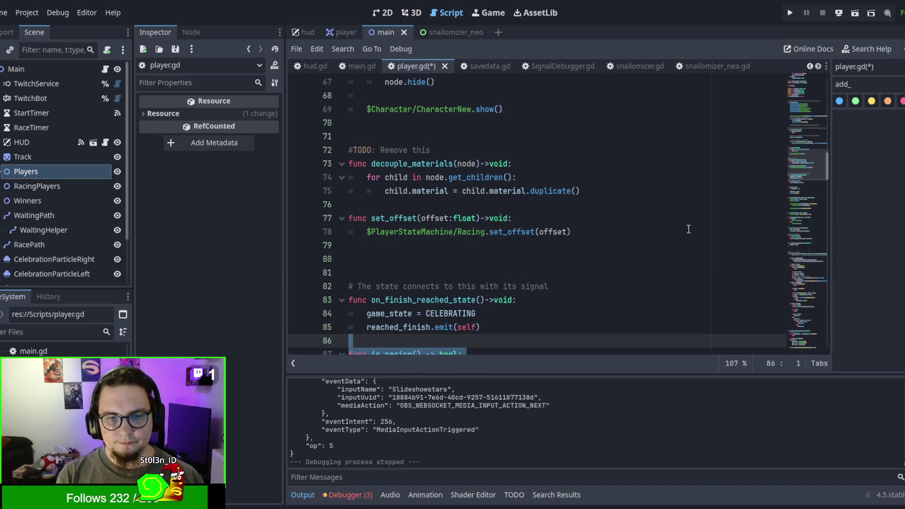
left_click(673, 211)
key("F5")
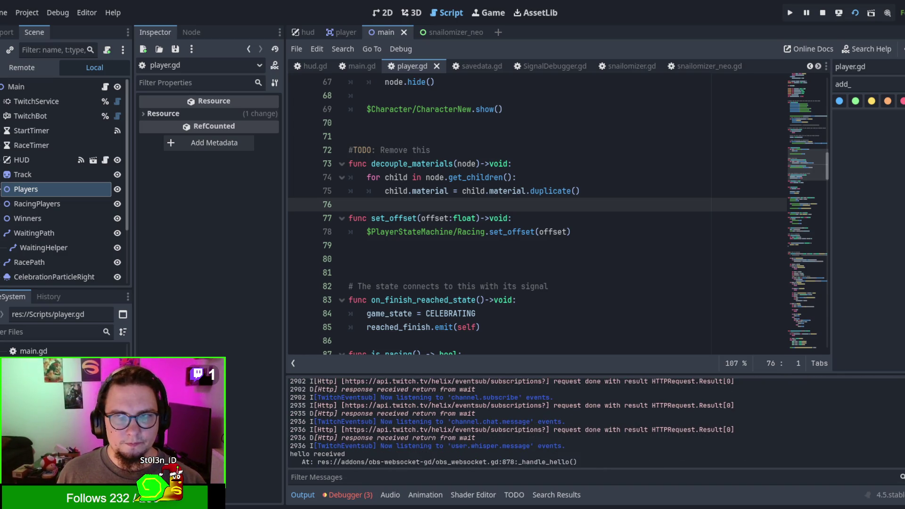
Rerun the game from main.gd and inspect the paused player object in Locals at line 58
key("F8")
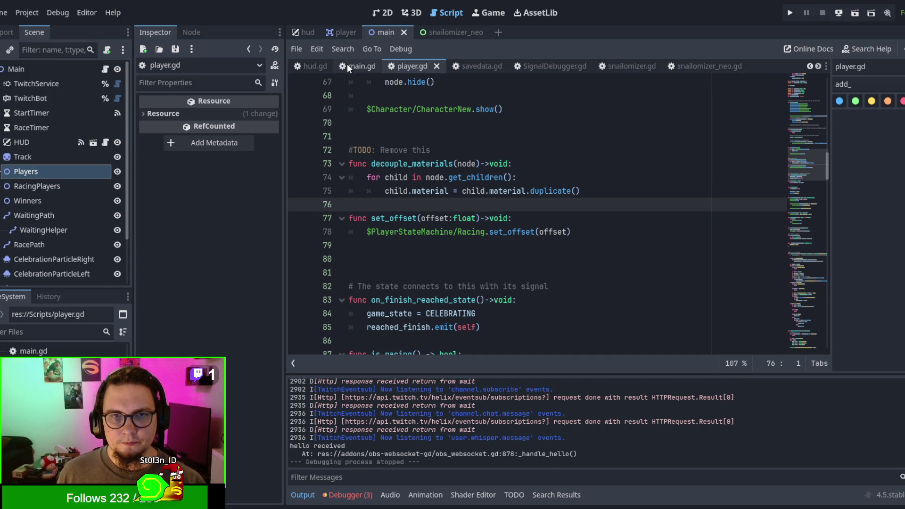
left_click(347, 66)
key("F5")
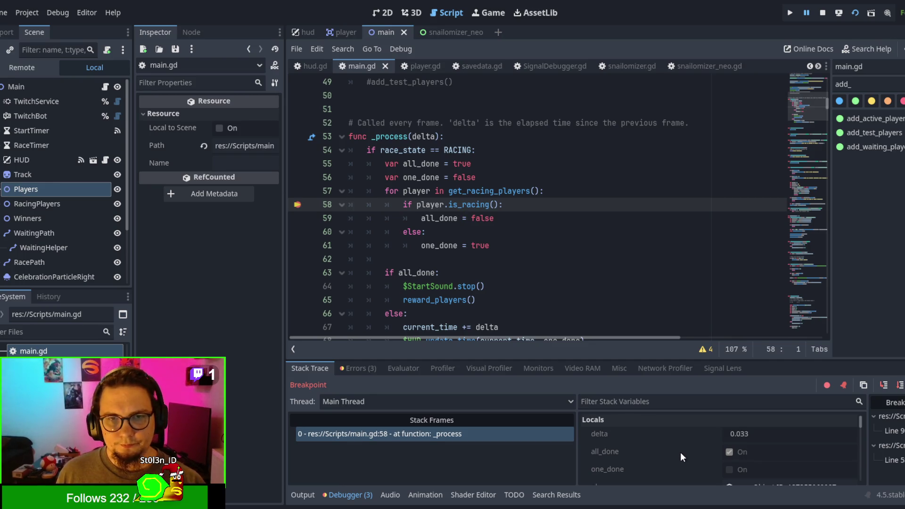
scroll(681, 453, "down", 3)
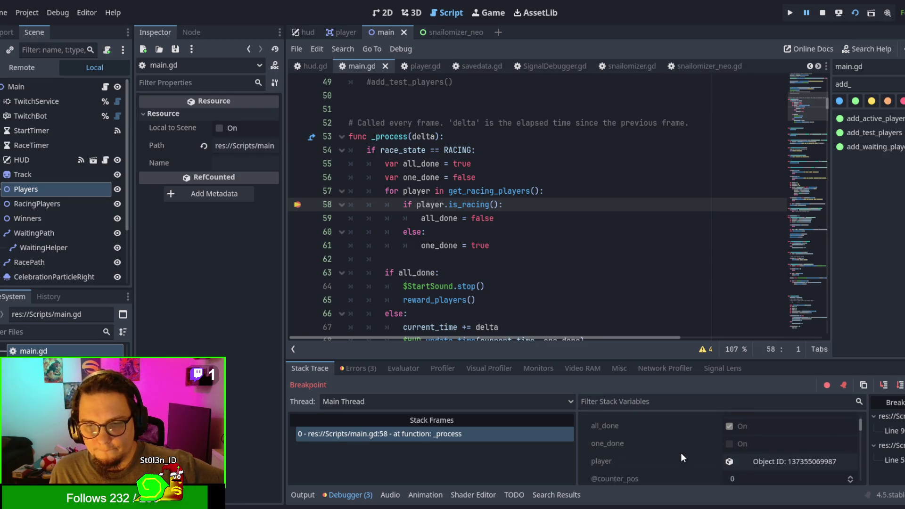
left_click(778, 444)
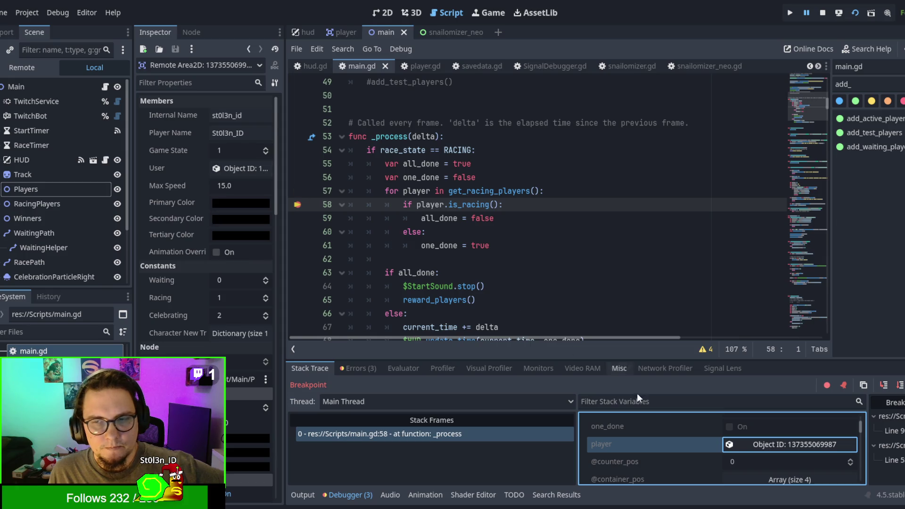
Review the player's properties, then restart the project and relaunch the scene with F6
scroll(676, 446, "down", 1)
scroll(676, 451, "up", 1)
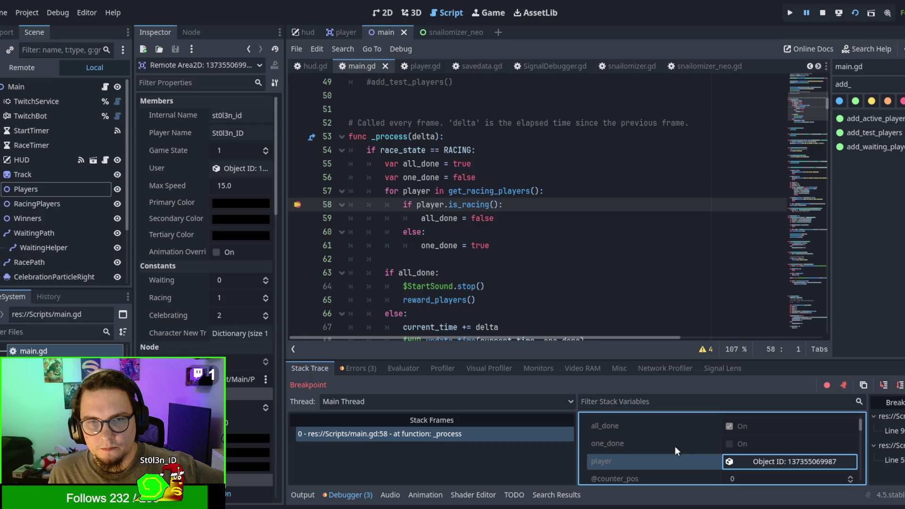
scroll(675, 451, "down", 1)
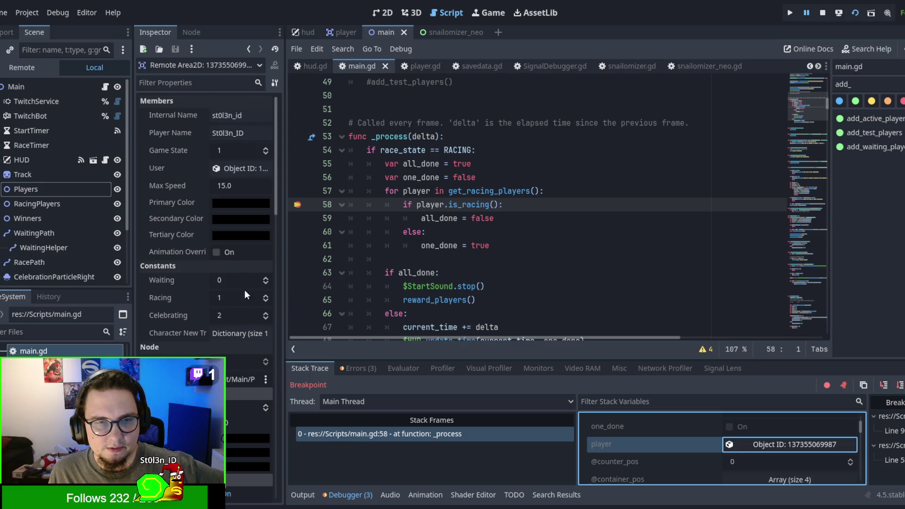
scroll(173, 313, "down", 2)
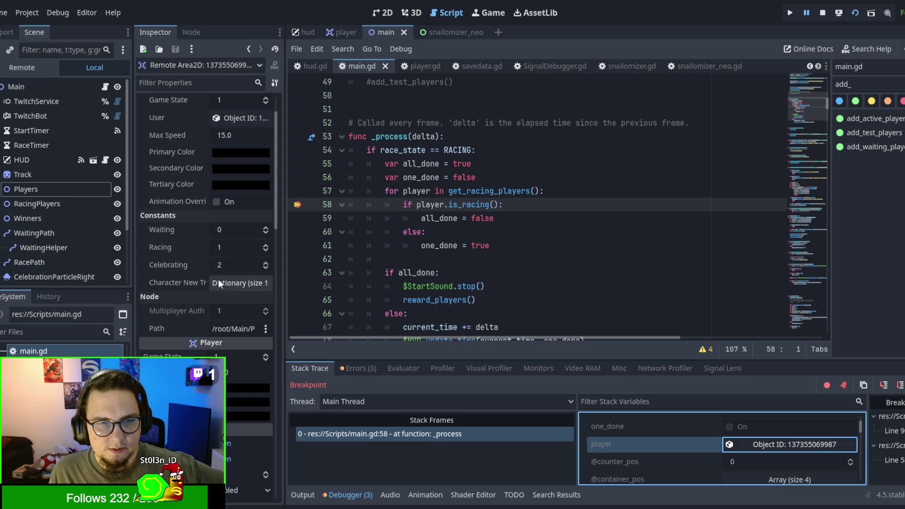
scroll(179, 273, "up", 2)
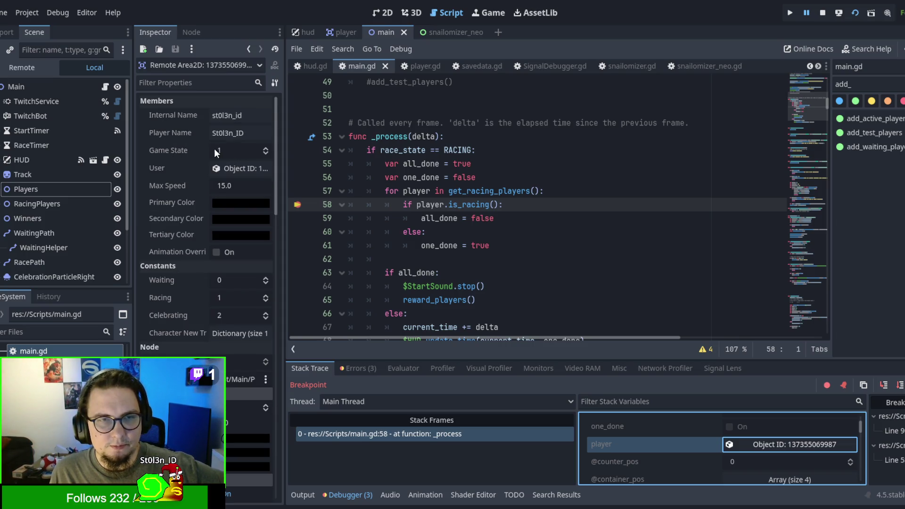
left_click(789, 12)
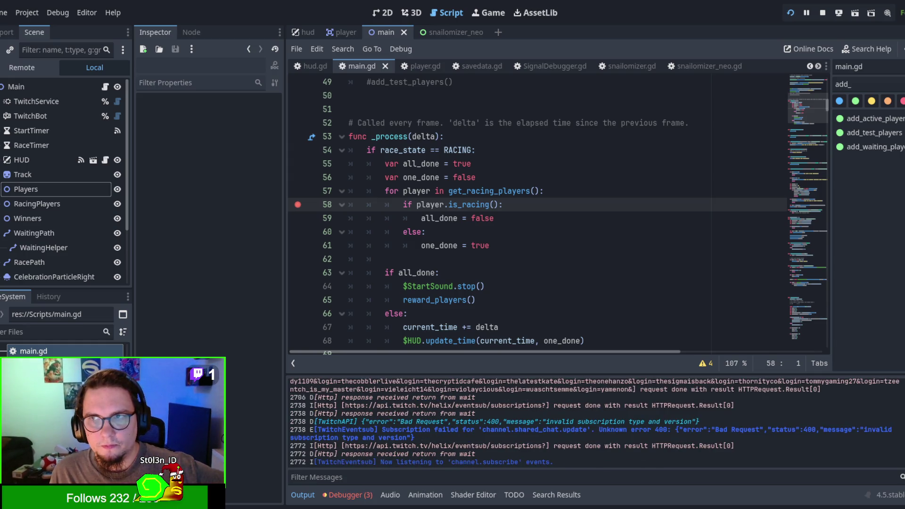
left_click(616, 165)
key("F6")
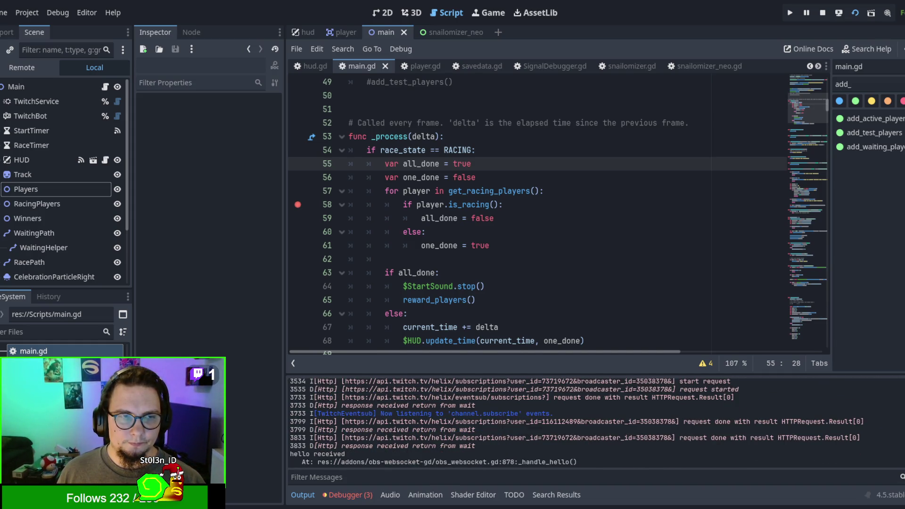
Continue past the breakpoint three times and add a breakpoint on line 59
key("F12")
key("F12")
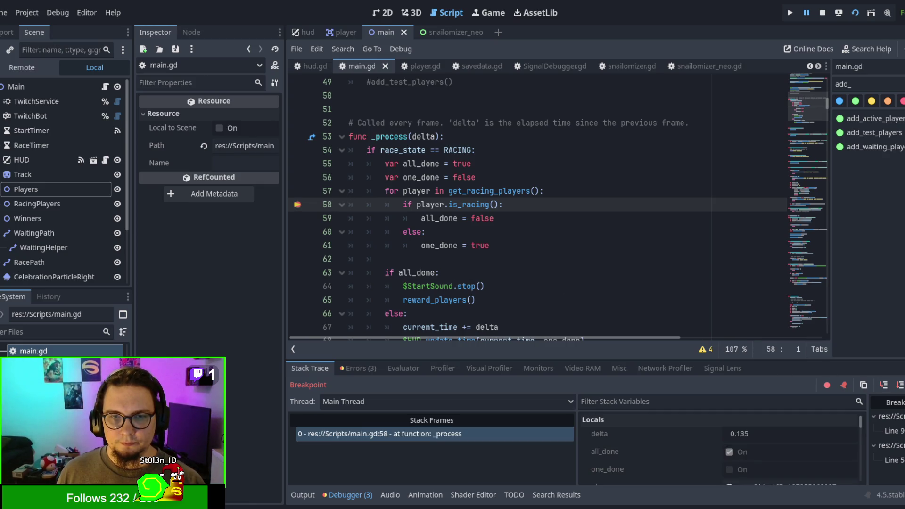
key("F12")
key("F12")
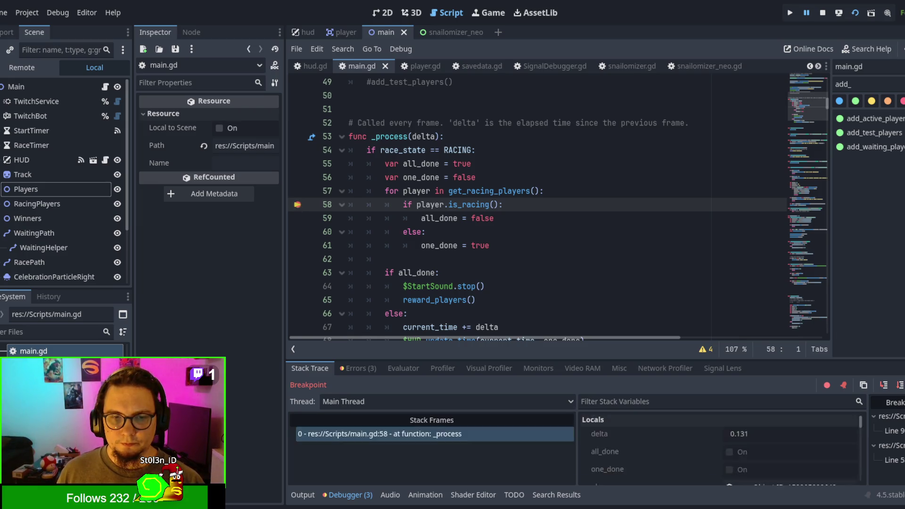
key("F12")
key("F12")
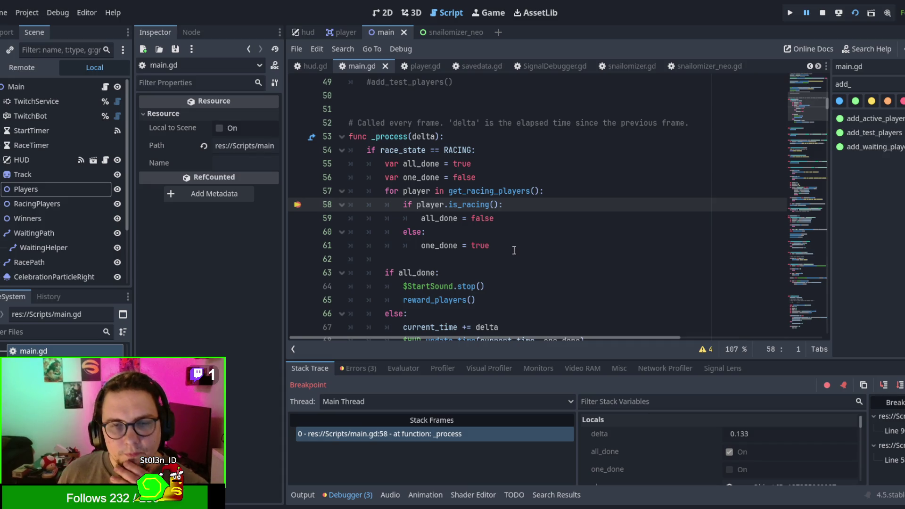
scroll(515, 250, "down", 1)
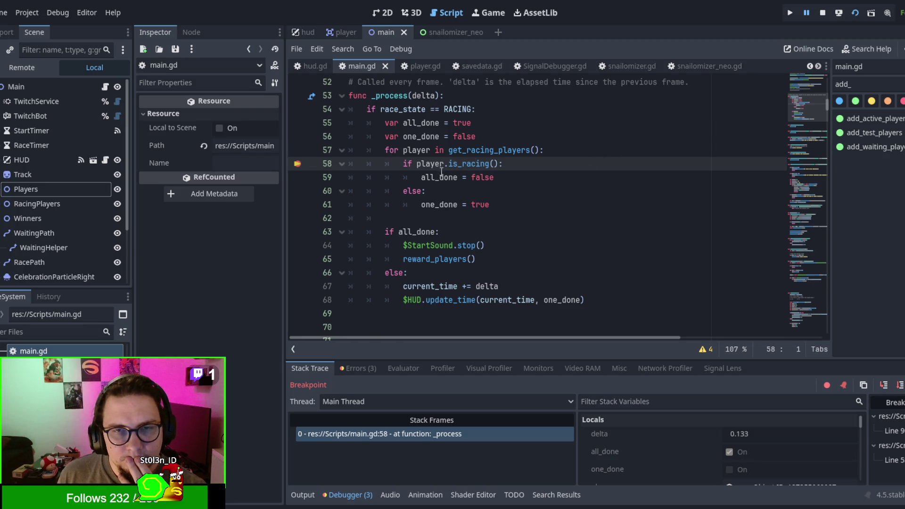
left_click(298, 179)
Add a line 61 breakpoint, step to line 59, remove line 59's breakpoint and resume
left_click(297, 205)
left_click(565, 215)
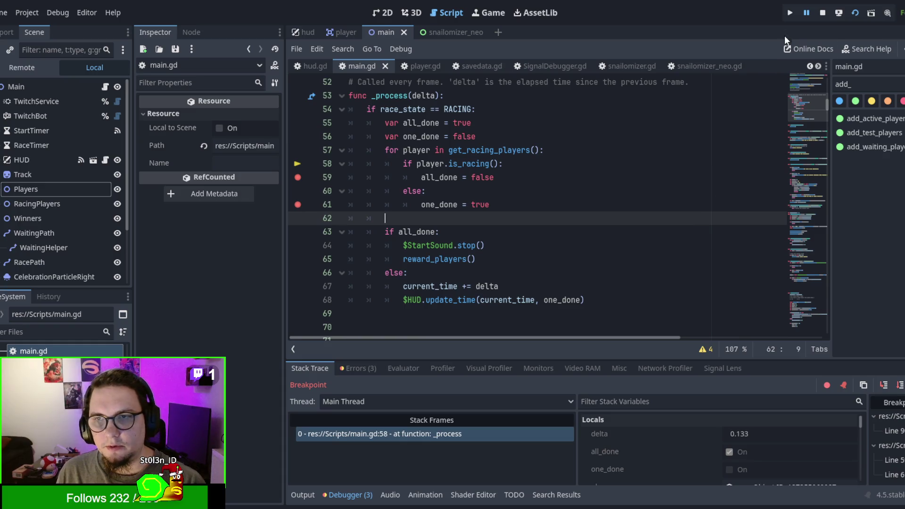
key("F10")
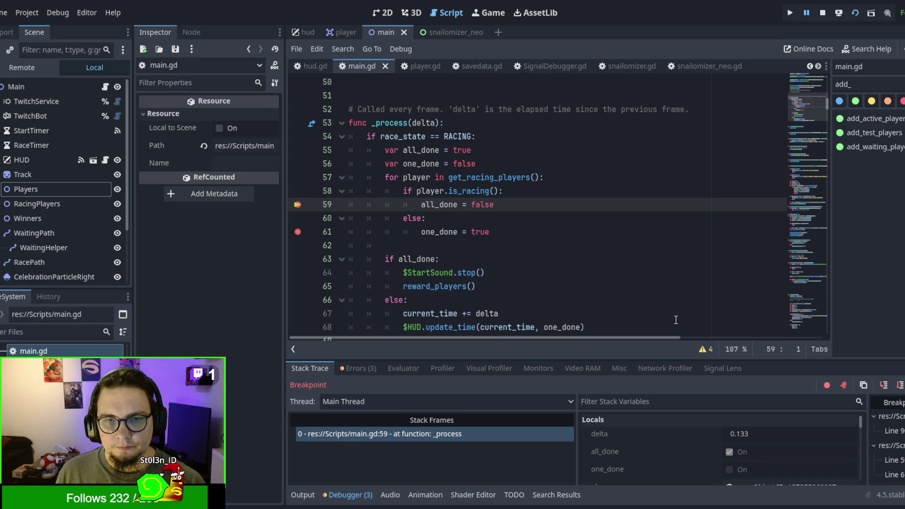
key("F12")
left_click(295, 205)
key("F12")
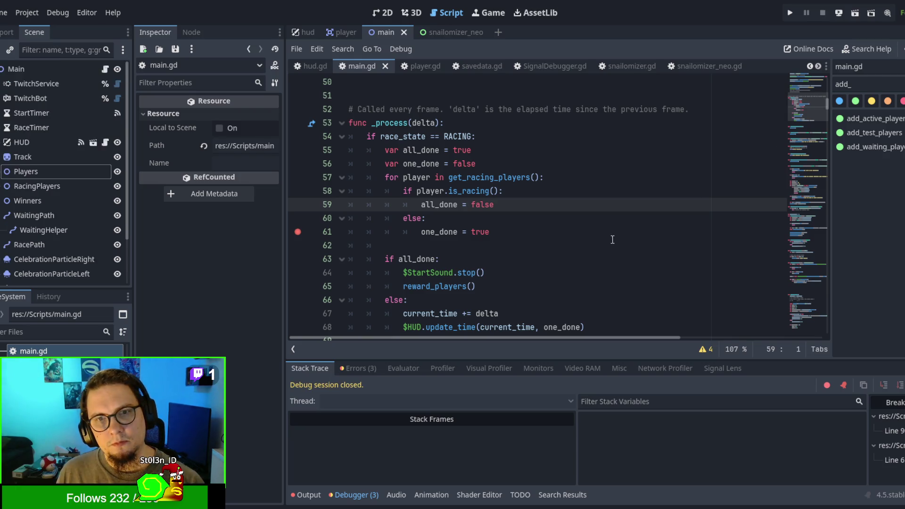
Remove the line 61 breakpoint and filter methods by 'start' to reach start_race
left_click(611, 234)
left_click(298, 232)
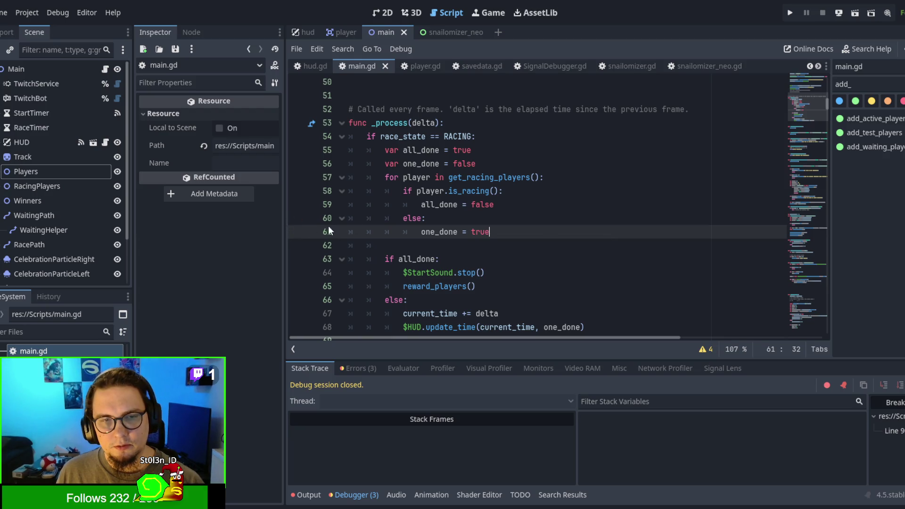
left_click(522, 205)
scroll(613, 198, "down", 1)
double_click(868, 84)
type("start")
left_click(863, 133)
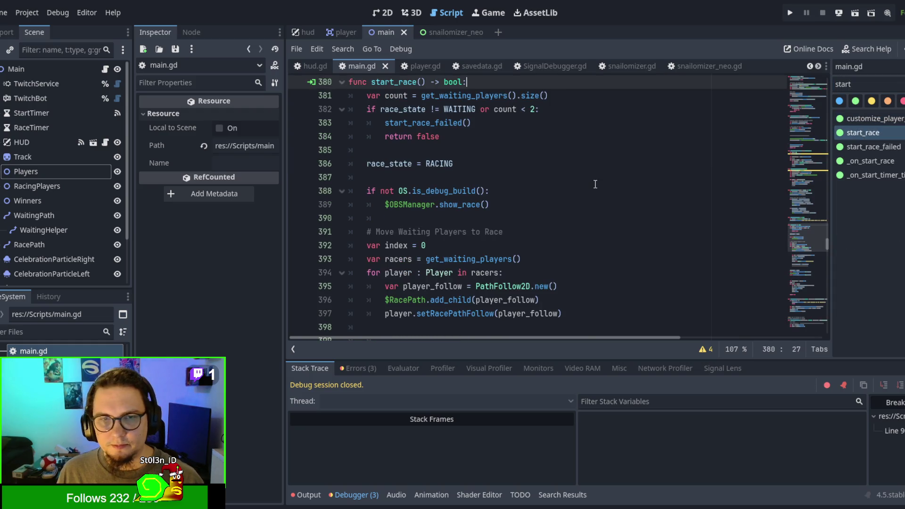
Read through start_race and select racers on line 419
scroll(598, 190, "down", 3)
scroll(598, 190, "down", 5)
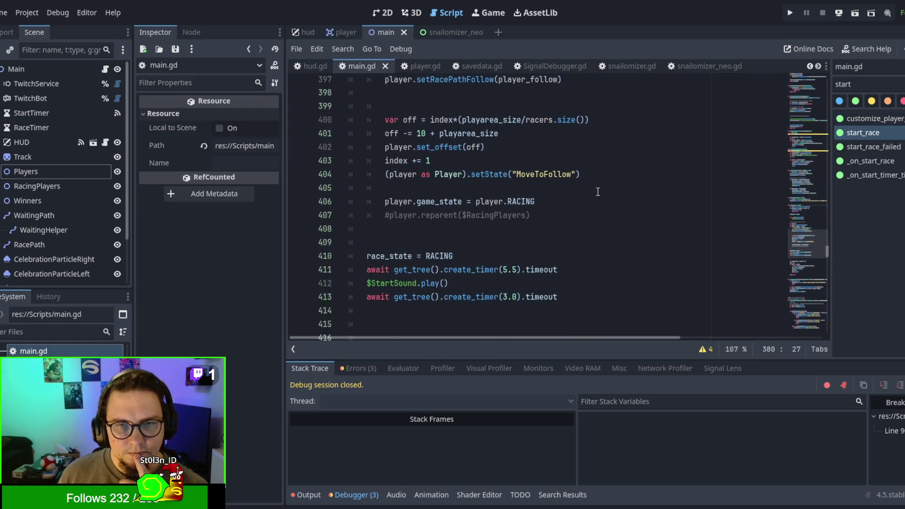
left_click_drag(373, 190, 571, 191)
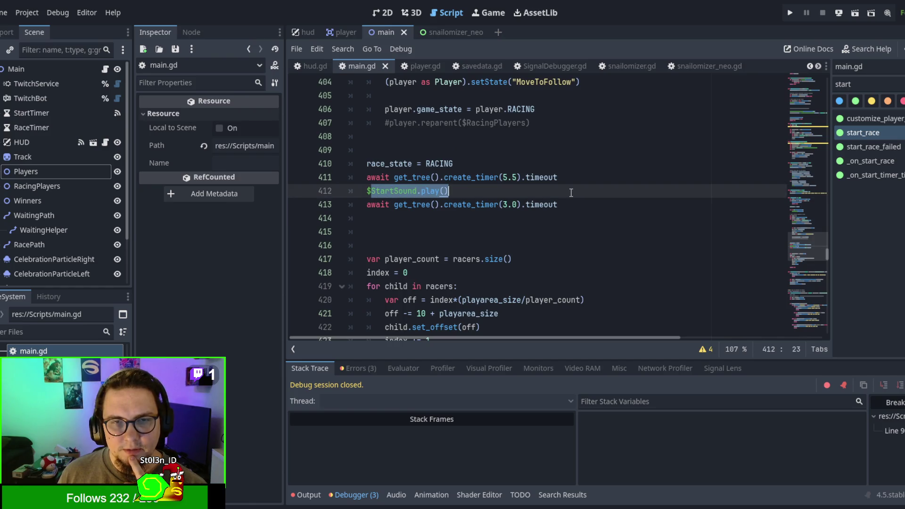
scroll(561, 251, "down", 1)
scroll(561, 250, "down", 1)
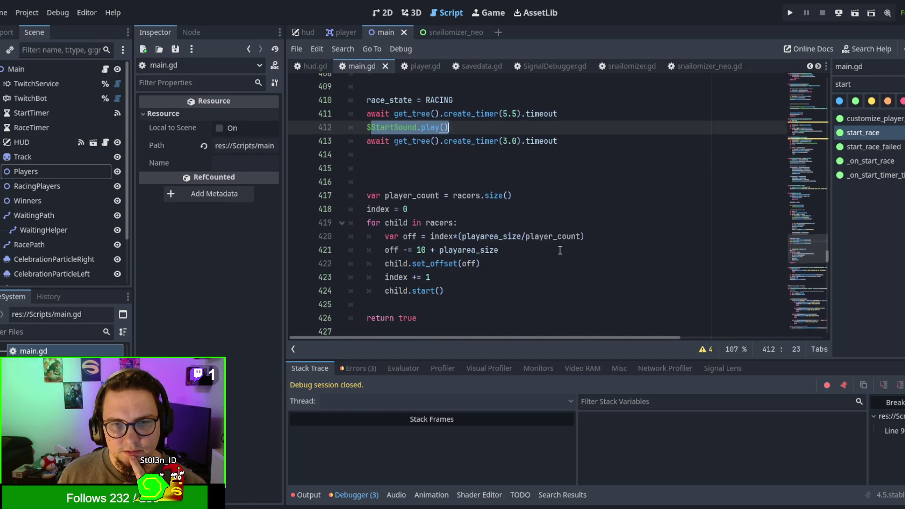
double_click(438, 208)
scroll(549, 275, "up", 3)
scroll(549, 275, "up", 7)
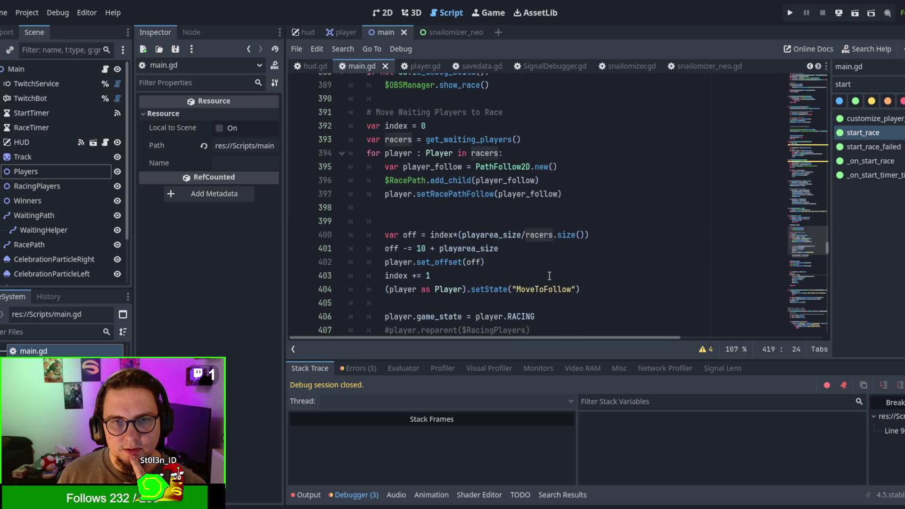
scroll(549, 276, "down", 7)
scroll(550, 277, "down", 3)
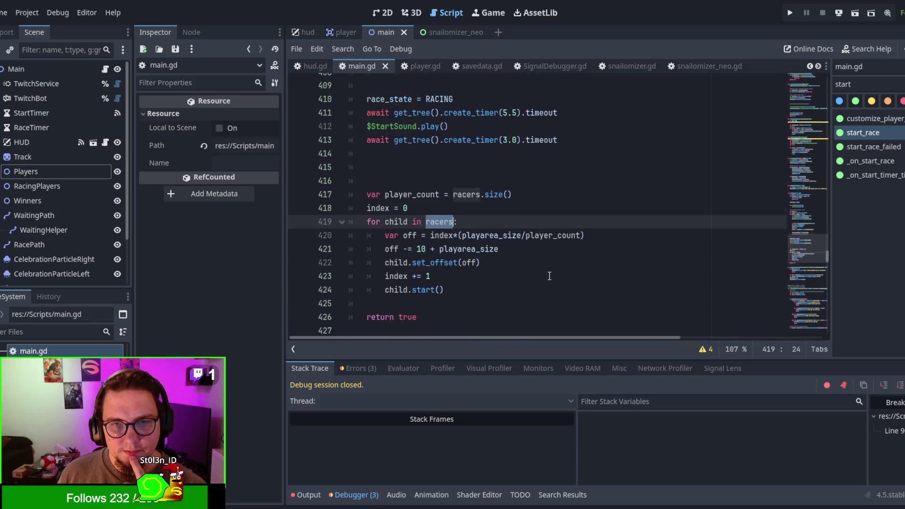
scroll(549, 276, "up", 6)
Search main.gd for 'reparent', then highlight every use of racers and player_count
left_click(662, 159)
key("ctrl+f")
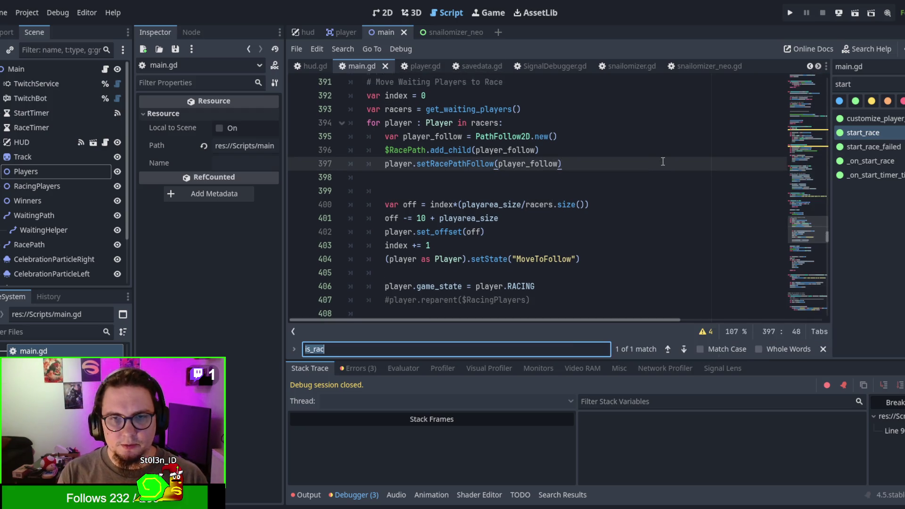
type("reparent")
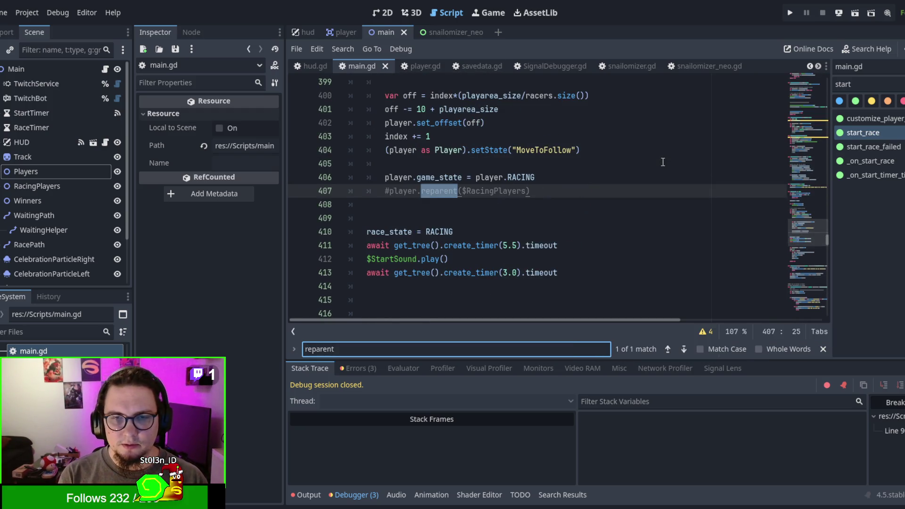
key("Escape")
scroll(665, 165, "down", 1)
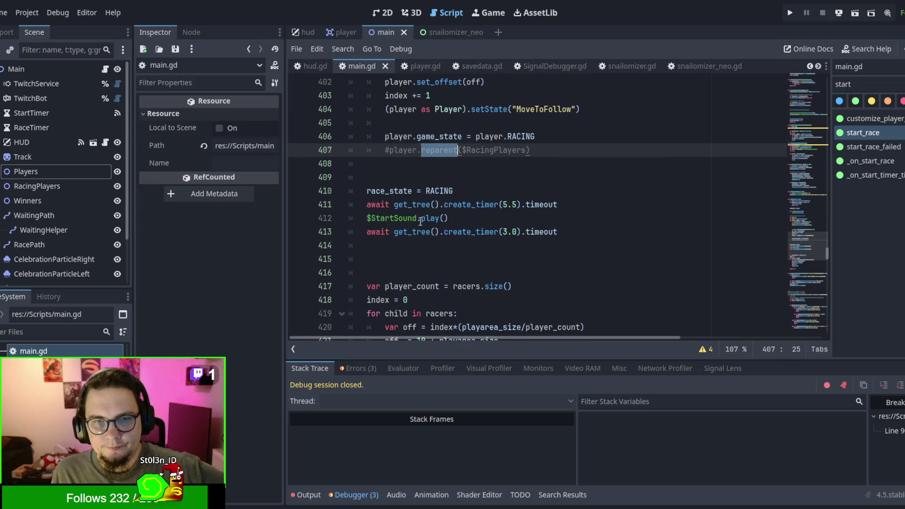
scroll(421, 222, "down", 2)
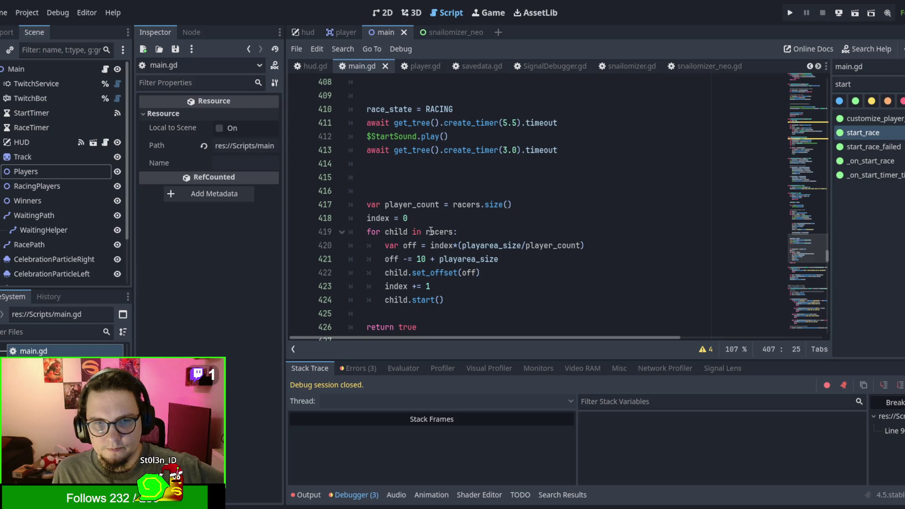
double_click(428, 232)
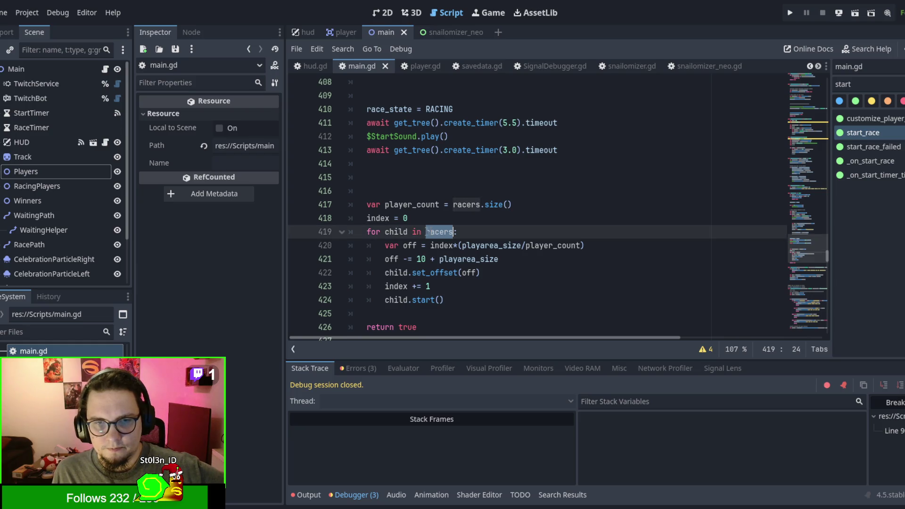
double_click(410, 205)
Select racers on line 419 and highlight every use of playarea_size
scroll(501, 238, "up", 5)
scroll(501, 238, "up", 7)
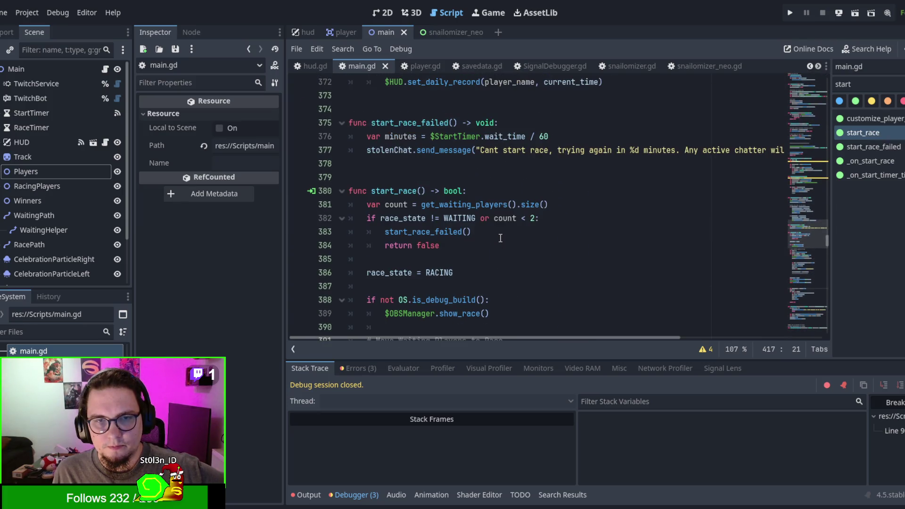
scroll(501, 238, "down", 13)
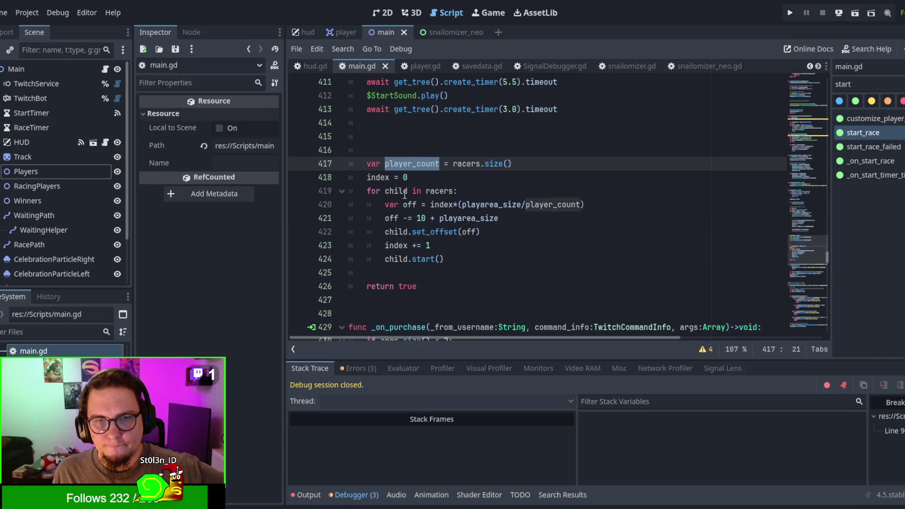
left_click(441, 190)
double_click(441, 191)
left_click(498, 273)
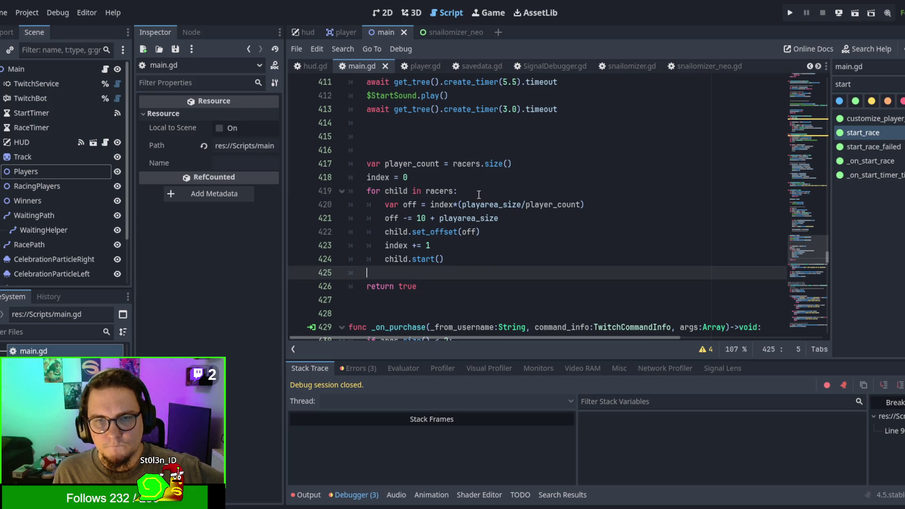
double_click(494, 204)
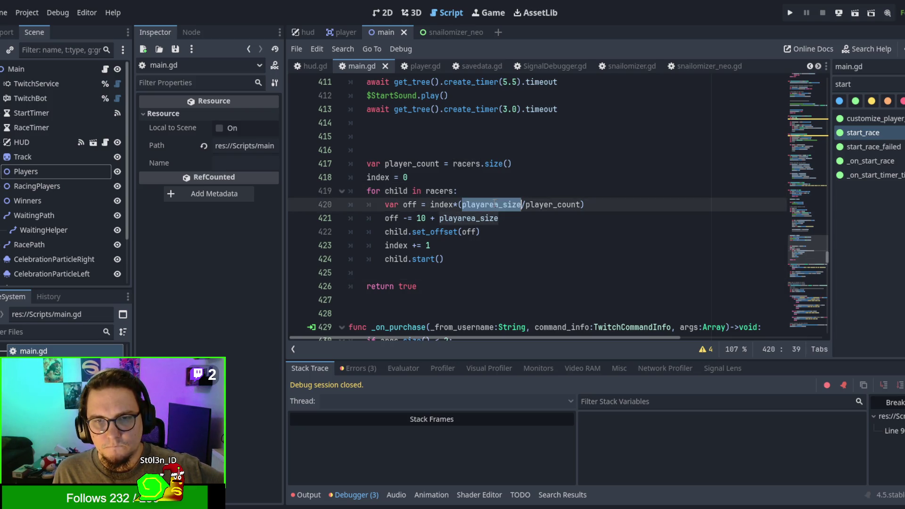
Look up the start call on line 424 in the built-in documentation
scroll(499, 208, "up", 10)
scroll(499, 208, "down", 9)
scroll(499, 208, "down", 3)
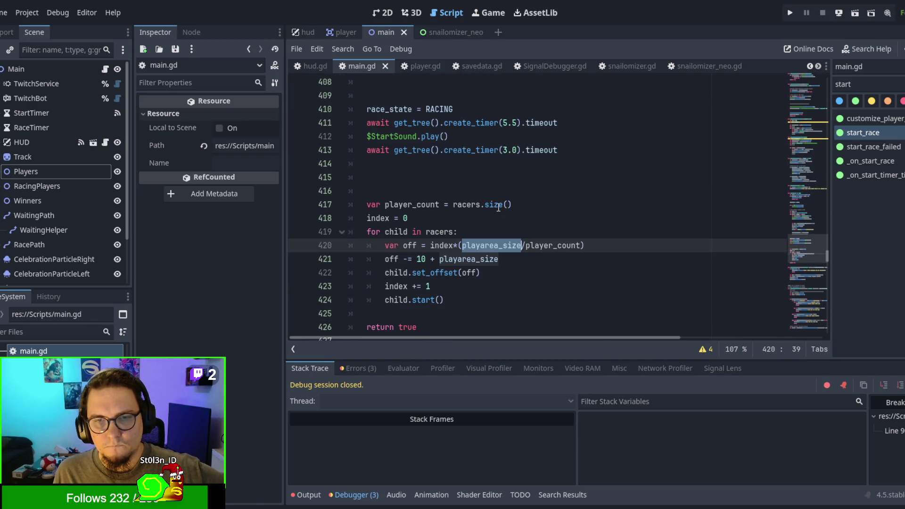
scroll(498, 208, "down", 1)
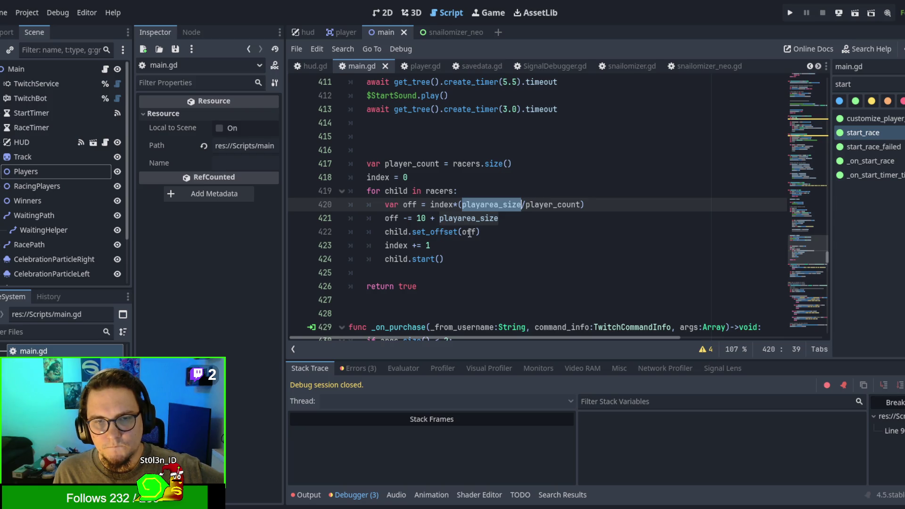
double_click(425, 260)
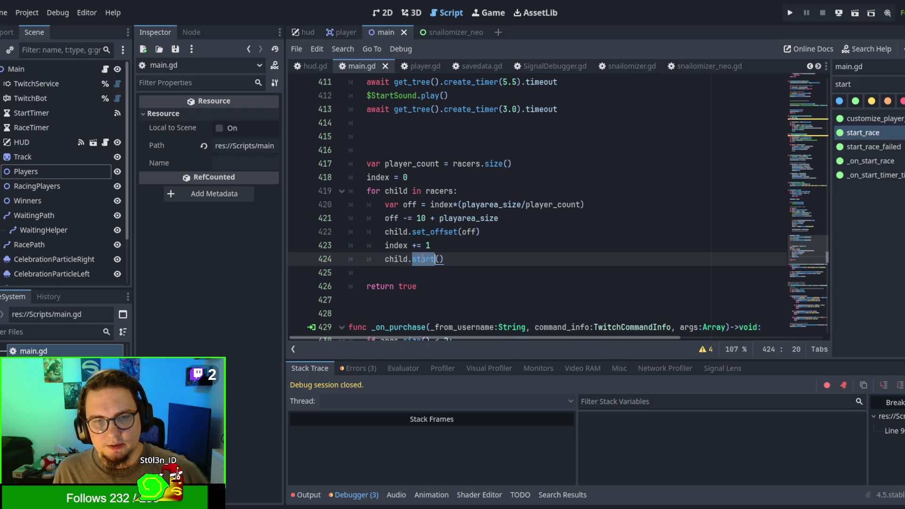
left_click(422, 261, "ctrl")
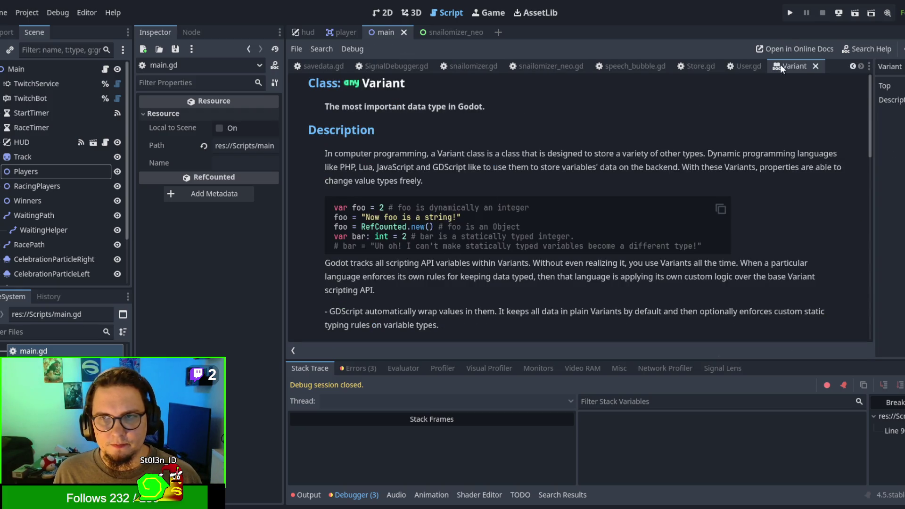
Close the Variant help, type the child on line 419 as :Player, and view player.gd's start definition
left_click(816, 67)
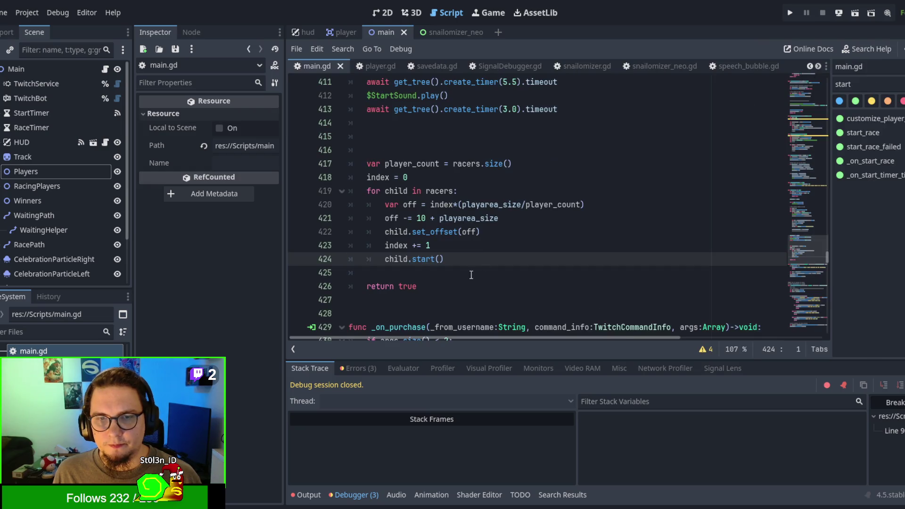
left_click(421, 260, "ctrl")
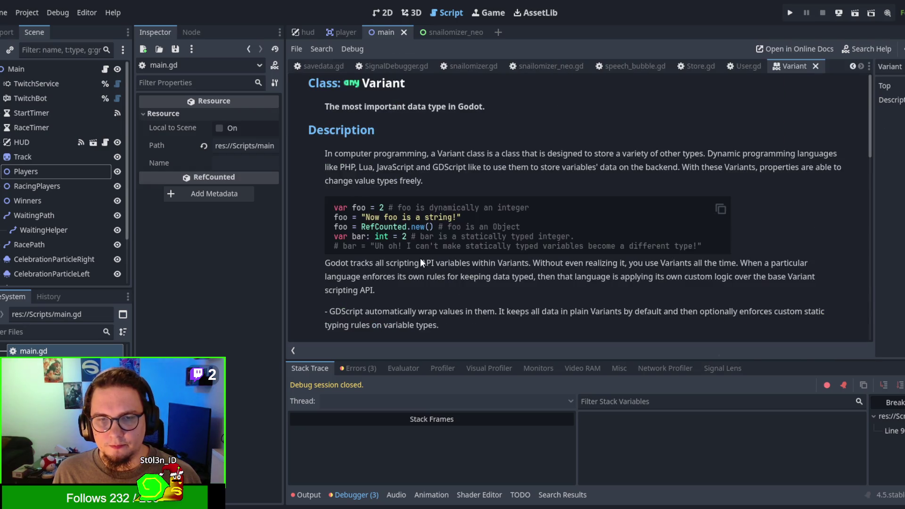
left_click(816, 66)
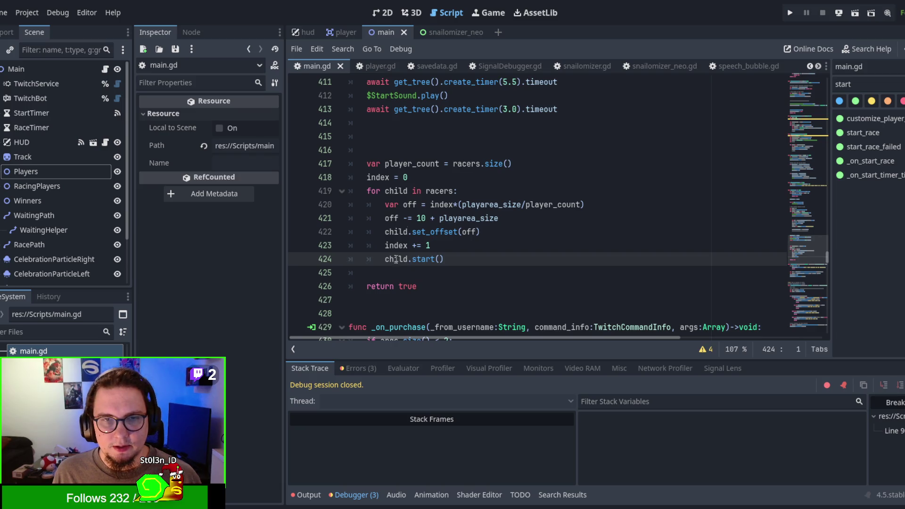
left_click(406, 191)
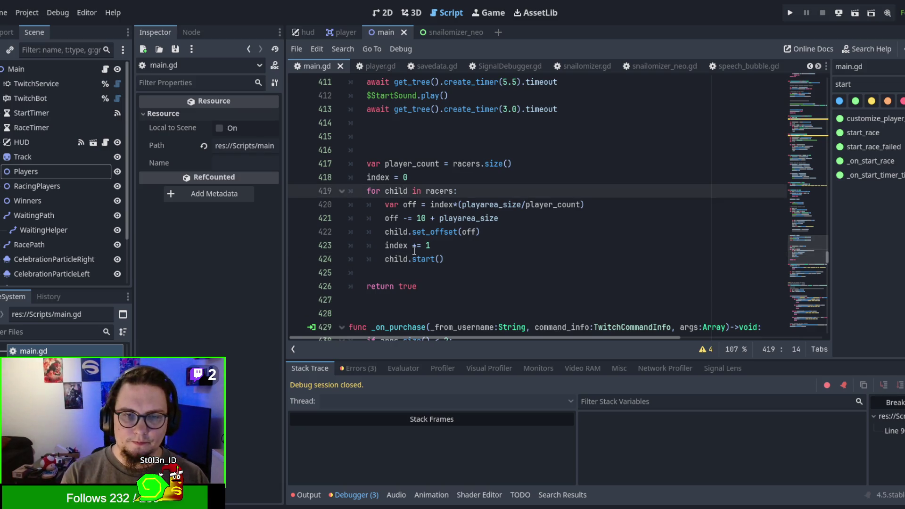
type(":Player")
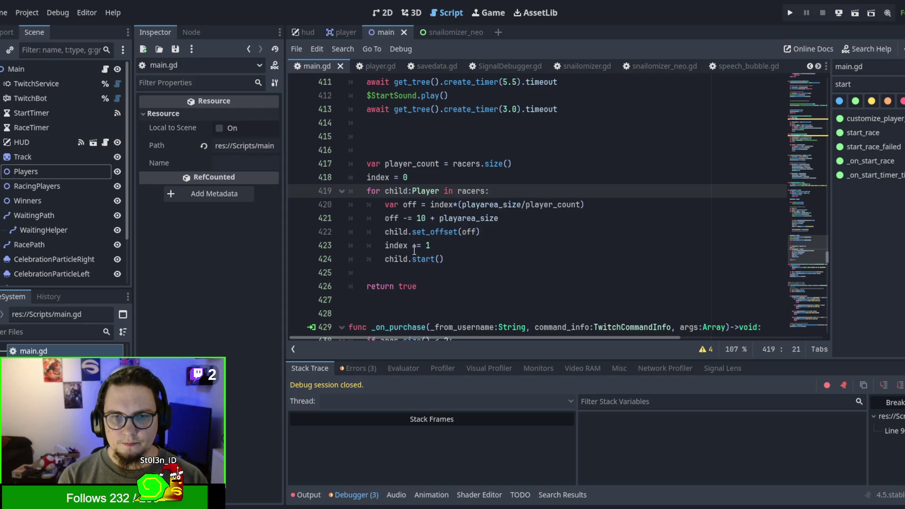
left_click(425, 259, "ctrl")
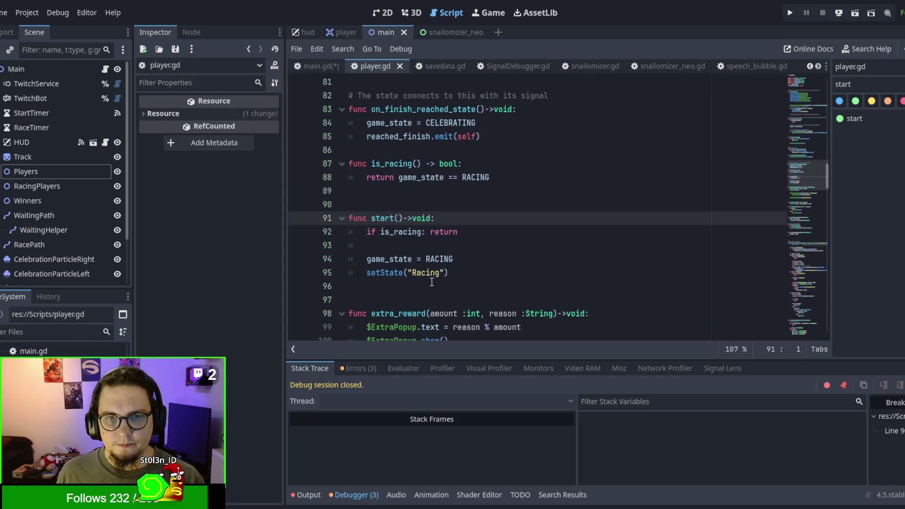
scroll(556, 239, "down", 1)
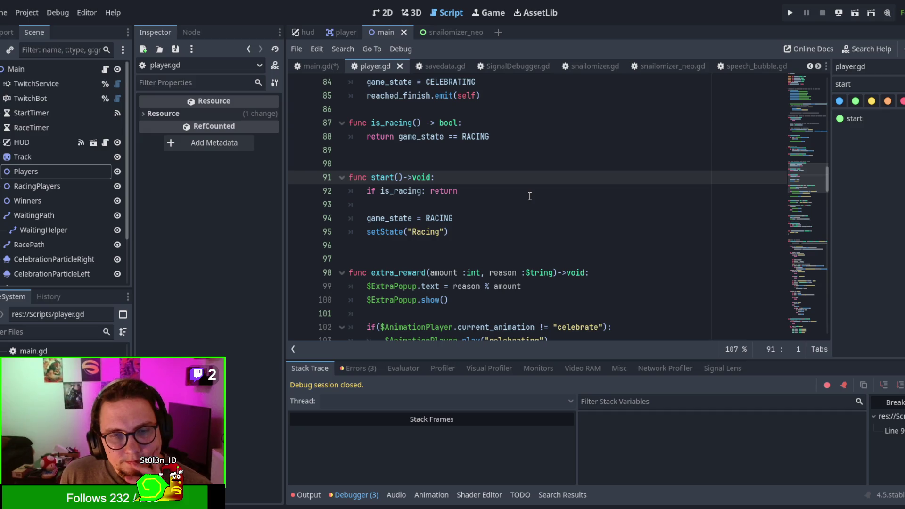
Back in main.gd, highlight the race_state and game_state uses and select line 406's assignment
key("alt+Left")
scroll(528, 198, "up", 3)
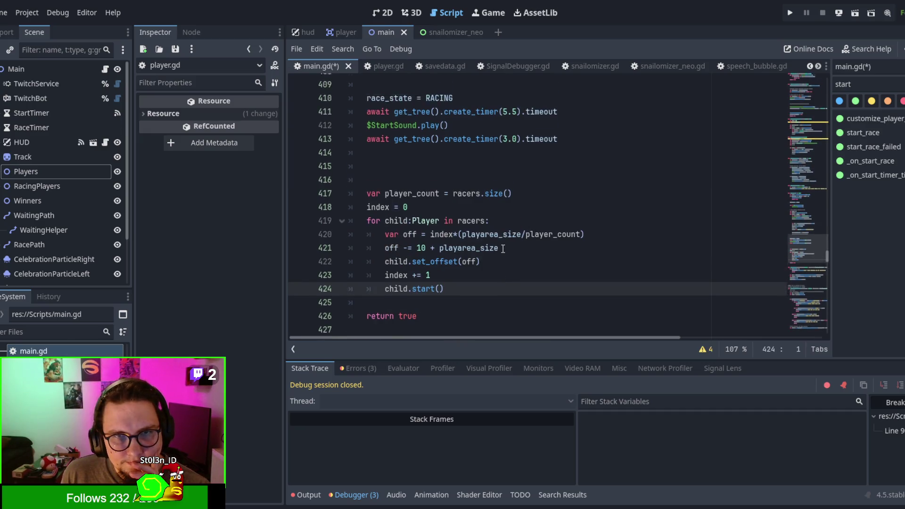
scroll(500, 210, "up", 1)
left_click(436, 229)
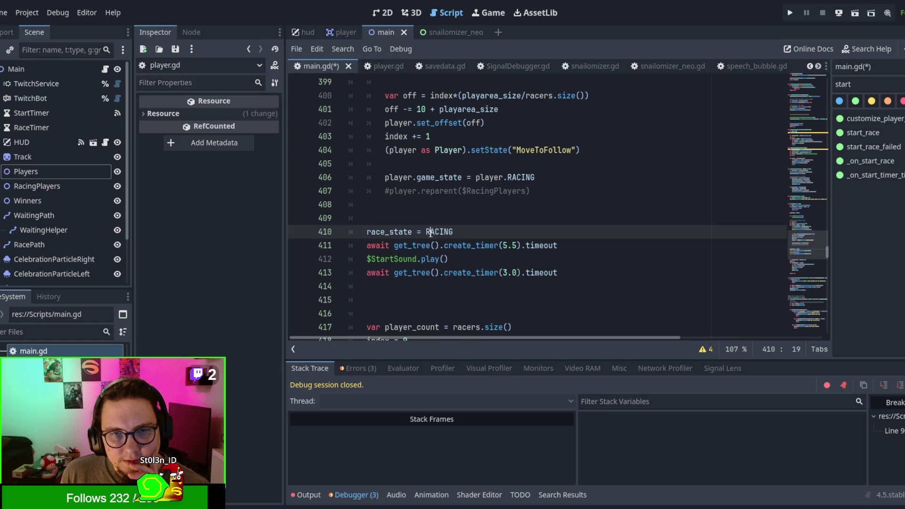
double_click(405, 232)
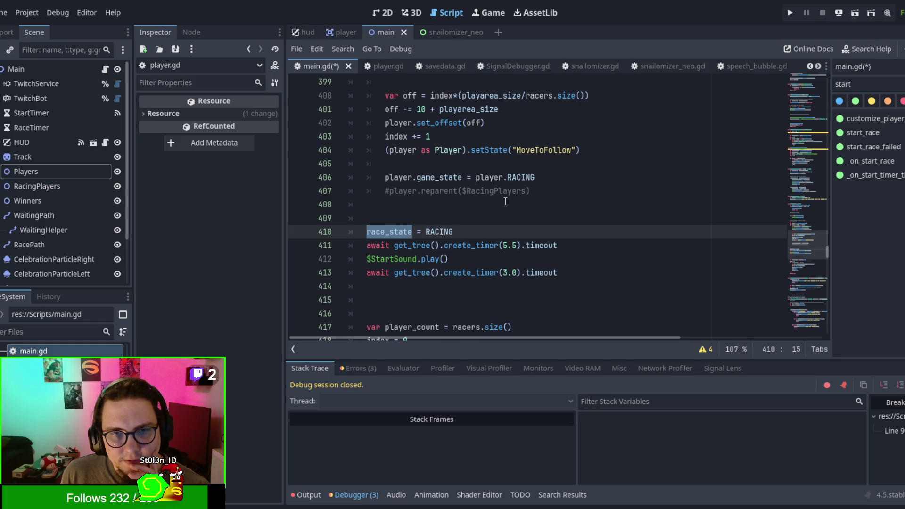
double_click(434, 177)
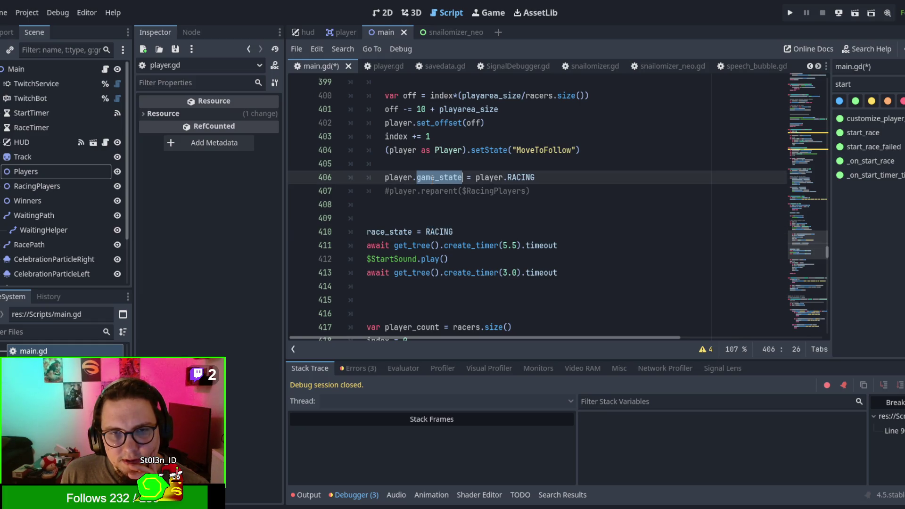
left_click(551, 177)
key("shift+Up")
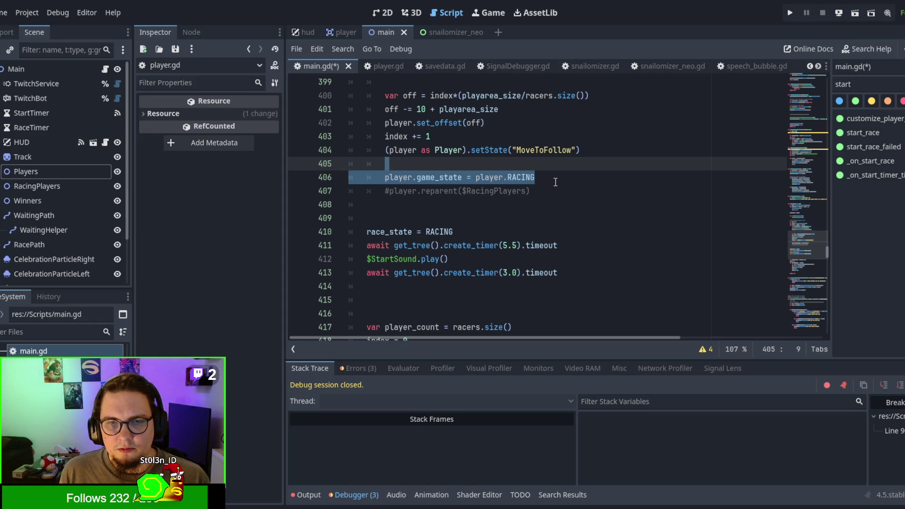
Check setState in player.gd's start function, then delete main.gd's player.game_state = player.RACING line
left_click(380, 66)
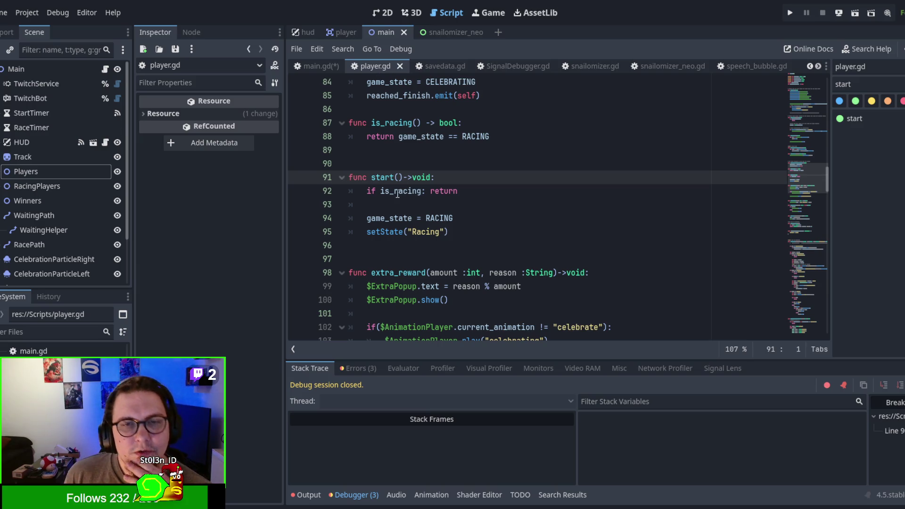
double_click(401, 232)
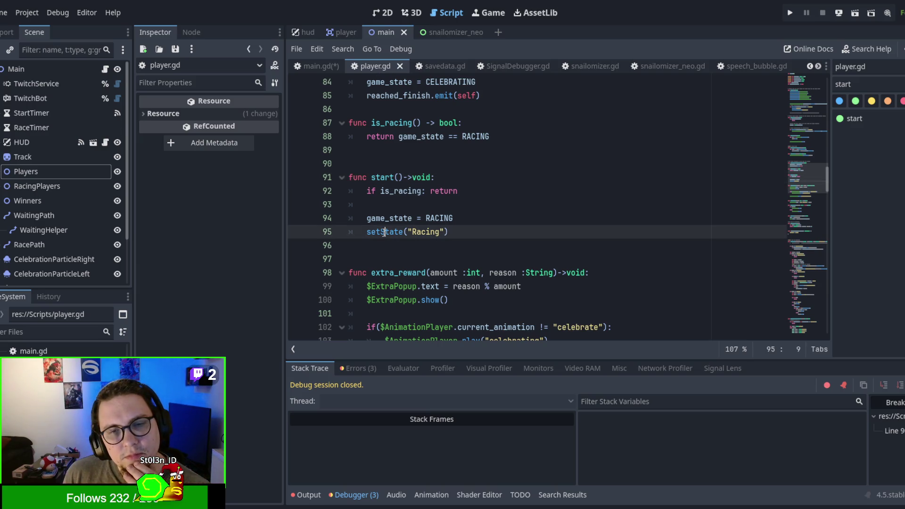
left_click(314, 68)
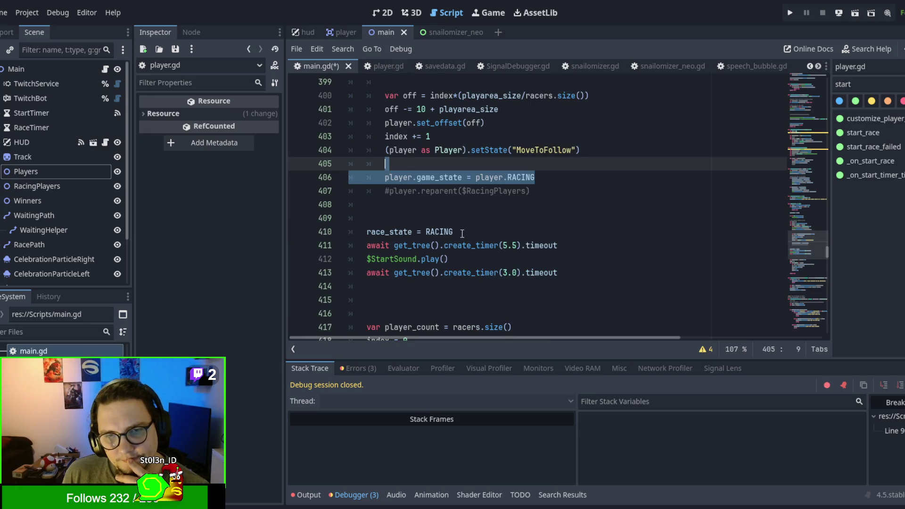
left_click(564, 177)
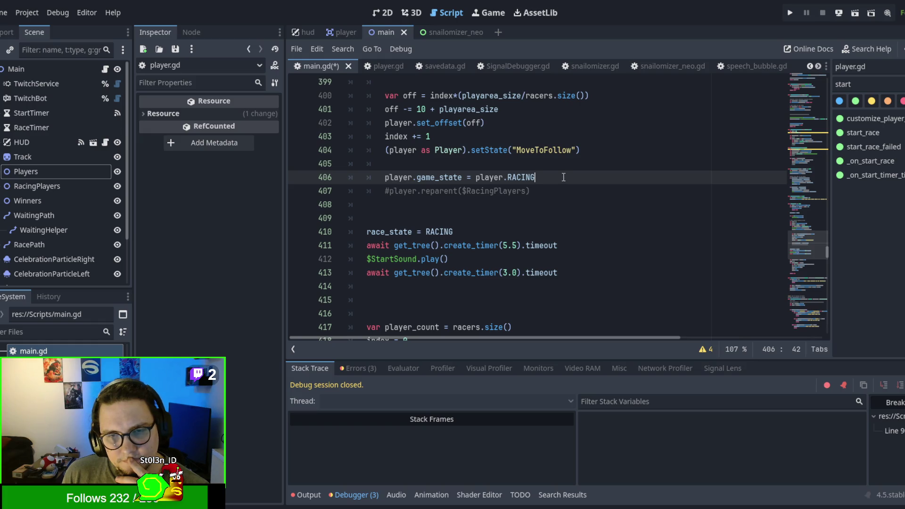
scroll(564, 177, "down", 1)
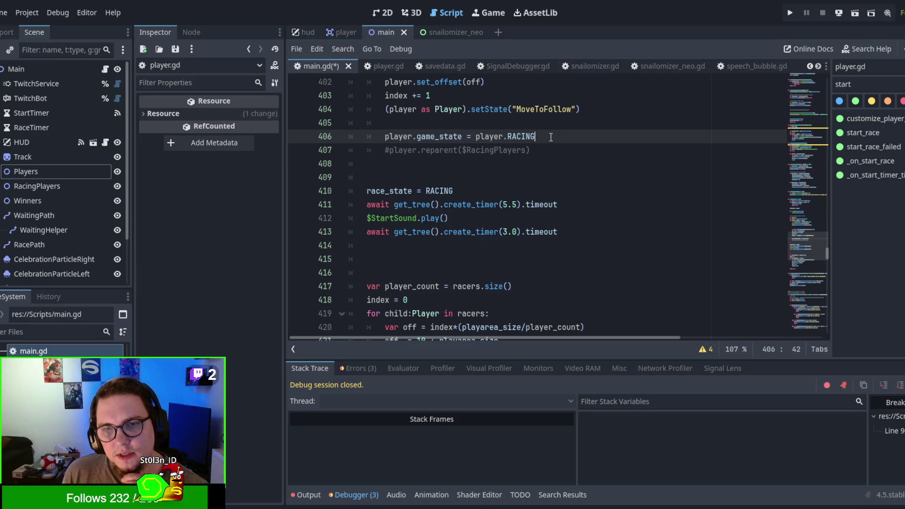
scroll(550, 137, "down", 2)
scroll(550, 137, "up", 3)
triple_click(541, 176)
key("ctrl+c")
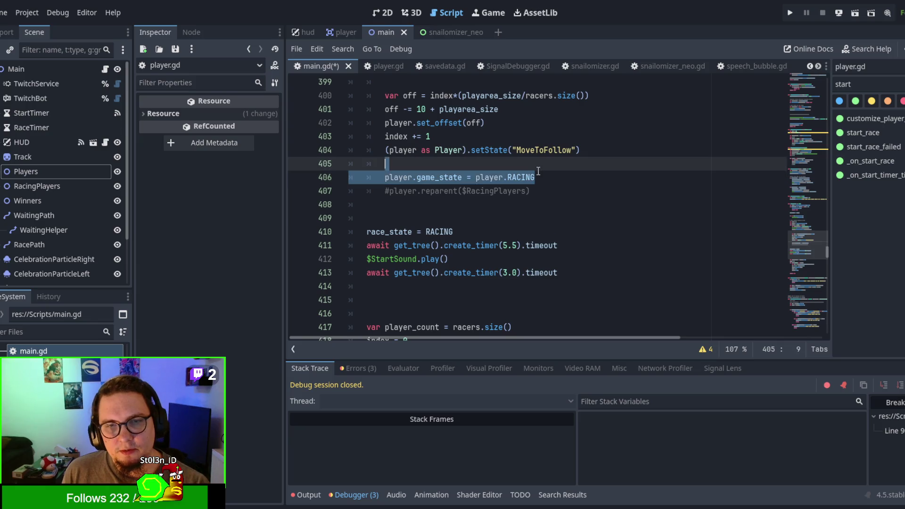
key("BackSpace")
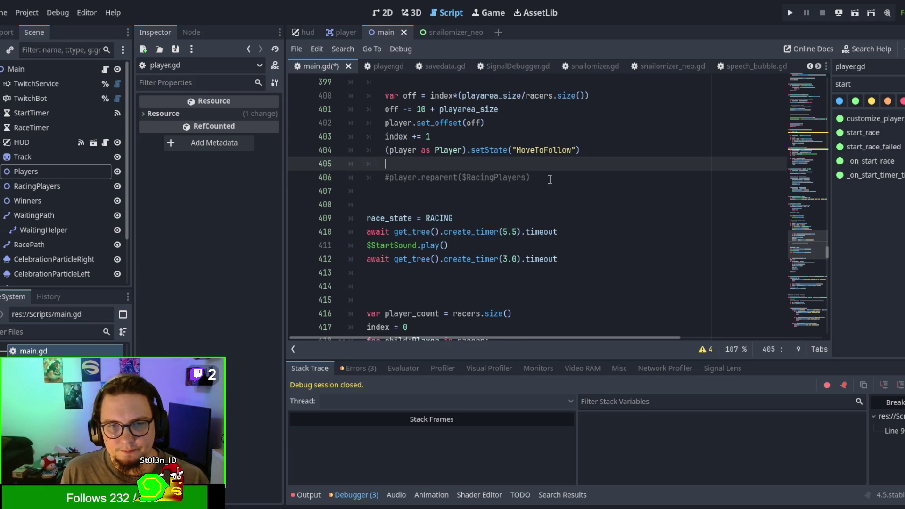
Review the race_state line, then save main.gd and launch the project with F5 to test racing
left_click_drag(457, 218, 458, 206)
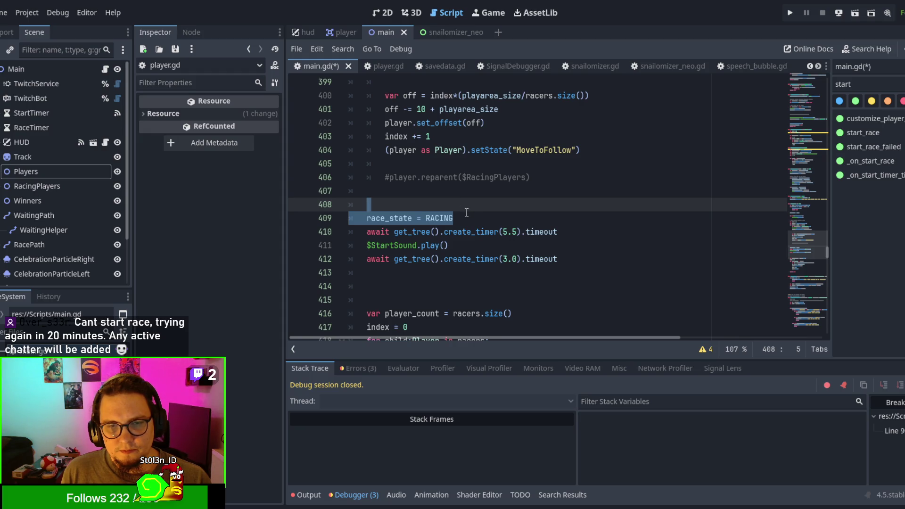
scroll(467, 213, "down", 4)
left_click(461, 245)
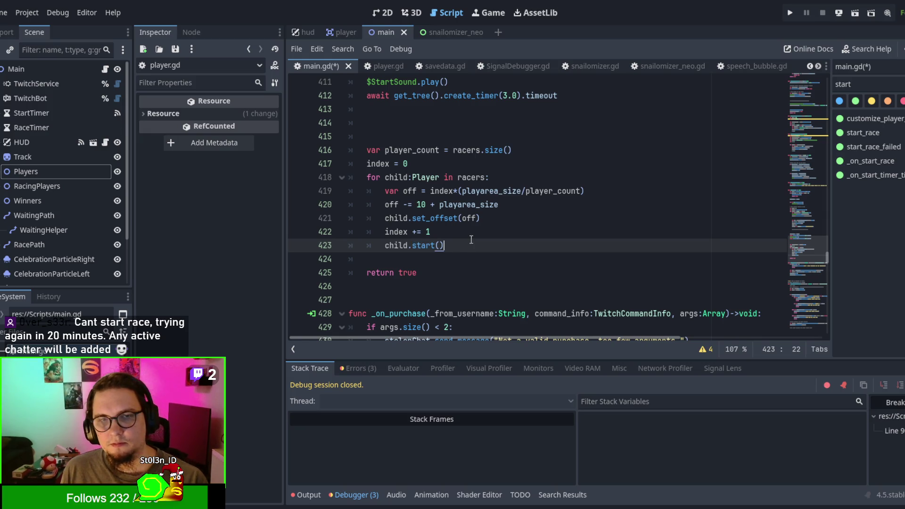
key("F5")
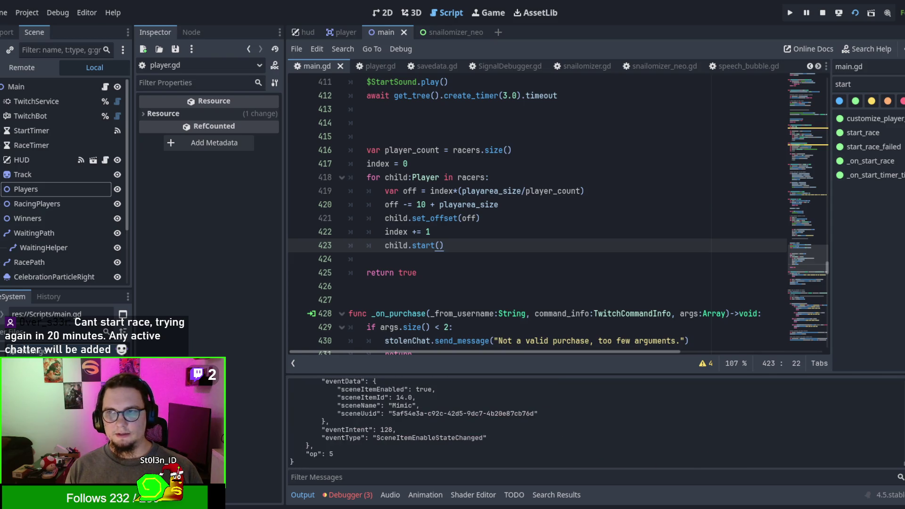
scroll(561, 245, "up", 3)
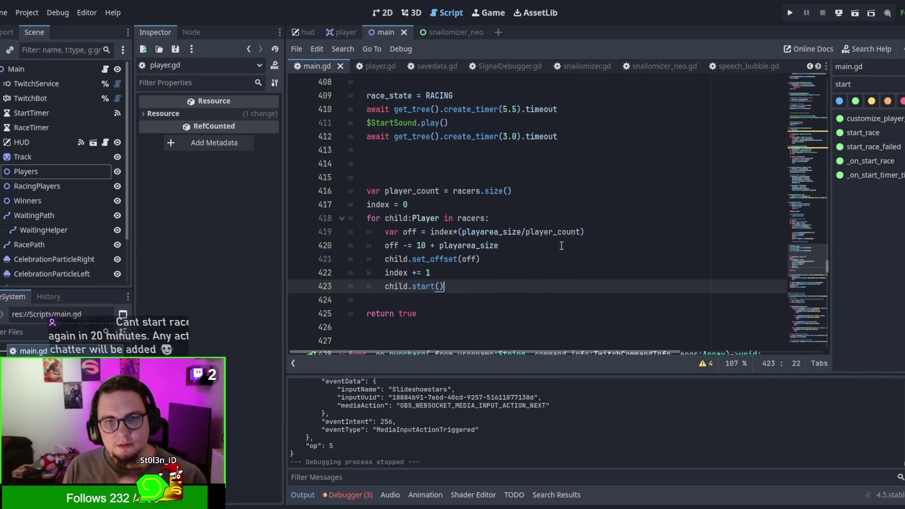
scroll(562, 245, "up", 4)
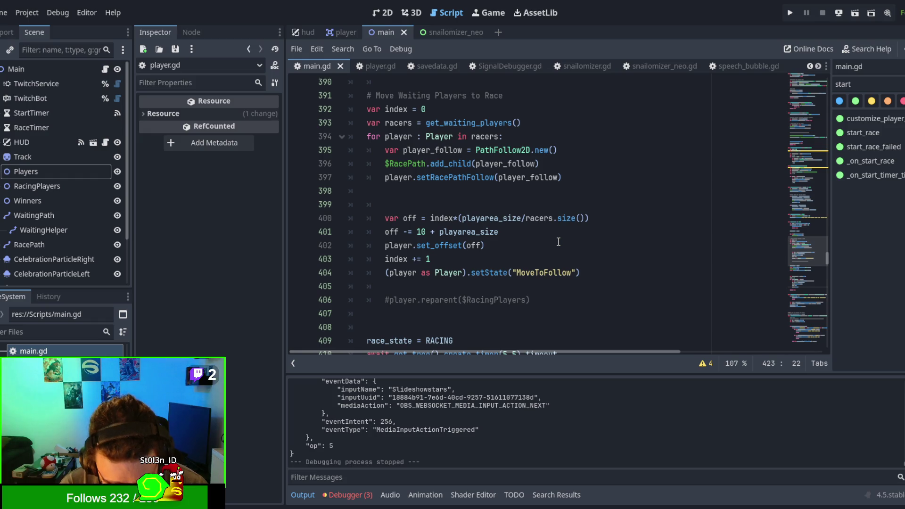
Restore line 406 in main.gd and change its value from player.RACING to player.PREPARING
left_click(482, 283)
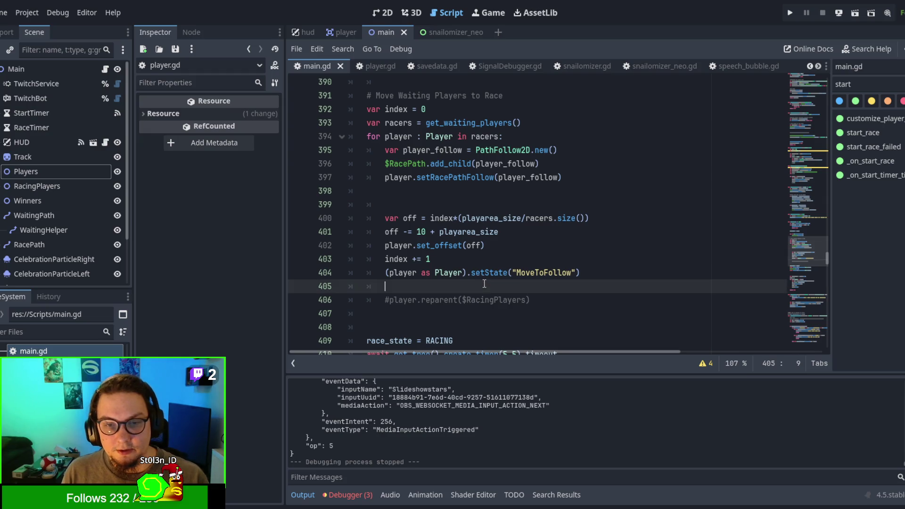
key("ctrl+v")
double_click(522, 300)
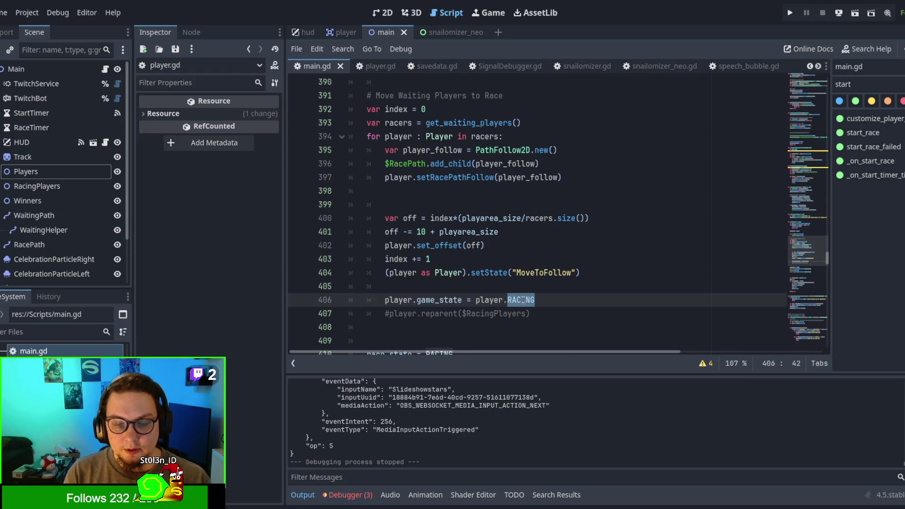
type("PREPRING")
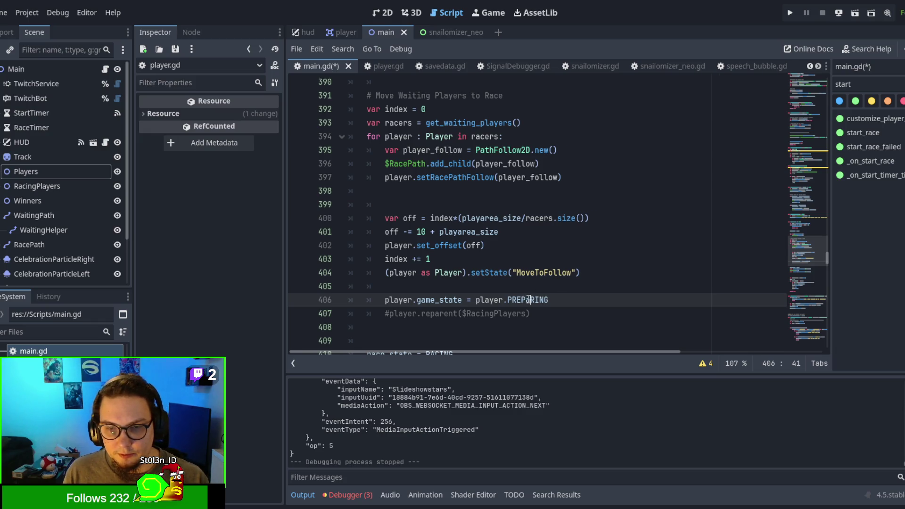
left_click(527, 301)
type("A")
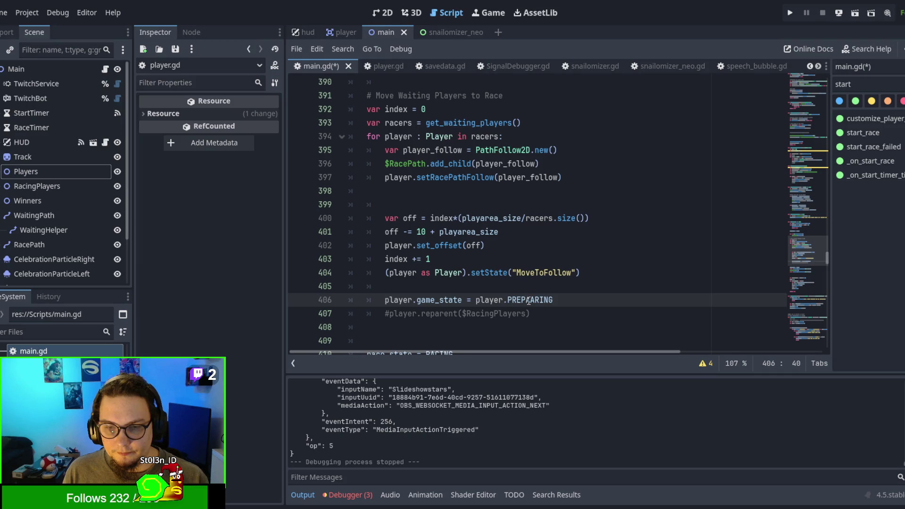
double_click(530, 300)
left_click(537, 301)
key("BackSpace")
double_click(537, 300)
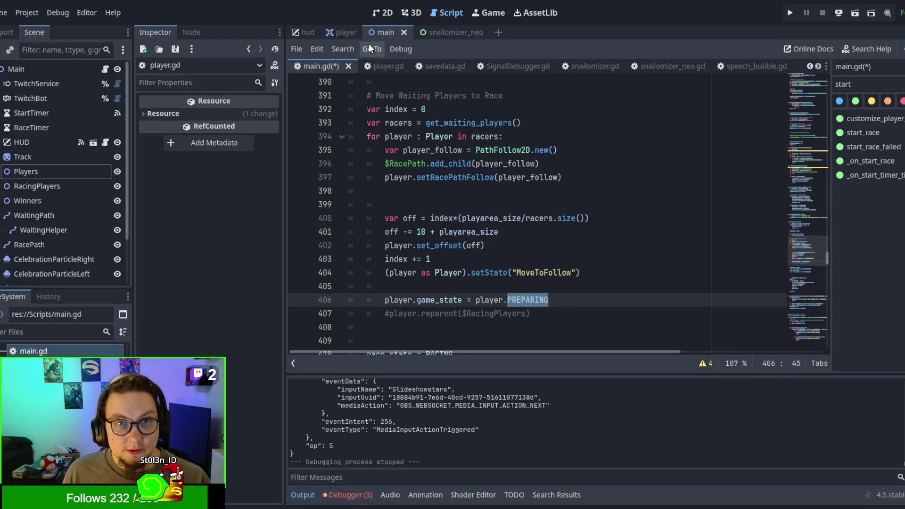
Insert PREPARING as the first entry of player.gd's state enum
left_click(391, 66)
scroll(538, 167, "up", 15)
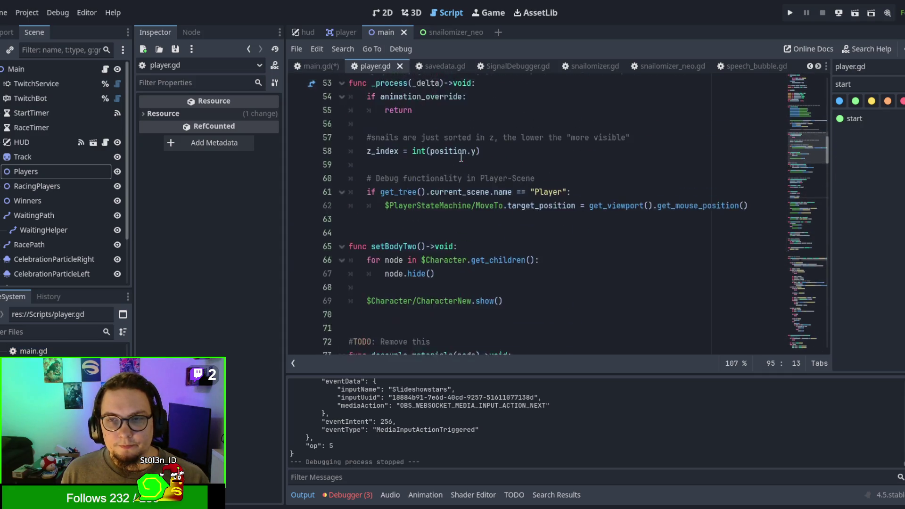
scroll(538, 167, "up", 12)
left_click(434, 152)
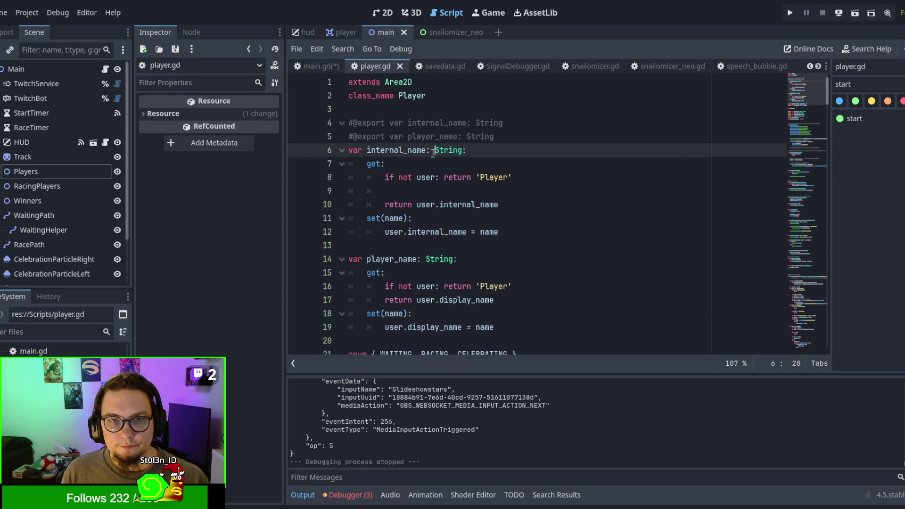
scroll(437, 169, "down", 3)
scroll(436, 169, "up", 2)
scroll(437, 170, "down", 3)
scroll(377, 189, "up", 1)
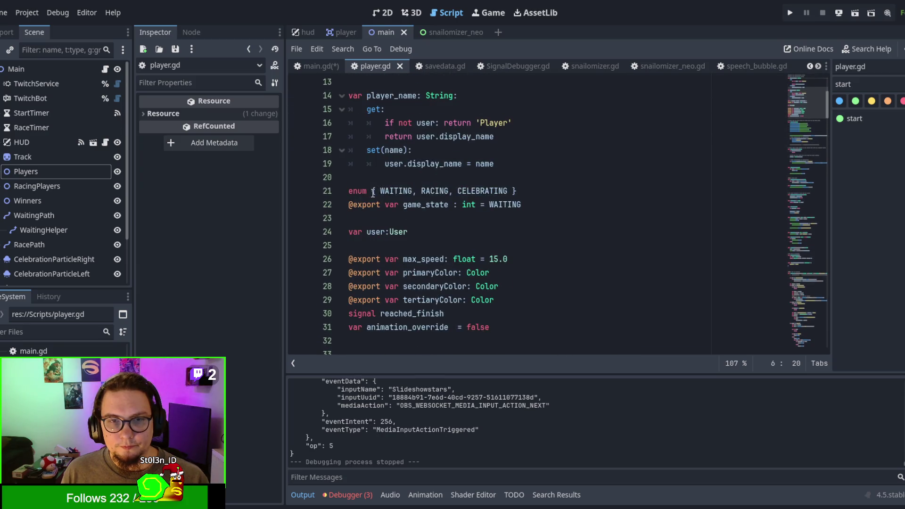
left_click(376, 191)
type("PREPARING,")
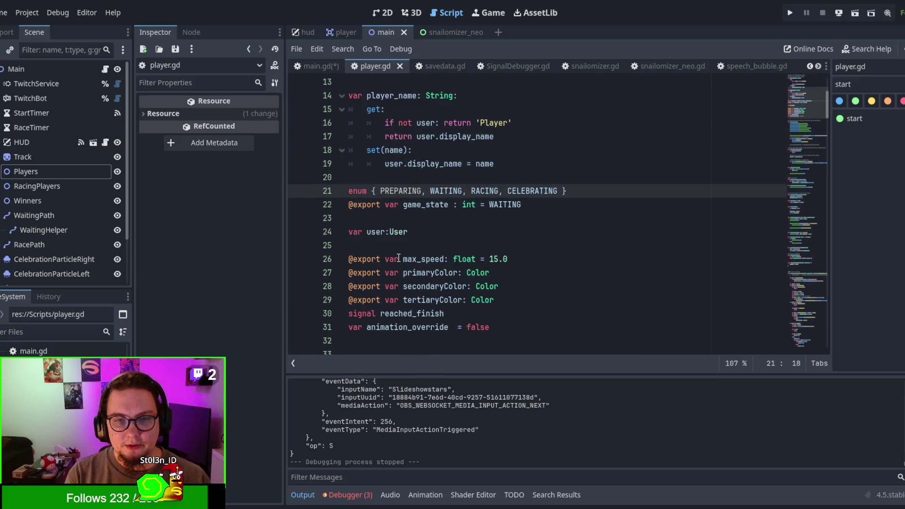
left_click(514, 234)
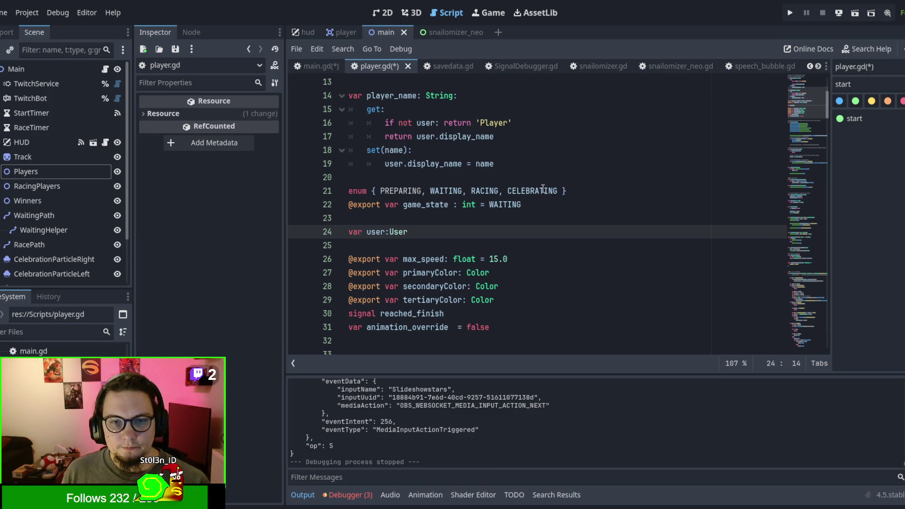
Run the project with F5, stop it at the reward_players index error, and switch to Obsidian
key("F5")
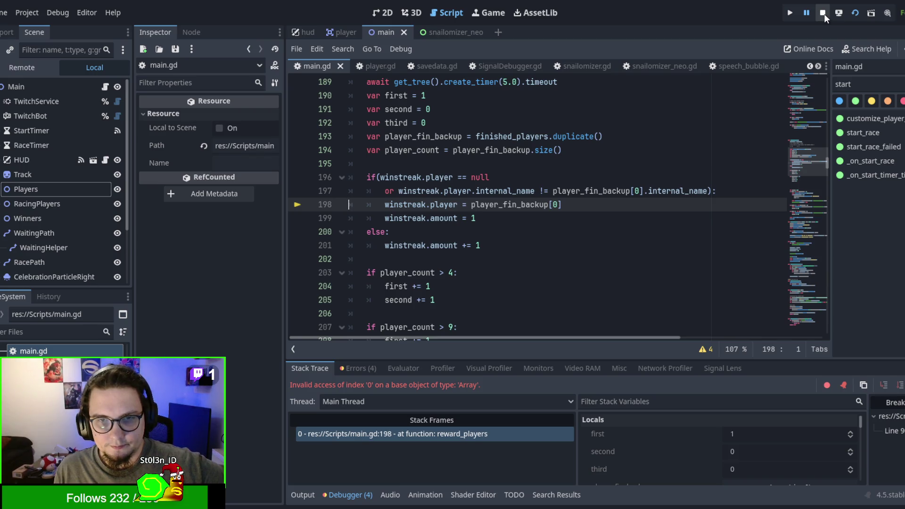
left_click(824, 13)
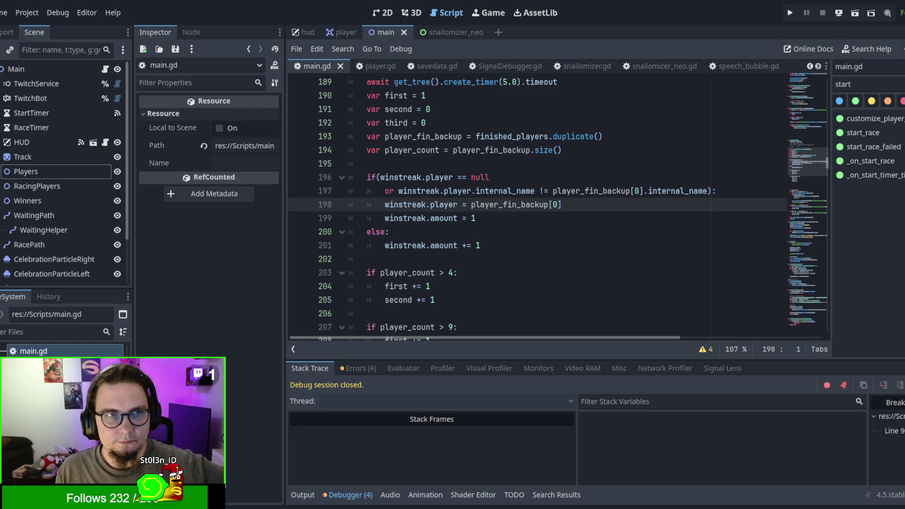
key("ctrl+backslash")
key("alt+Tab")
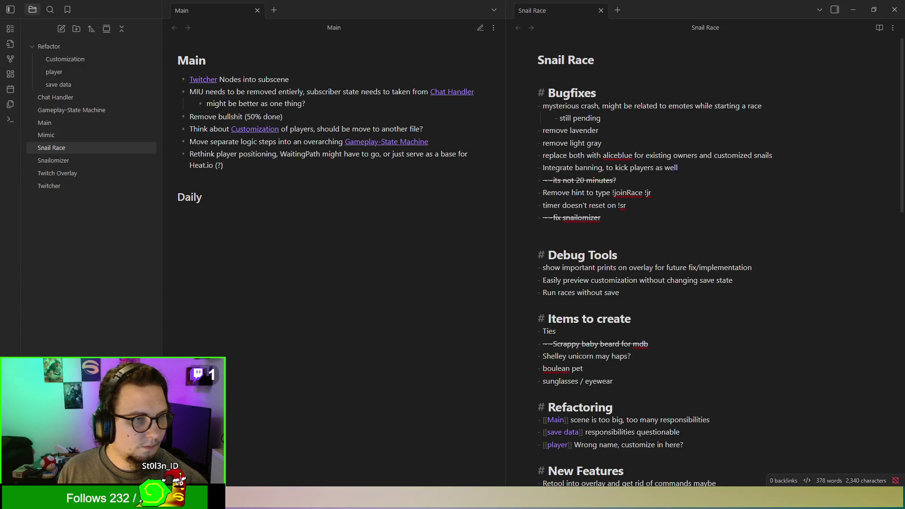
Add 'MAKE IT WORK AGAIN!' above the first Snail Race Bugfixes bullet and switch to reading view
left_click(811, 106)
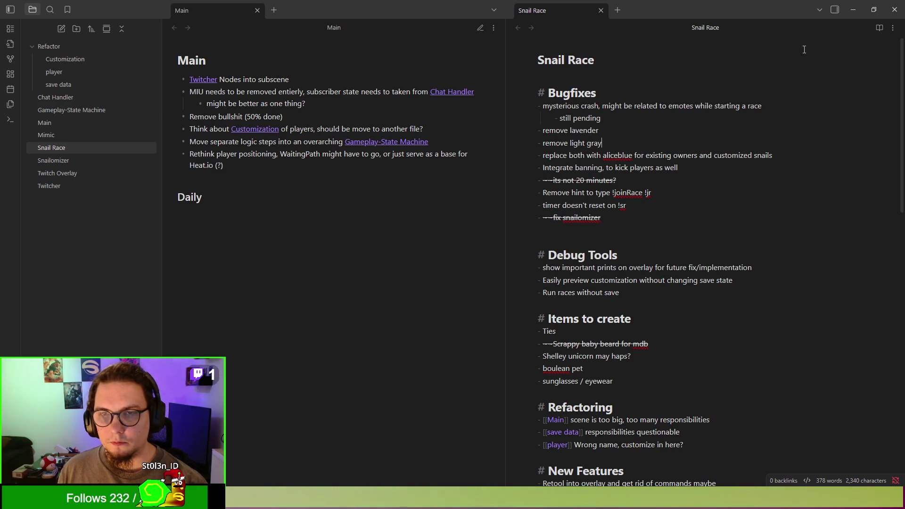
left_click(635, 92)
key("ctrl+Left")
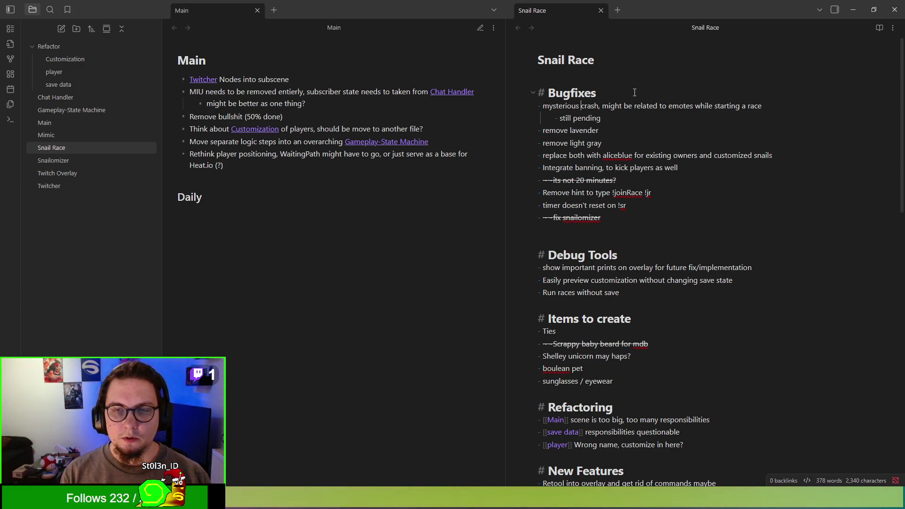
key("Return")
type("MAKE IT WORK G")
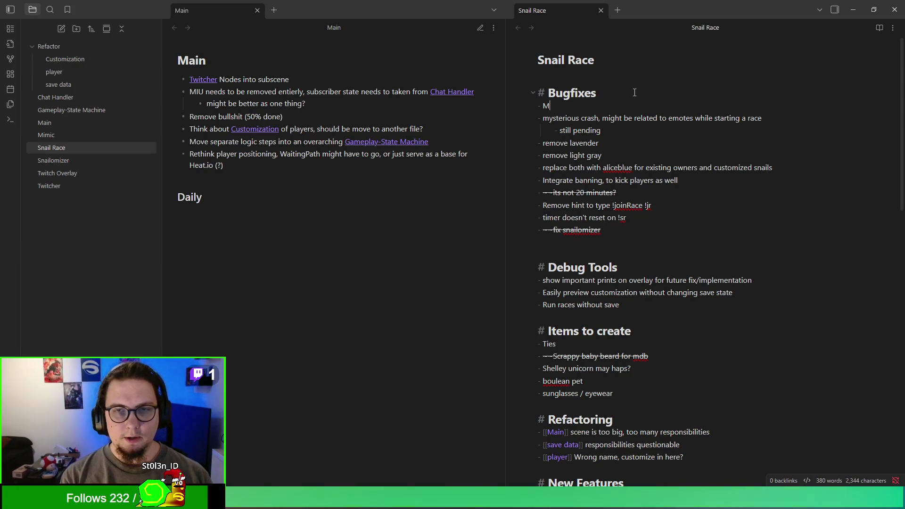
key("BackSpace")
key("BackSpace")
key("BackSpace")
type("AGAIN!")
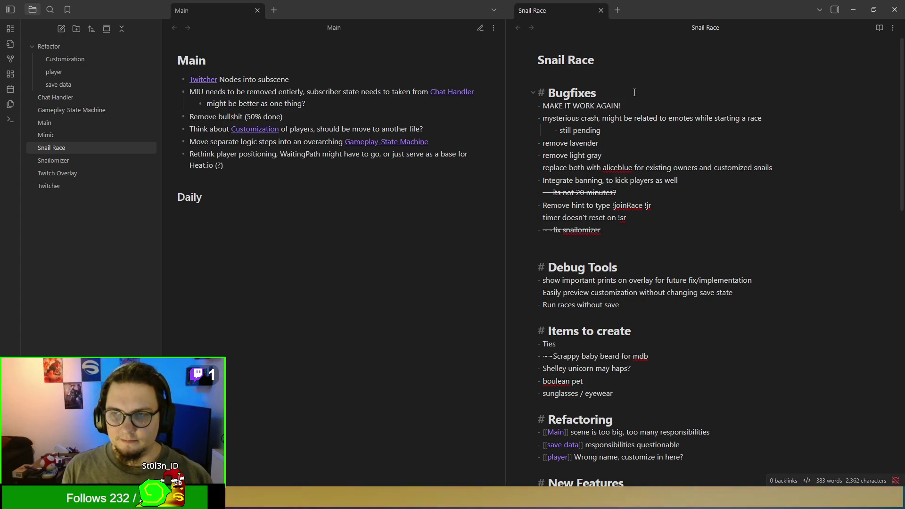
left_click(880, 28)
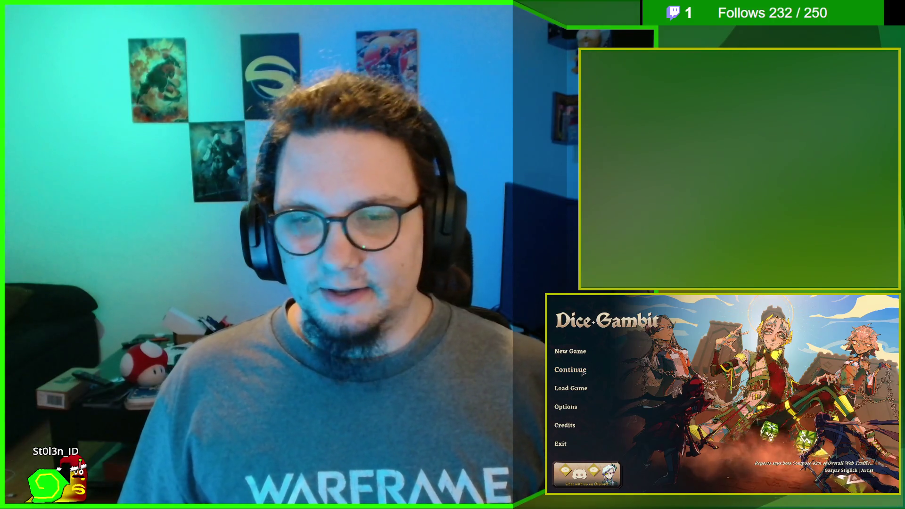
Continue the saved run, read the expedition markers on the city map, then zoom out to the estate room
left_click(584, 374)
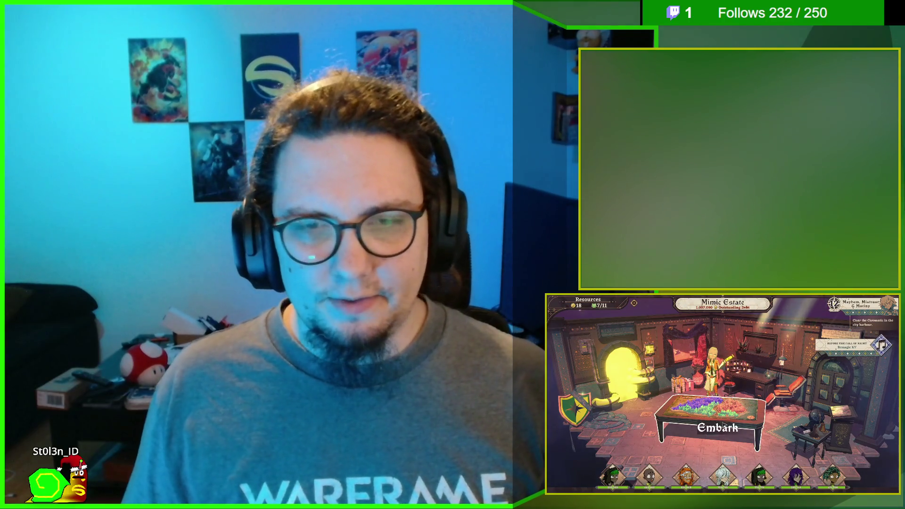
left_click(723, 424)
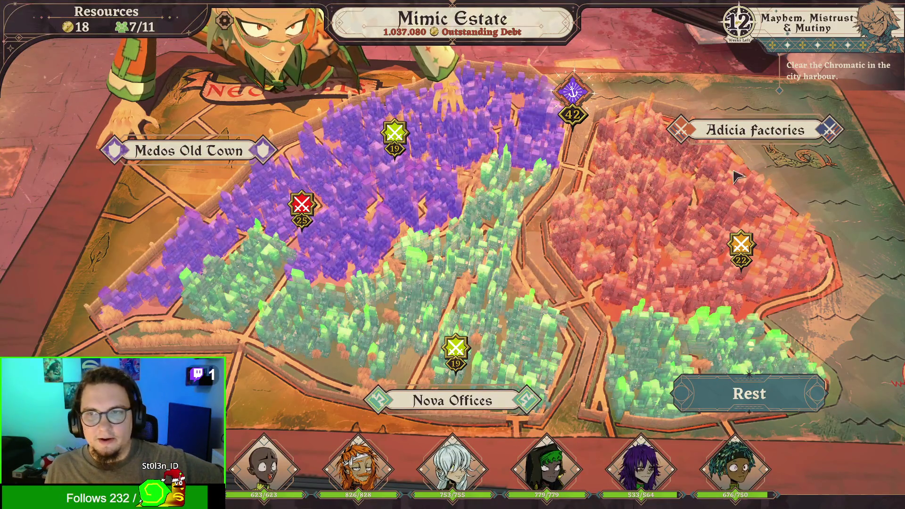
mouse_move(741, 244)
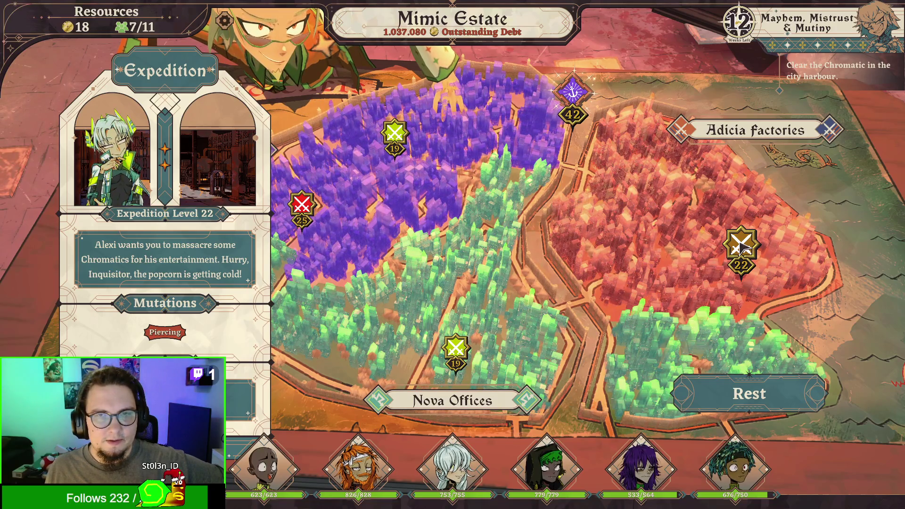
mouse_move(566, 100)
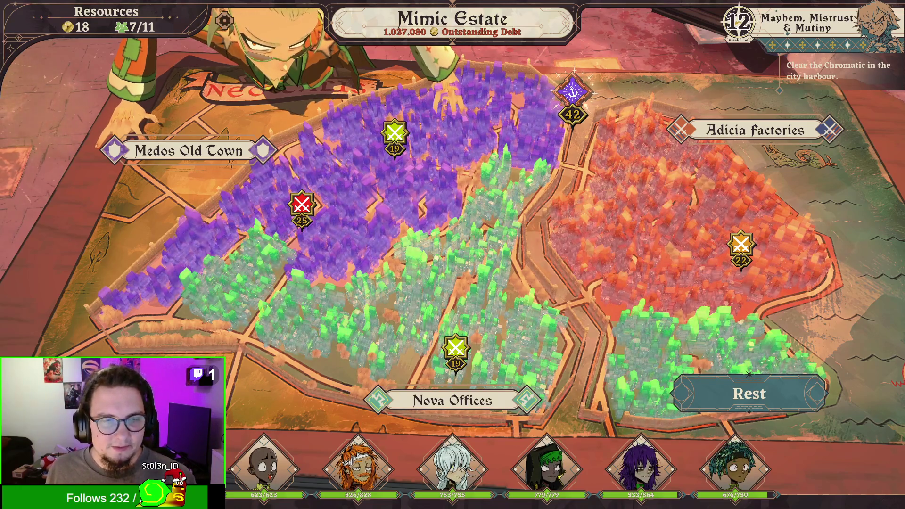
scroll(250, 276, "down", 3)
scroll(531, 257, "down", 2)
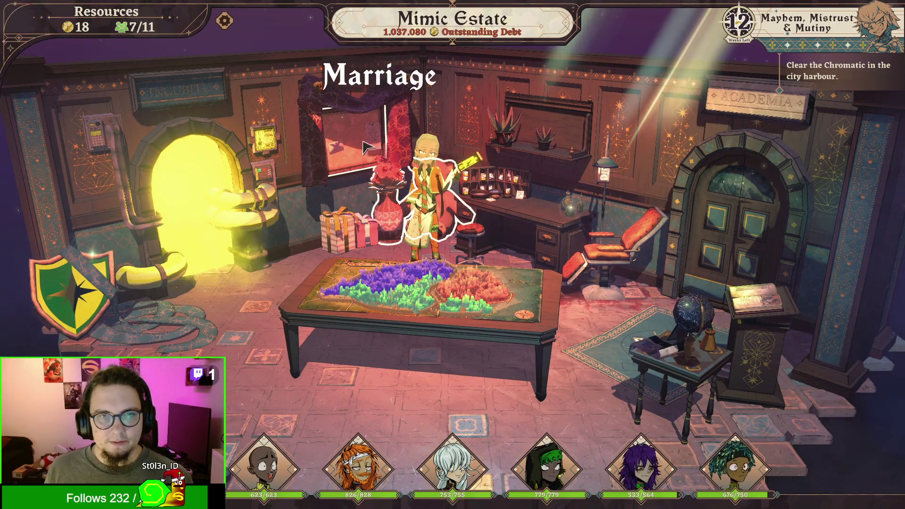
Open the family tree, pan and zoom it, and inspect Pokey and Garfield Mimic
left_click(175, 165)
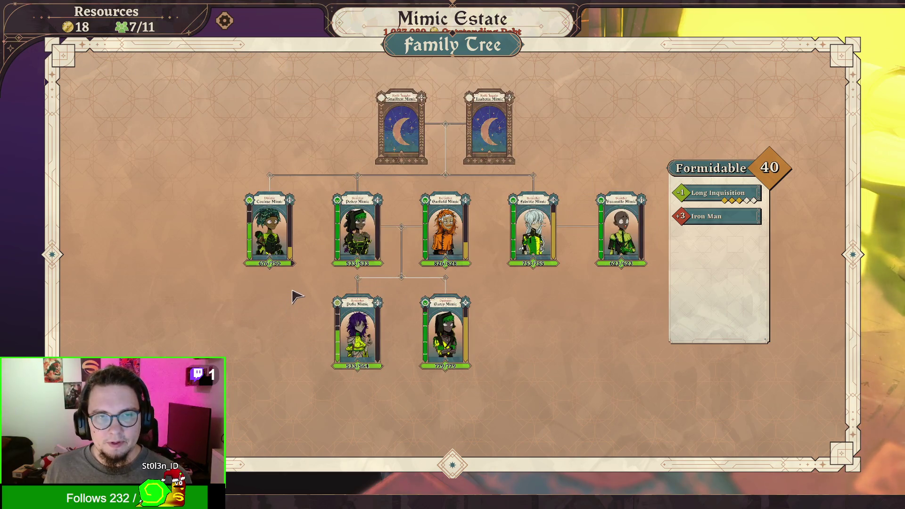
left_click_drag(549, 309, 522, 311)
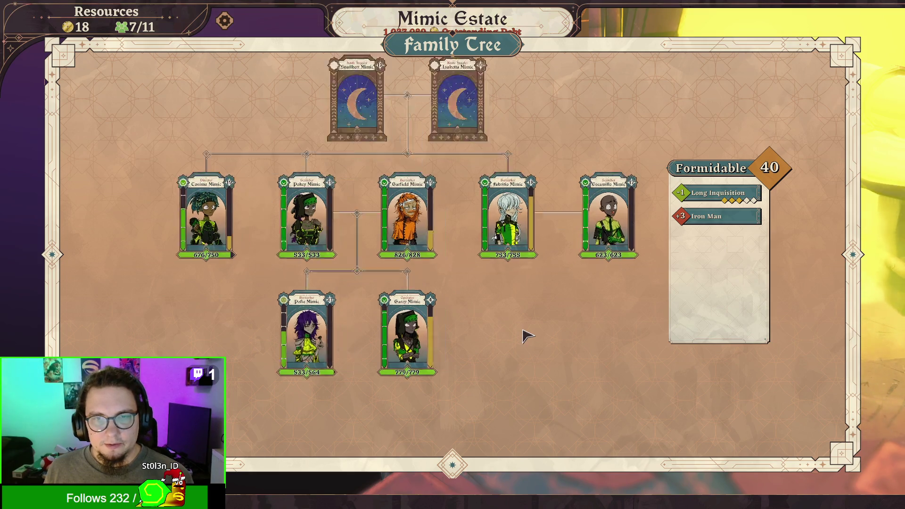
scroll(525, 336, "up", 2)
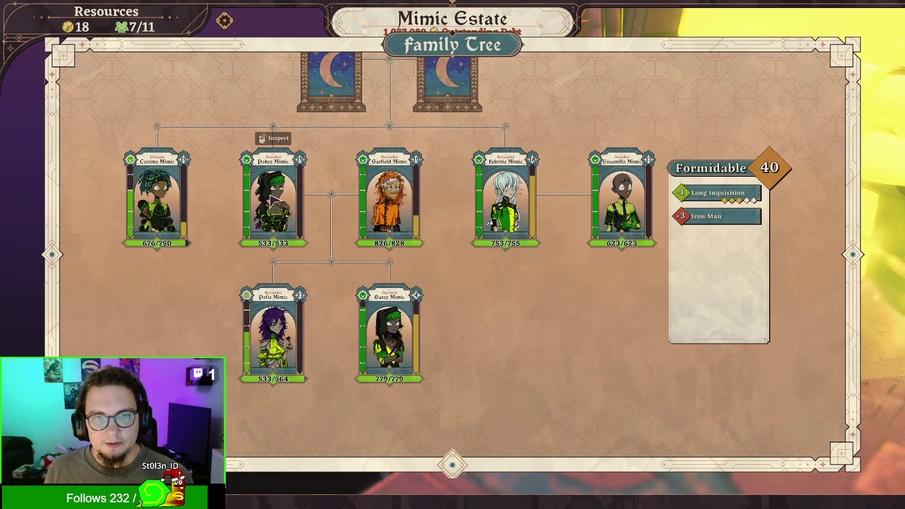
left_click(267, 205)
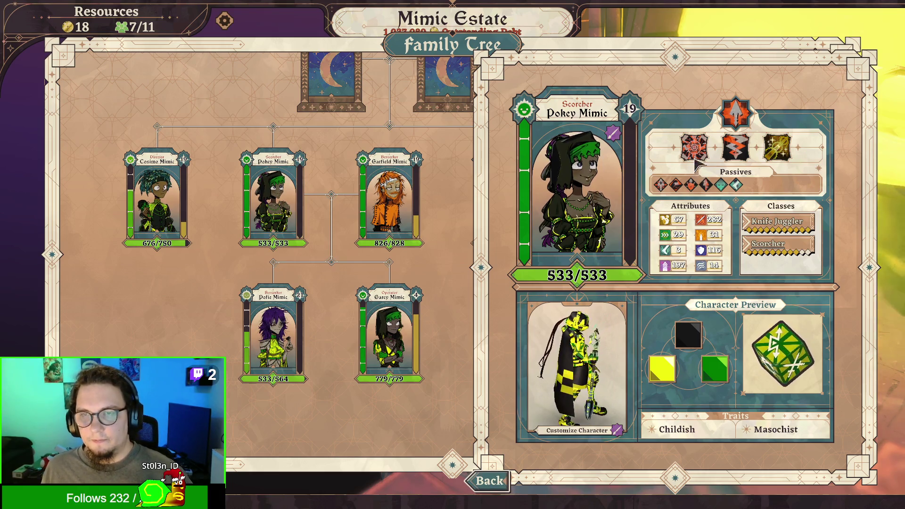
left_click(488, 481)
left_click(390, 198)
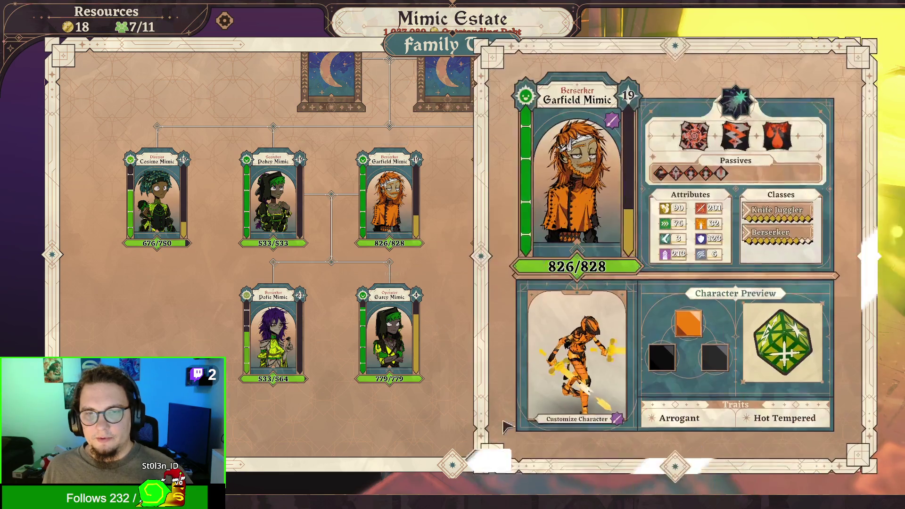
Inspect Fabritio and Escamillo Mimic, then leave the family tree for the city map
left_click(500, 479)
left_click(507, 227)
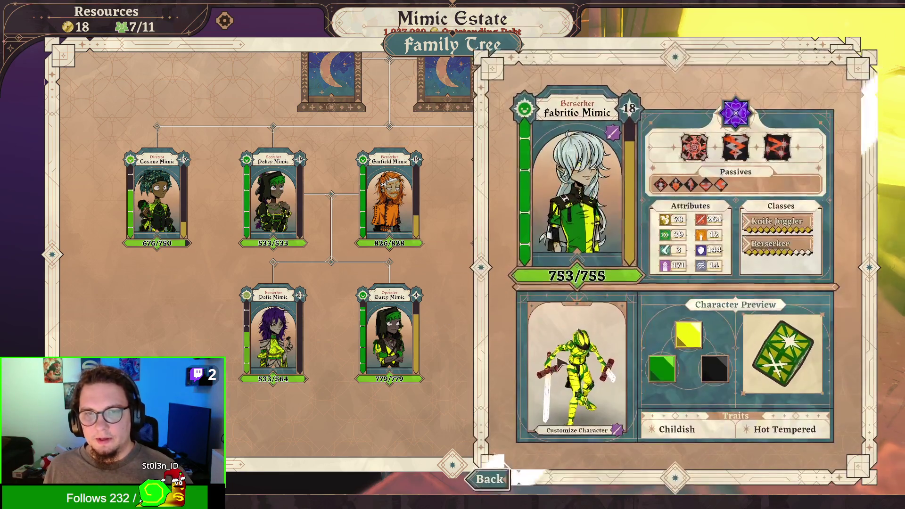
left_click(491, 480)
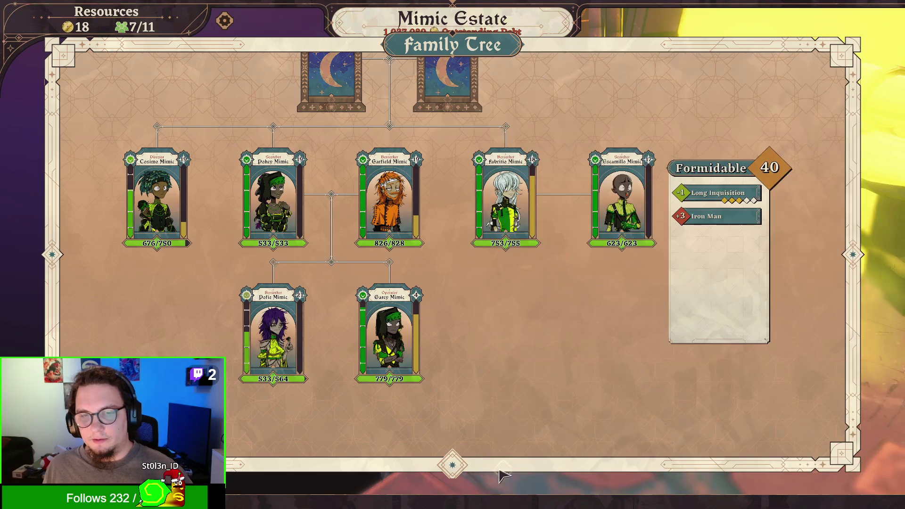
left_click(621, 227)
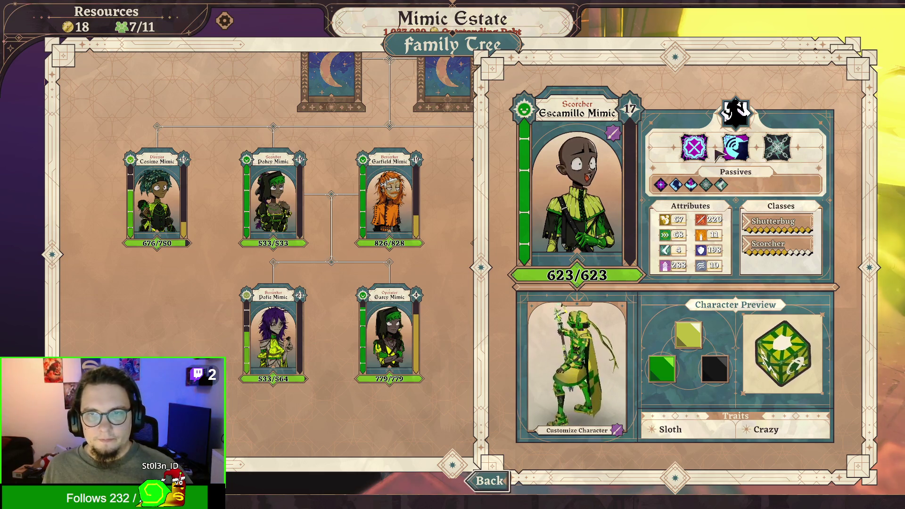
mouse_move(702, 154)
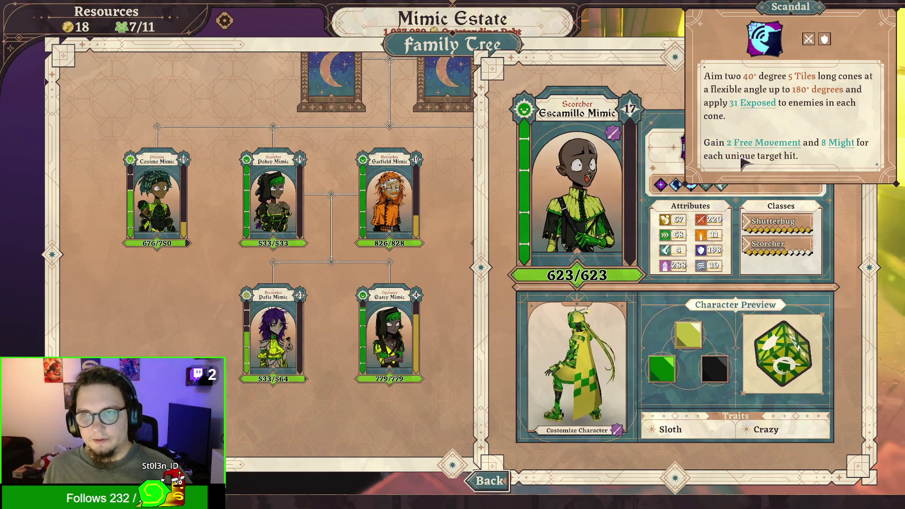
left_click(489, 485)
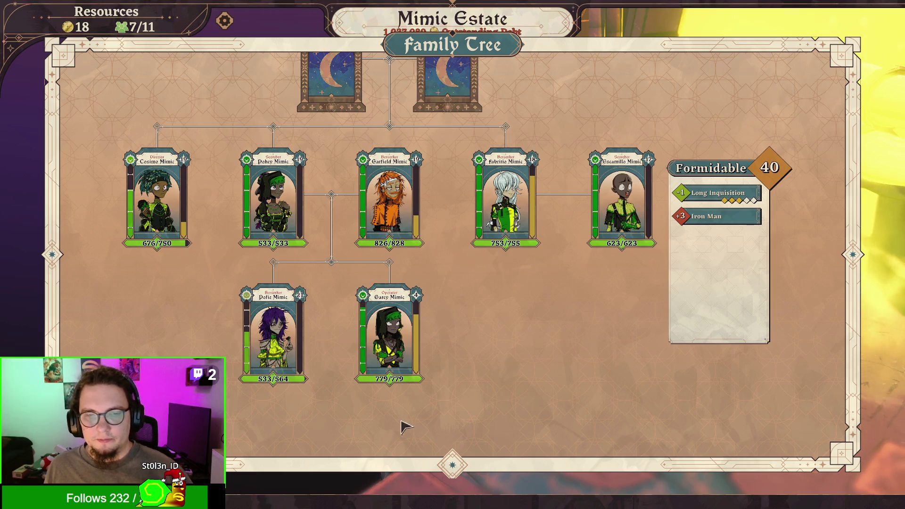
key("Escape")
left_click(451, 302)
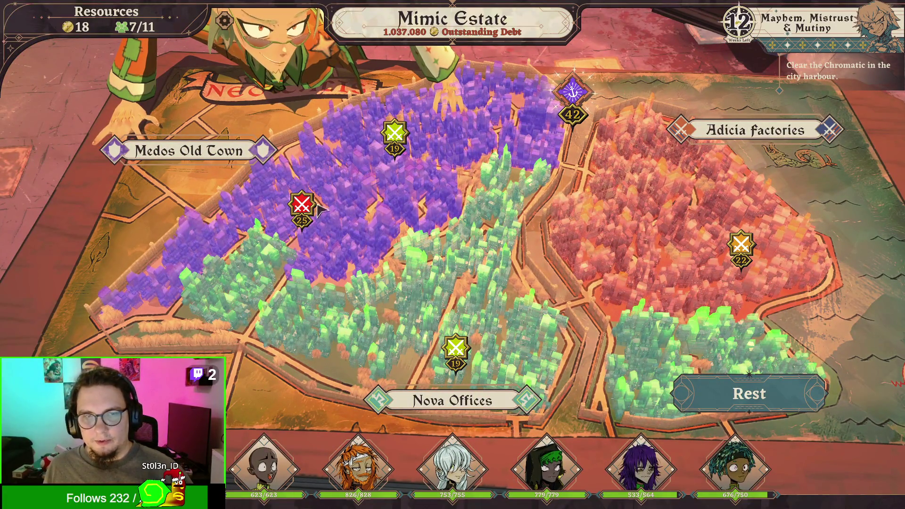
Open the level 25 Medos Old Town expedition, add Pokey, Garfield and Escamillo Mimic, and embark
left_click(302, 203)
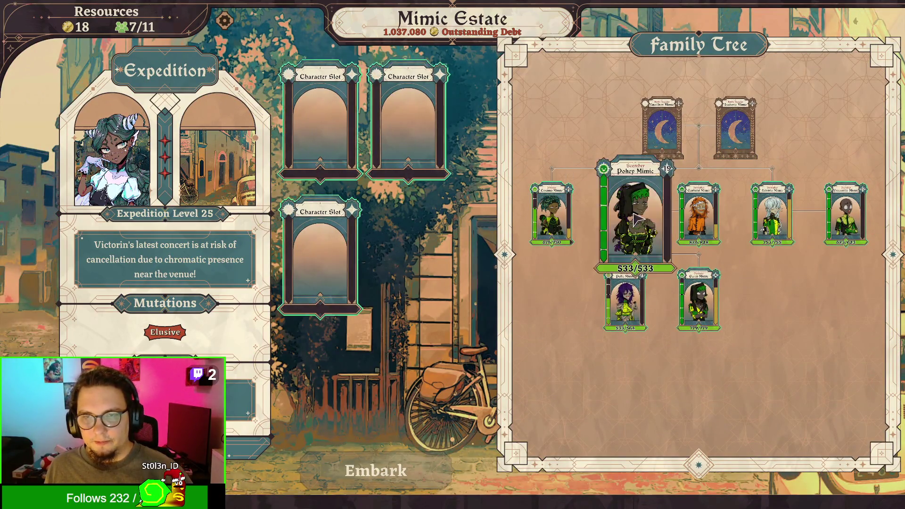
left_click(627, 212)
left_click(682, 217)
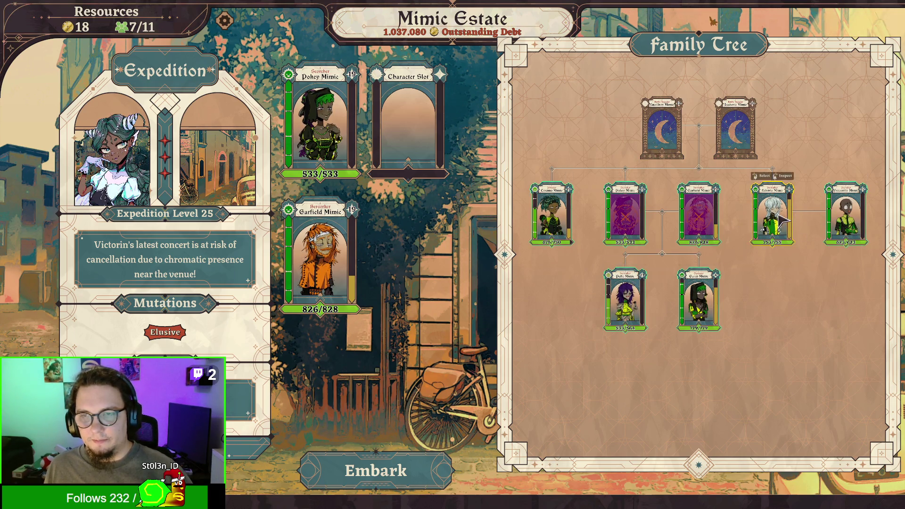
left_click(851, 217)
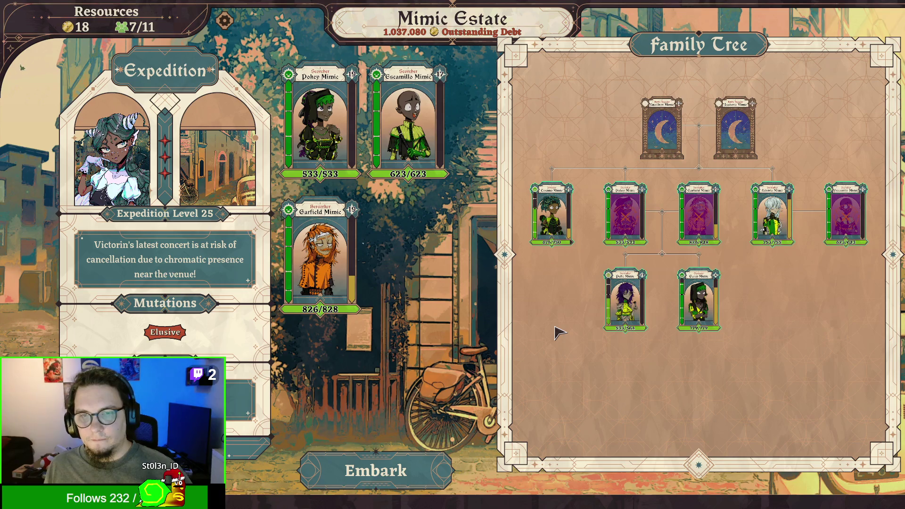
mouse_move(171, 342)
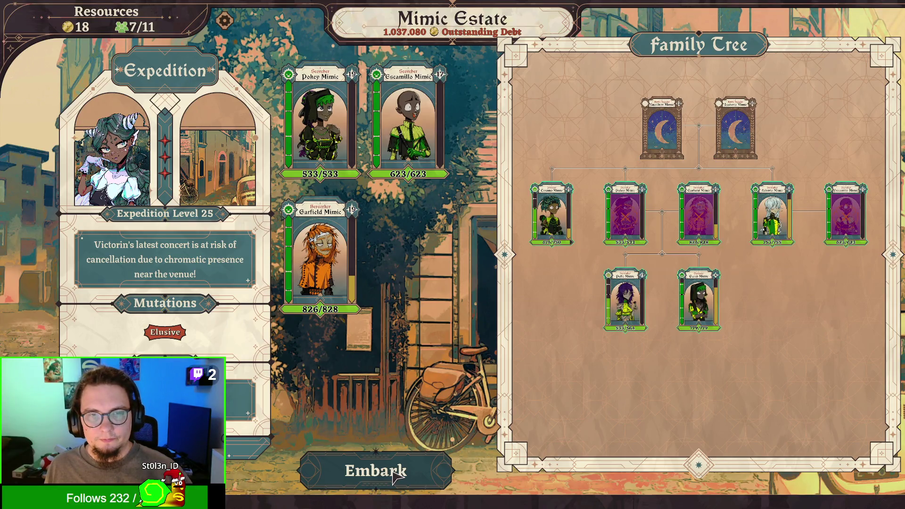
left_click(395, 478)
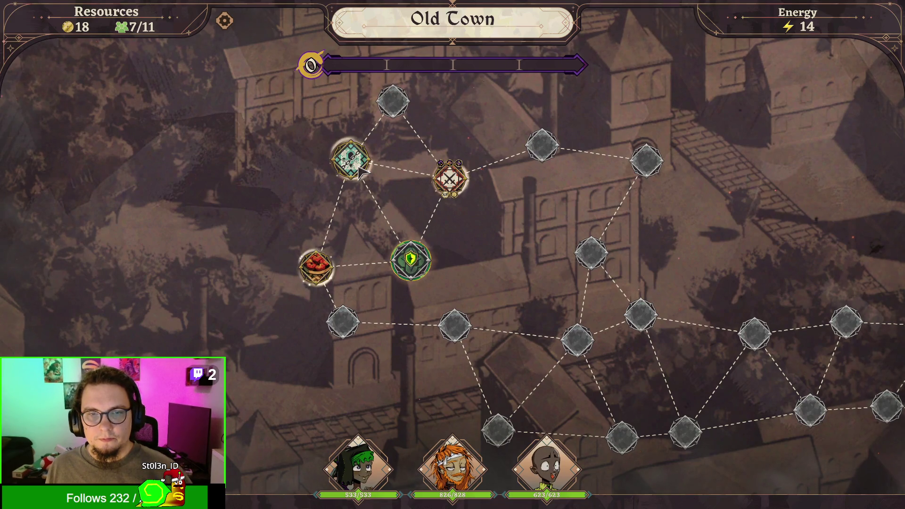
Cross the Old Town map node by node, dismissing the quest dialogue and collecting gold, into battle
left_click(352, 163)
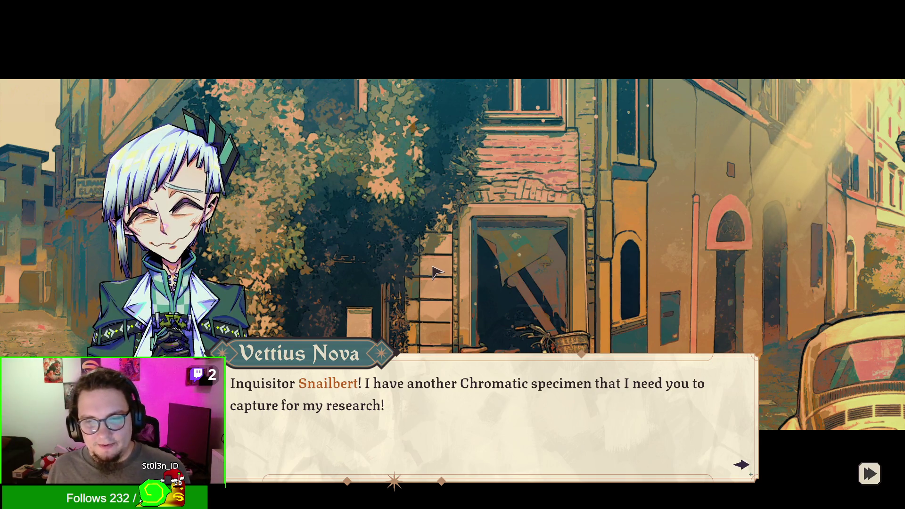
left_click(477, 315)
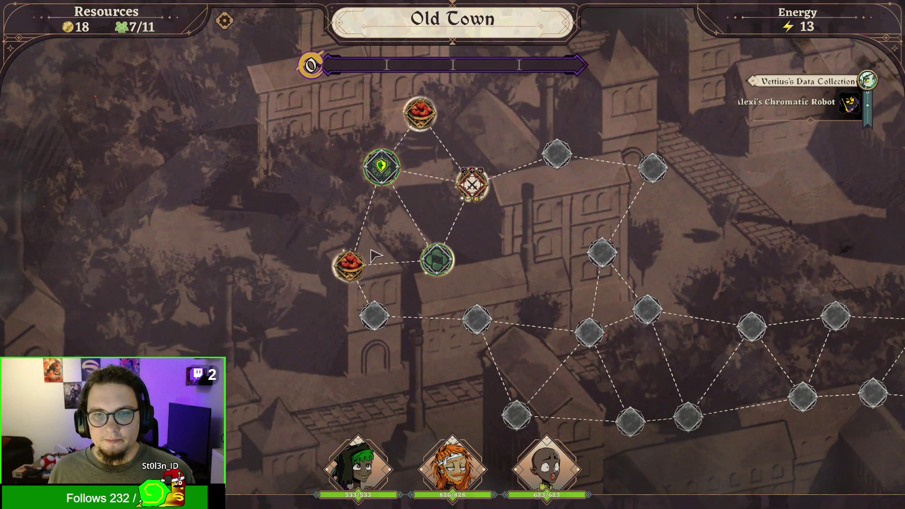
left_click(349, 268)
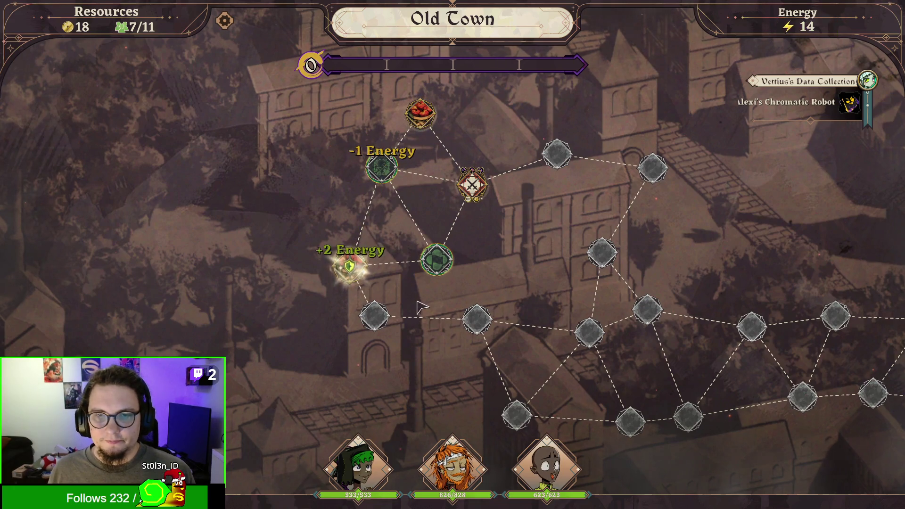
left_click(389, 324)
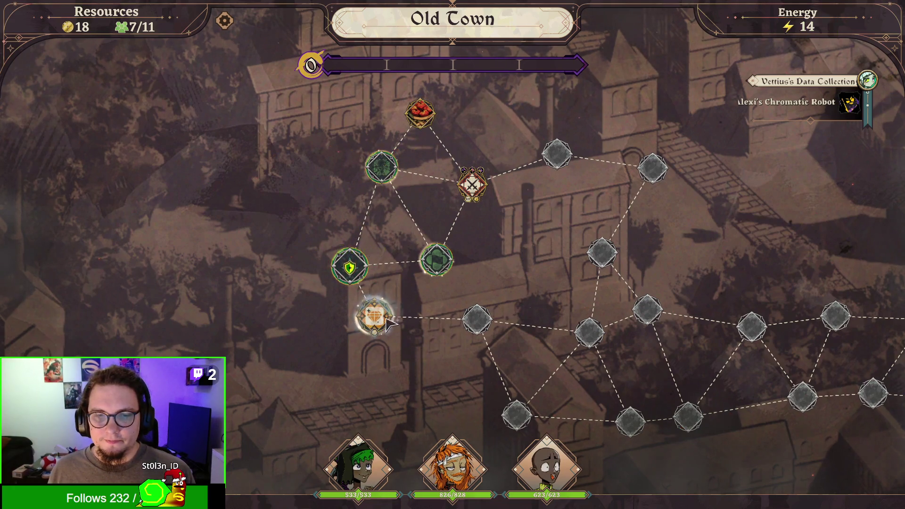
left_click(482, 322)
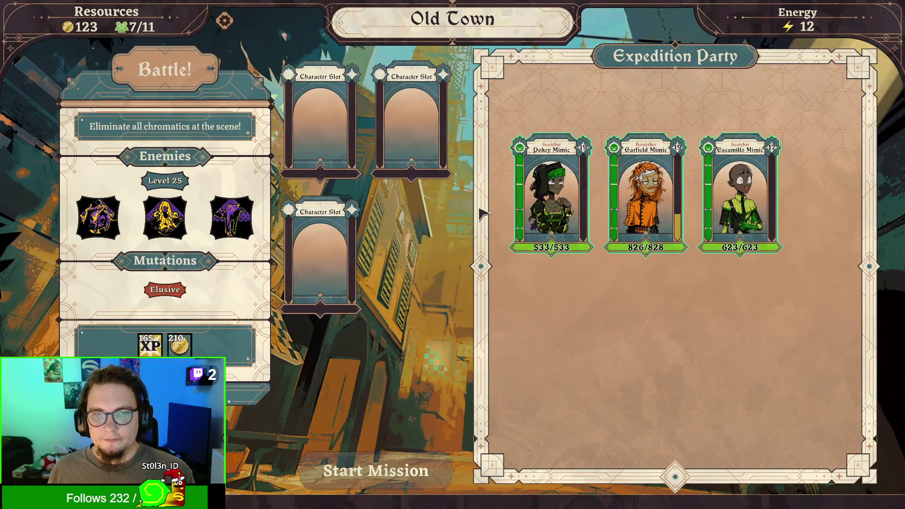
Fill the character slots with Pokey, Garfield and Escamillo Mimic and start the mission
left_click(570, 208)
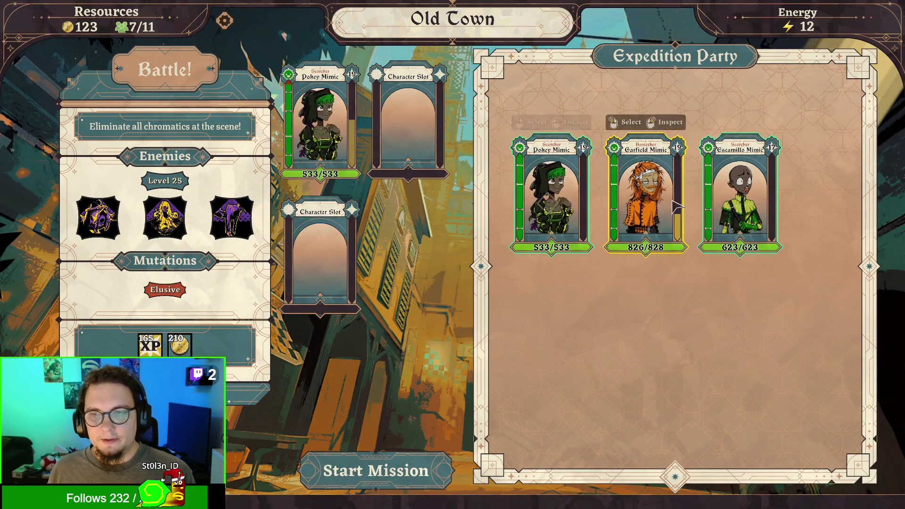
left_click(646, 198)
left_click(740, 198)
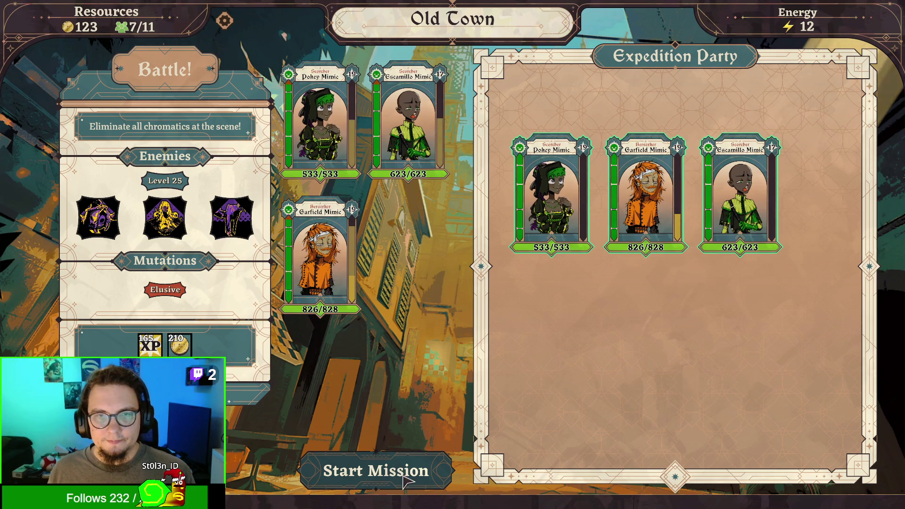
left_click(399, 472)
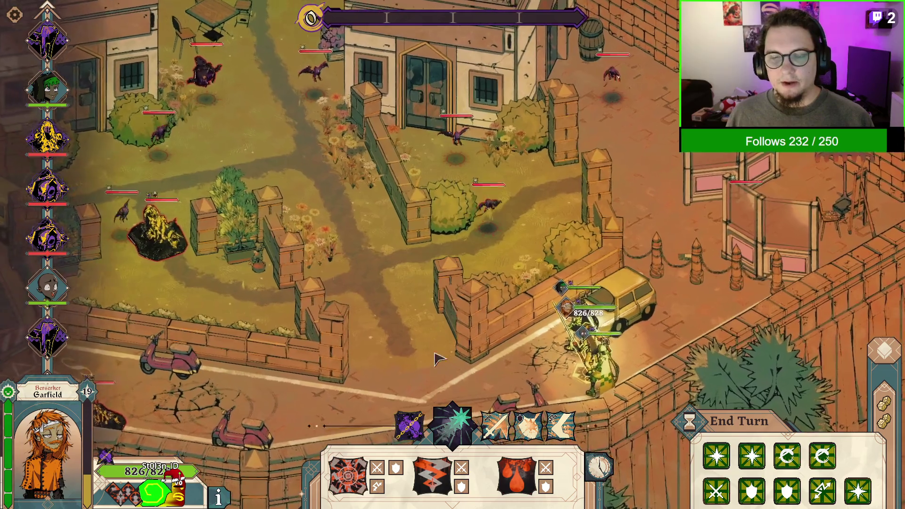
Wisp Warp the Berserker to the tile by the wall corner
left_click(466, 436)
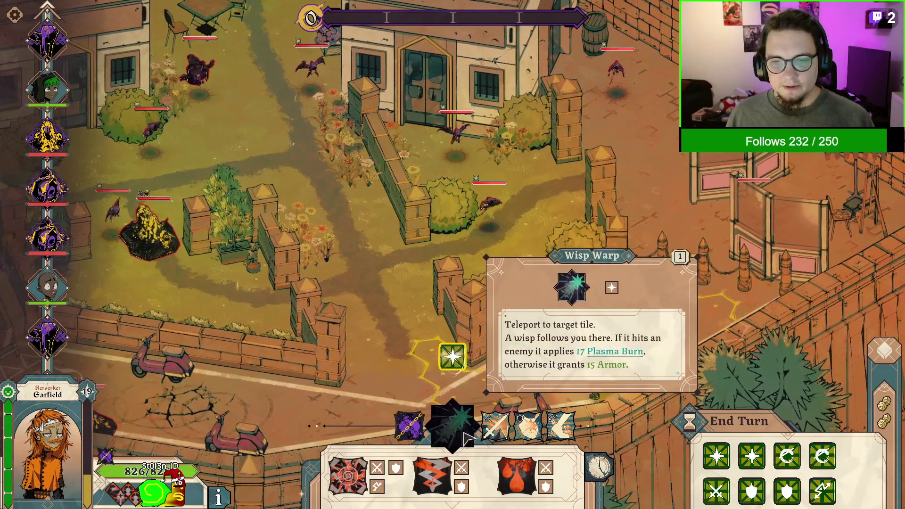
left_click(450, 357)
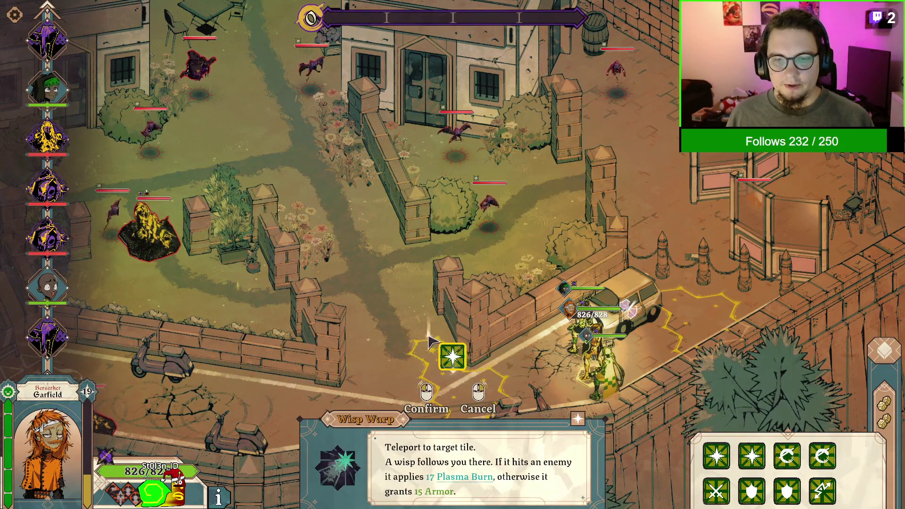
right_click(430, 341)
left_click(475, 465)
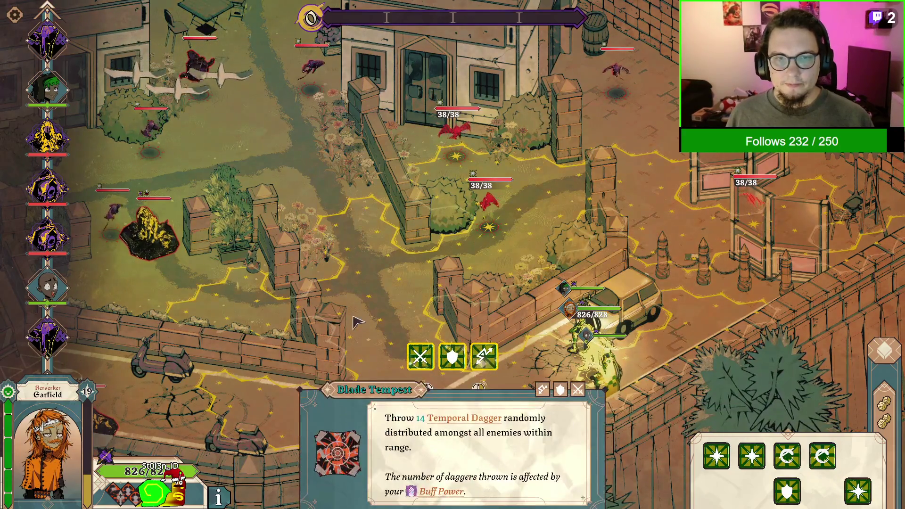
right_click(357, 322)
left_click(466, 436)
left_click(450, 357)
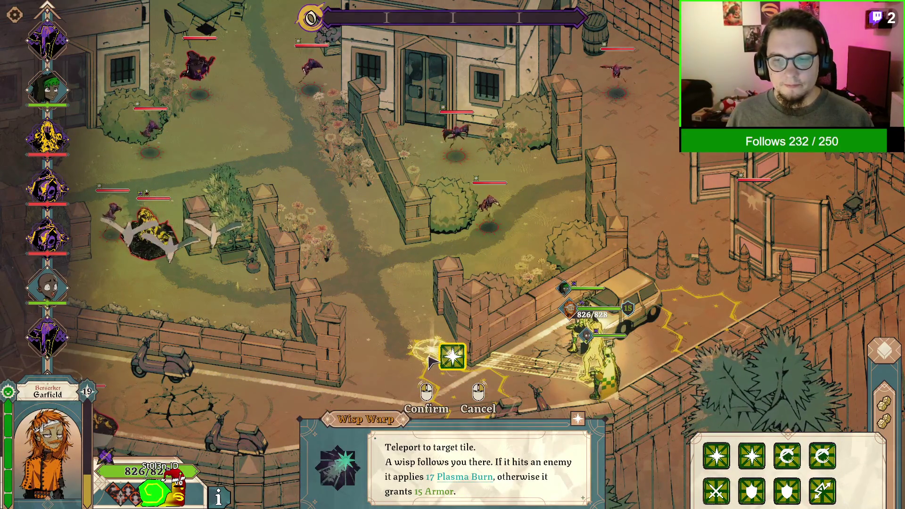
left_click(430, 363)
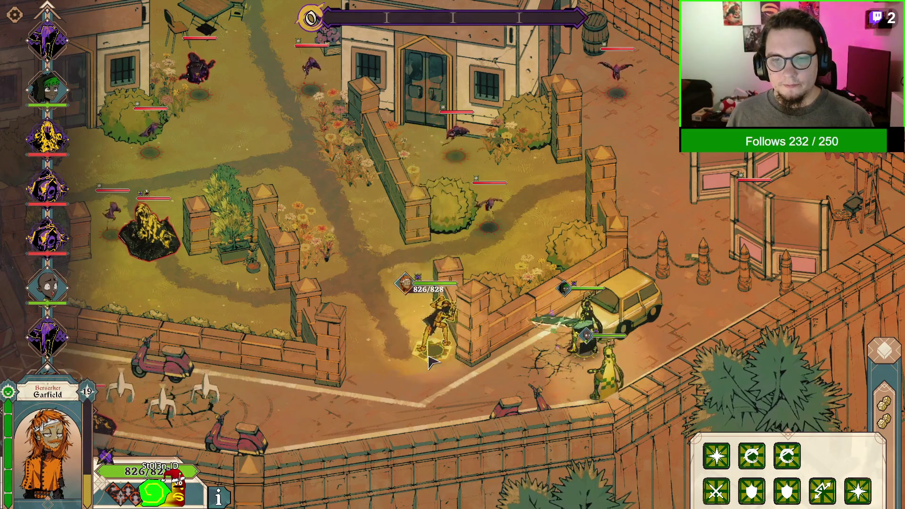
Warp the Berserker a second time, then hurl Blade Tempest's daggers at the nearby enemies
left_click(350, 476)
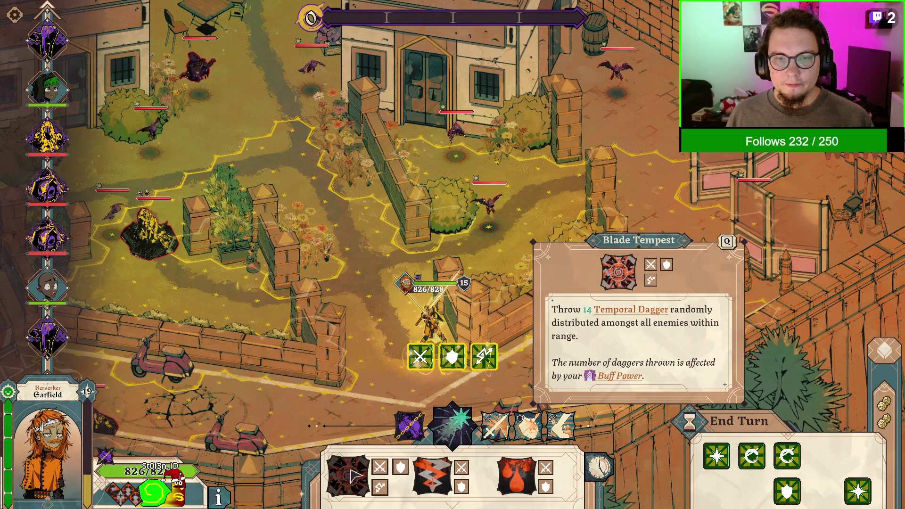
left_click(453, 425)
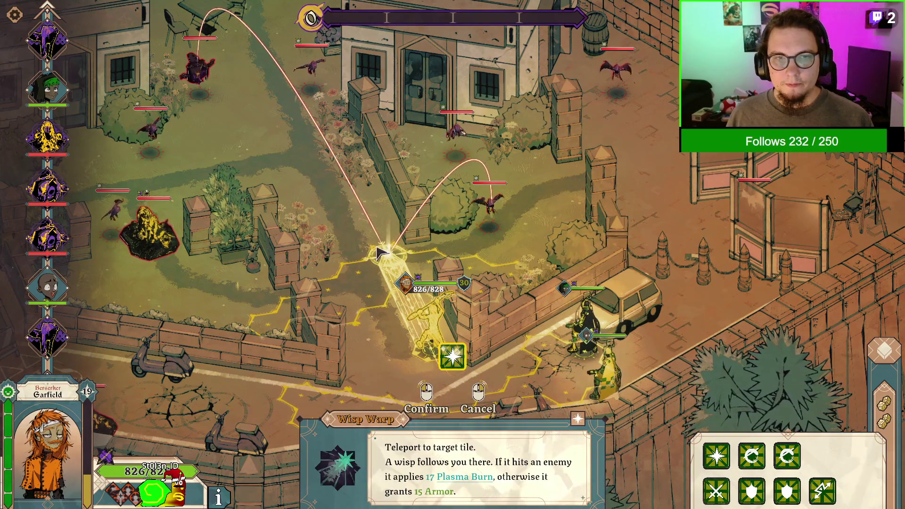
left_click(382, 253)
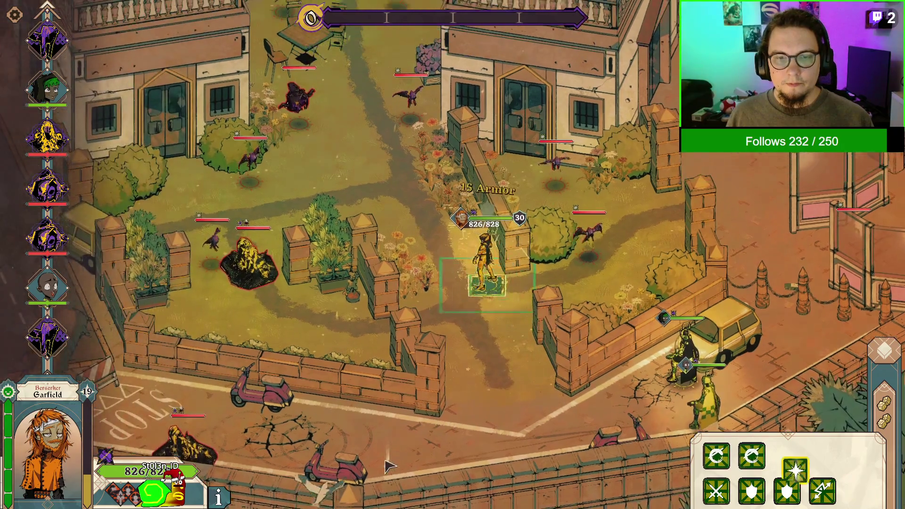
key("5")
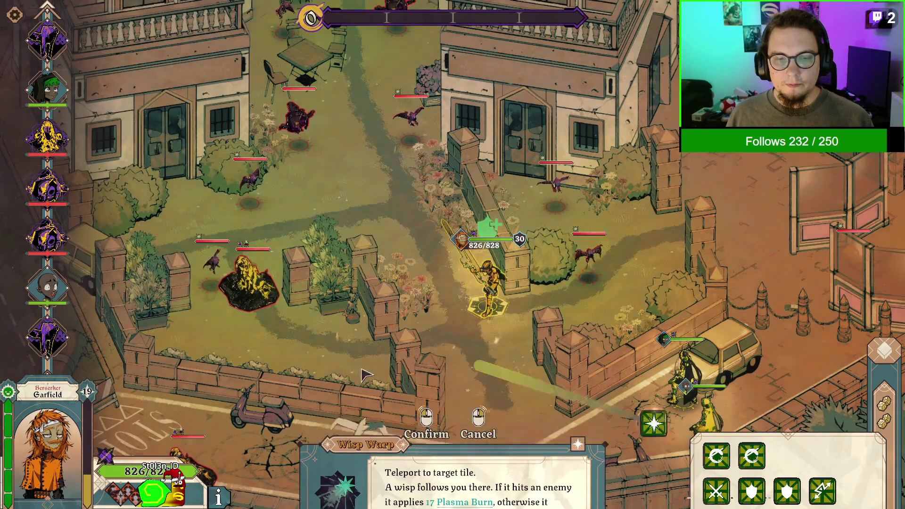
right_click(363, 375)
left_click(453, 358)
left_click(375, 295)
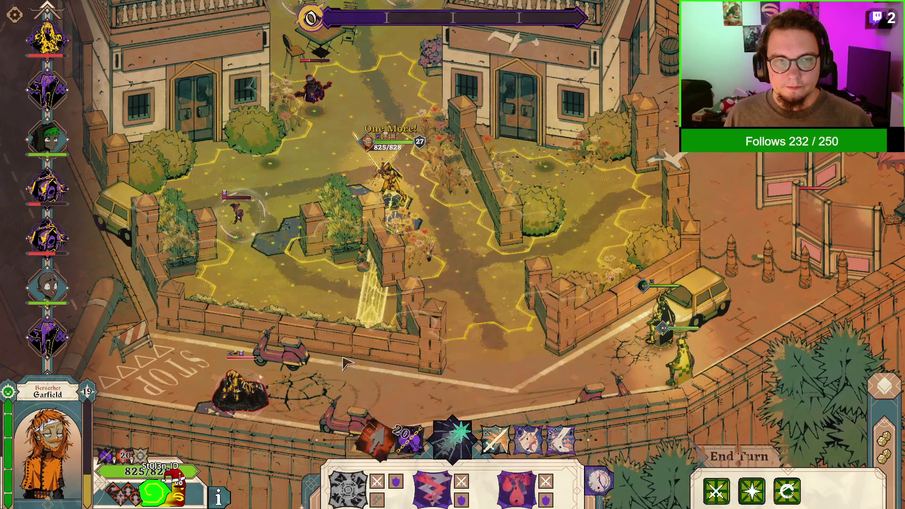
Kill the enemy by the STOP marking with repeated Temporal Daggers, warping once between throws
left_click(317, 112)
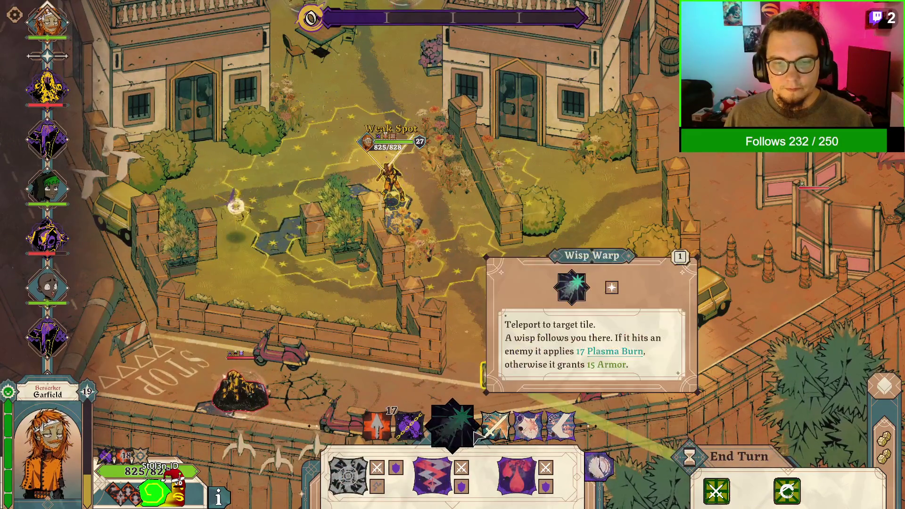
left_click(365, 269)
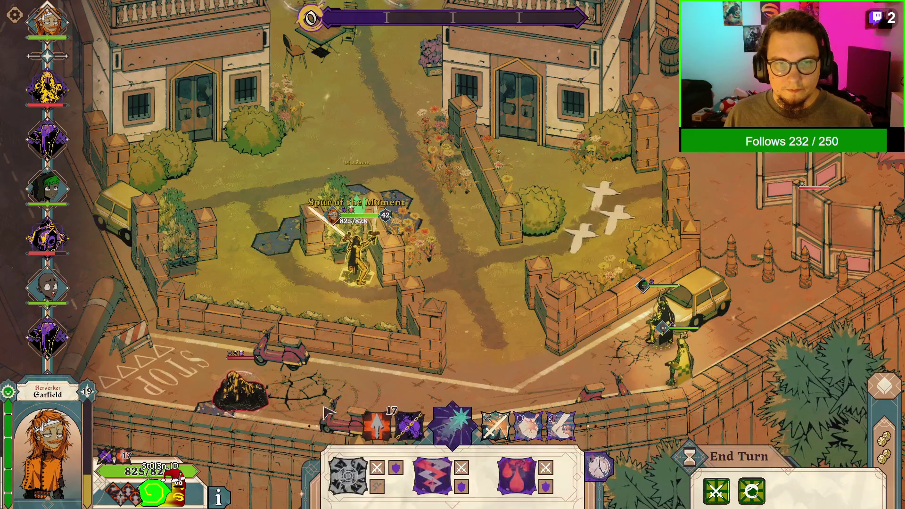
left_click(259, 402)
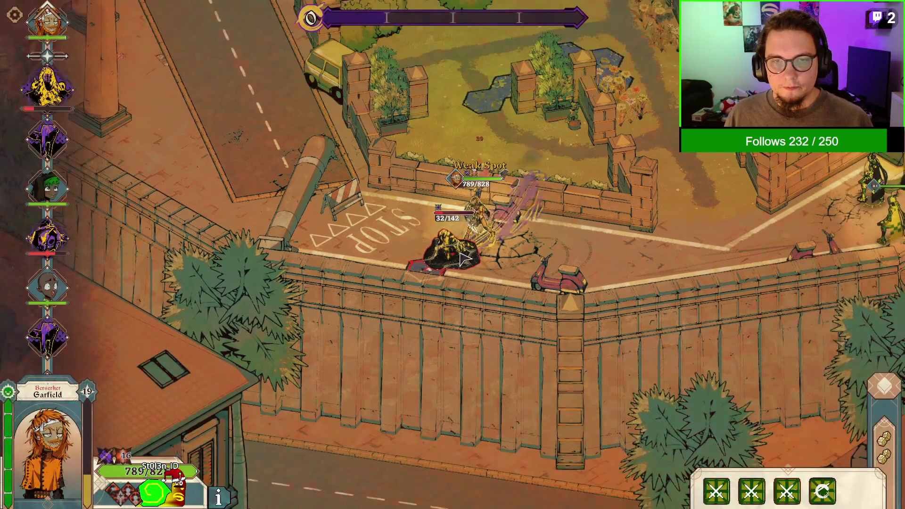
left_click(465, 258)
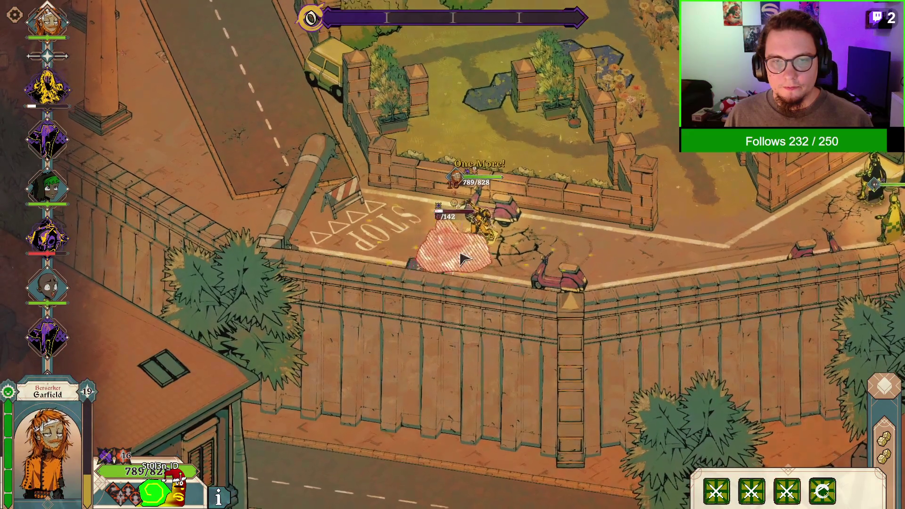
left_click(465, 259)
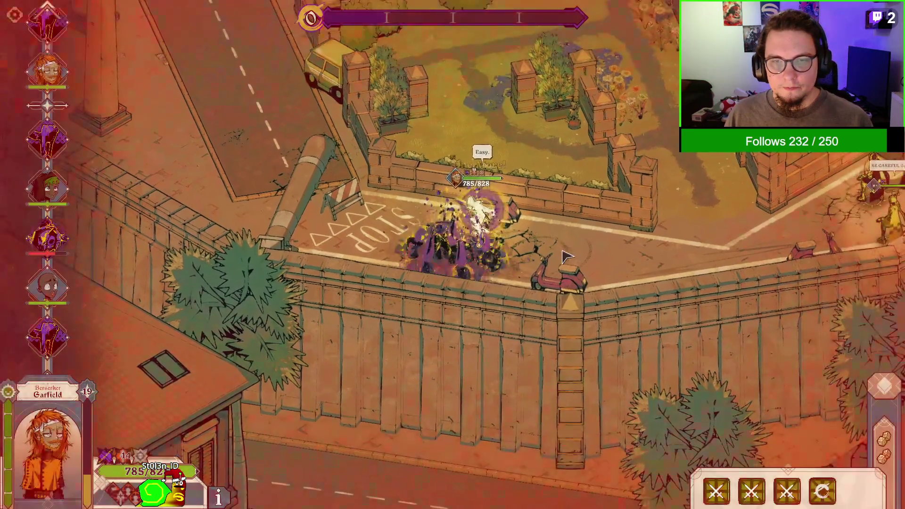
left_click(567, 257)
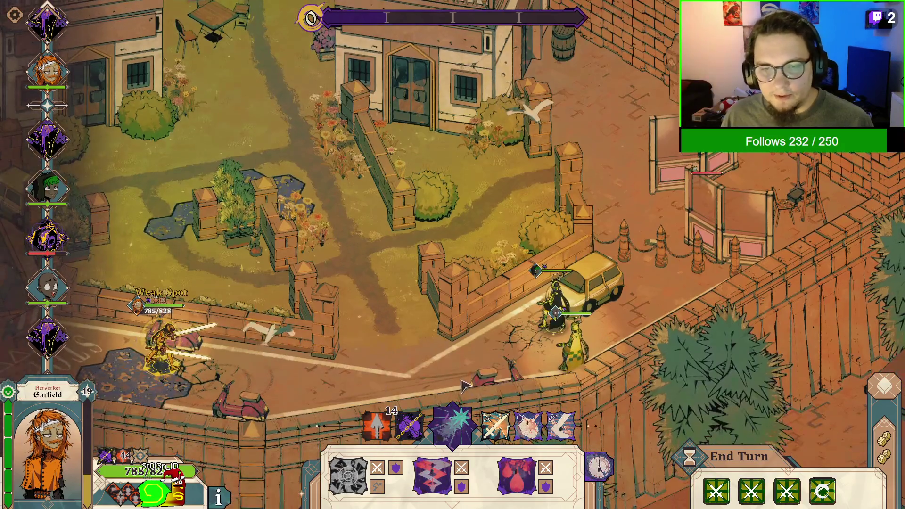
Reposition the Berserker with Evasive Assault and Wisp Warp, reroll the leftover dice, and end its turn
left_click(469, 357)
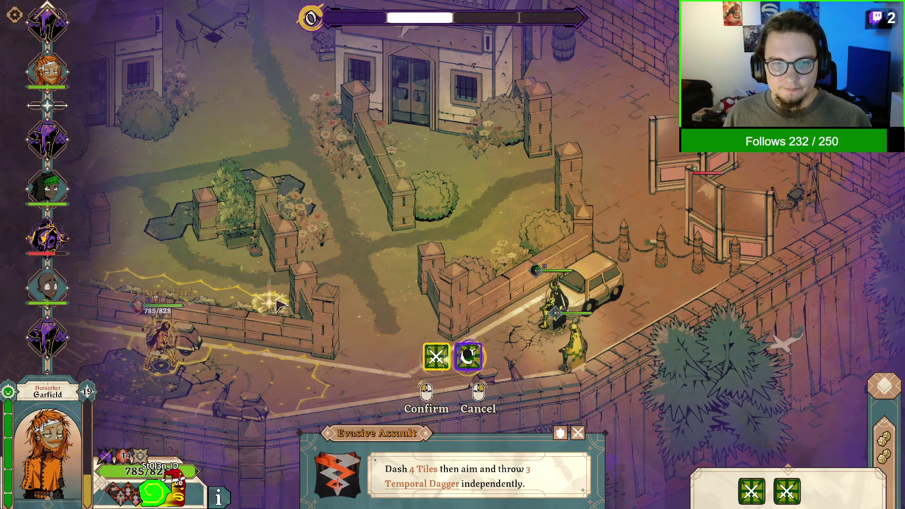
left_click(448, 224)
left_click(449, 424)
left_click(415, 404)
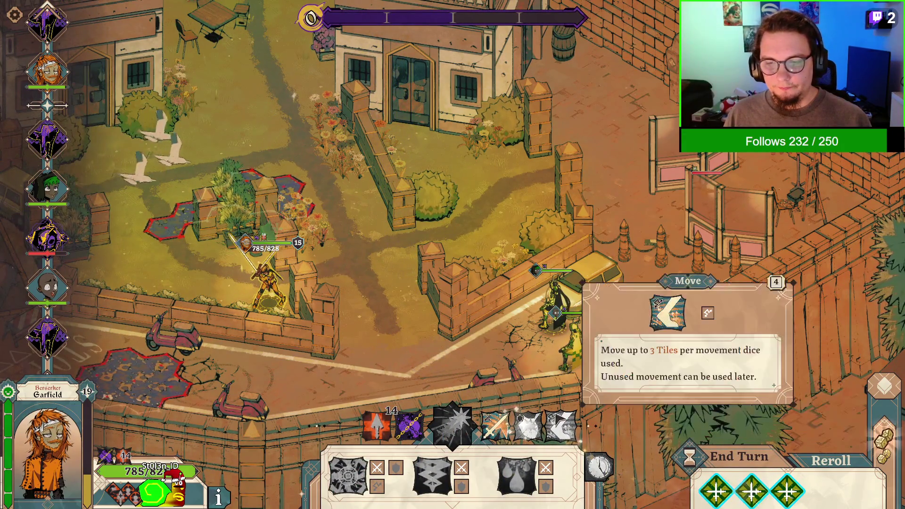
left_click(819, 466)
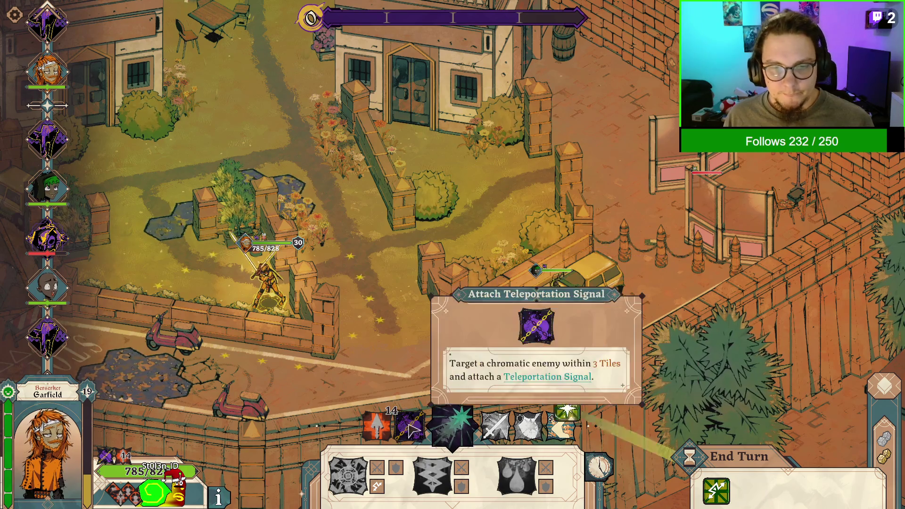
left_click(421, 433)
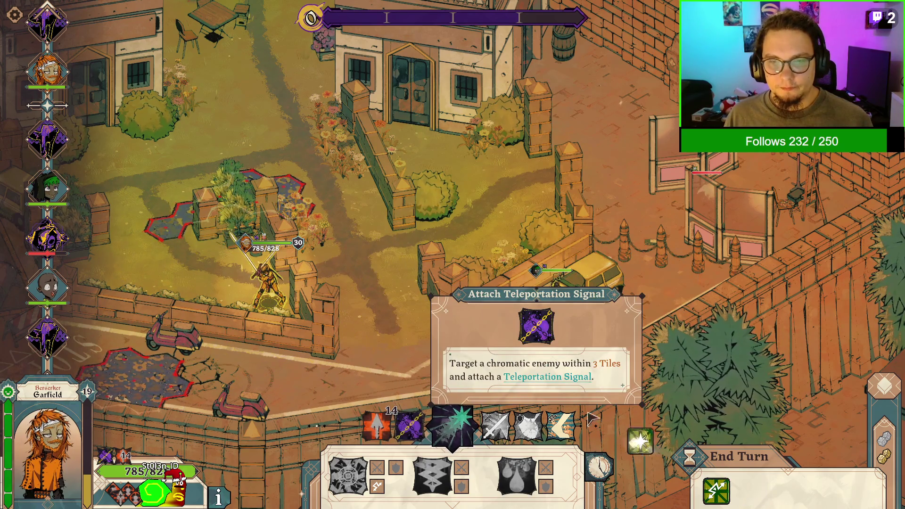
left_click(740, 464)
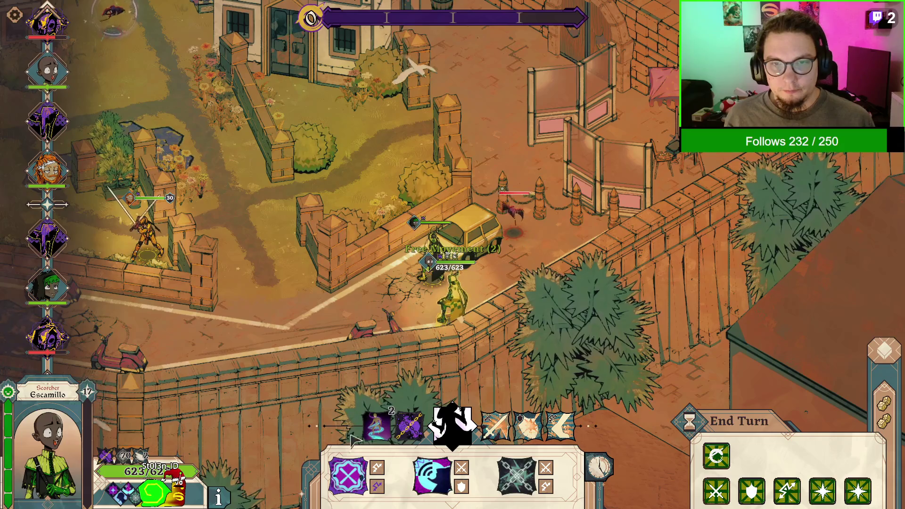
Fire the Scorcher's blast at the nearby enemy, backing out of Scandal aiming
left_click(344, 491)
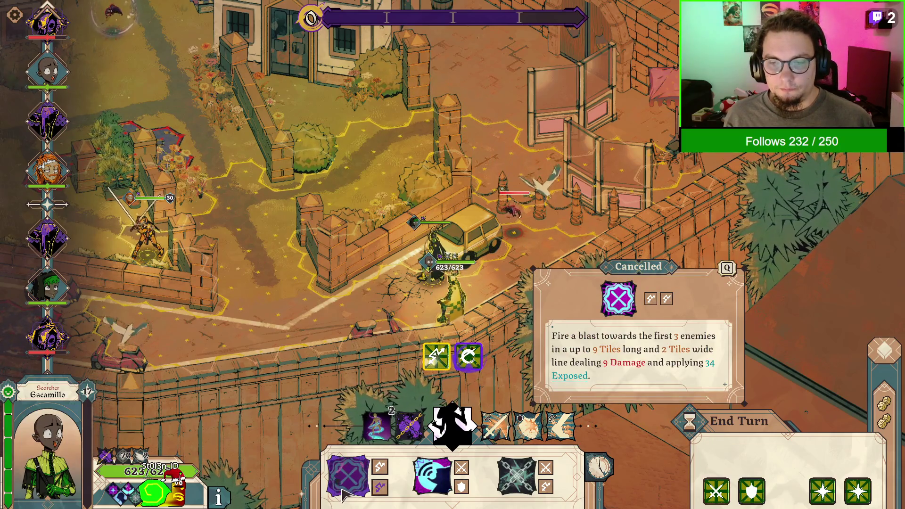
left_click(523, 212)
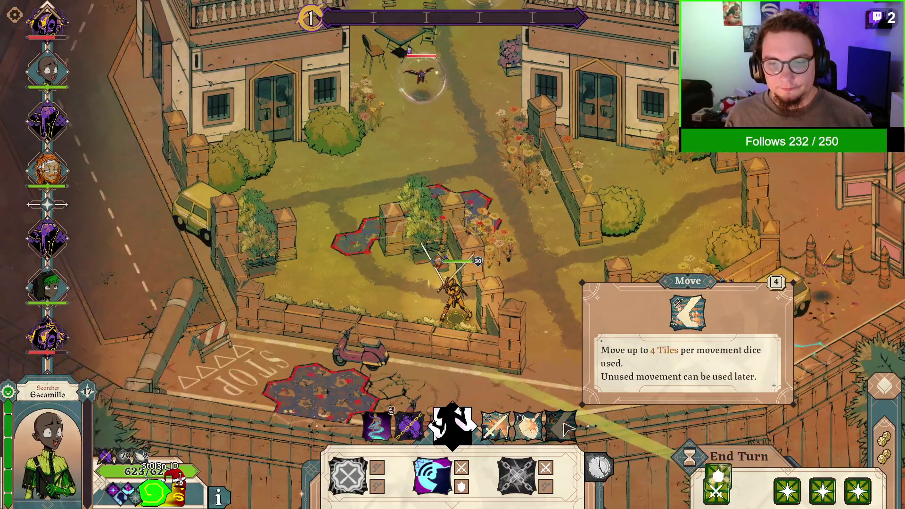
left_click(432, 476)
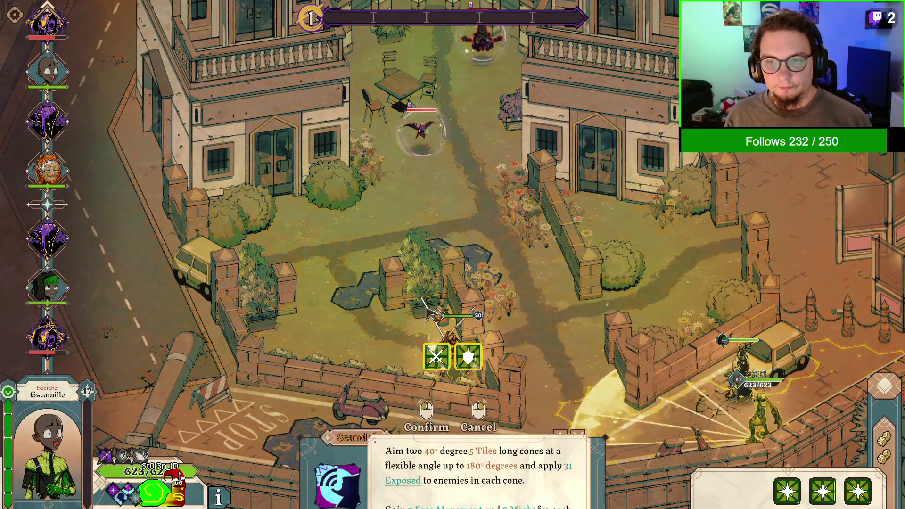
right_click(593, 374)
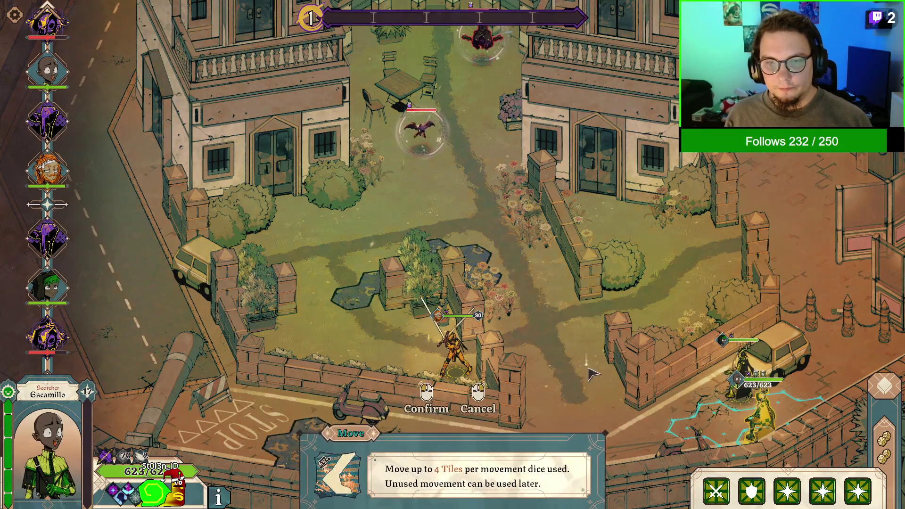
right_click(594, 373)
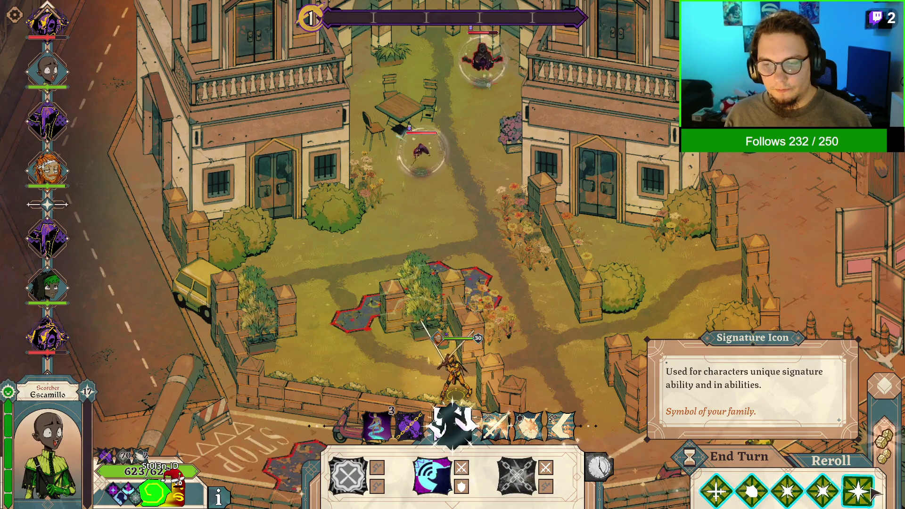
Reroll the Scorcher's dice and move him up into the plaza centre
left_click(831, 461)
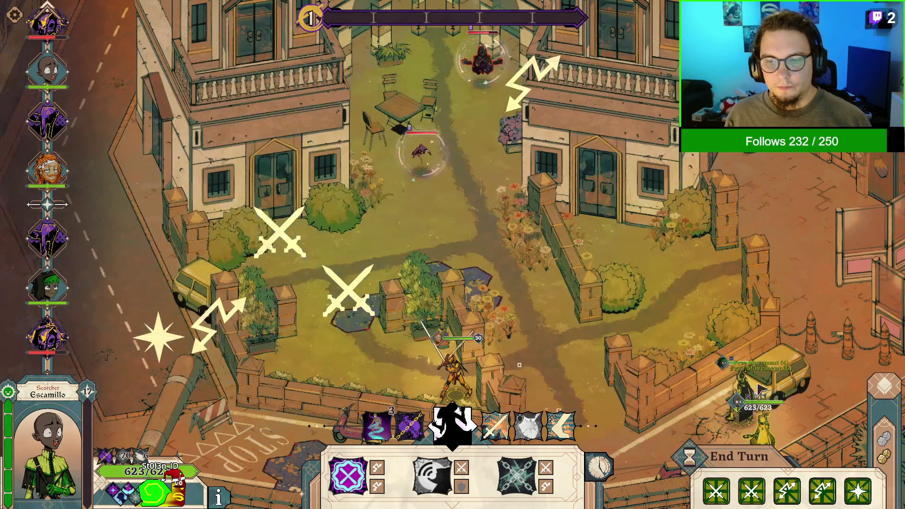
left_click(560, 426)
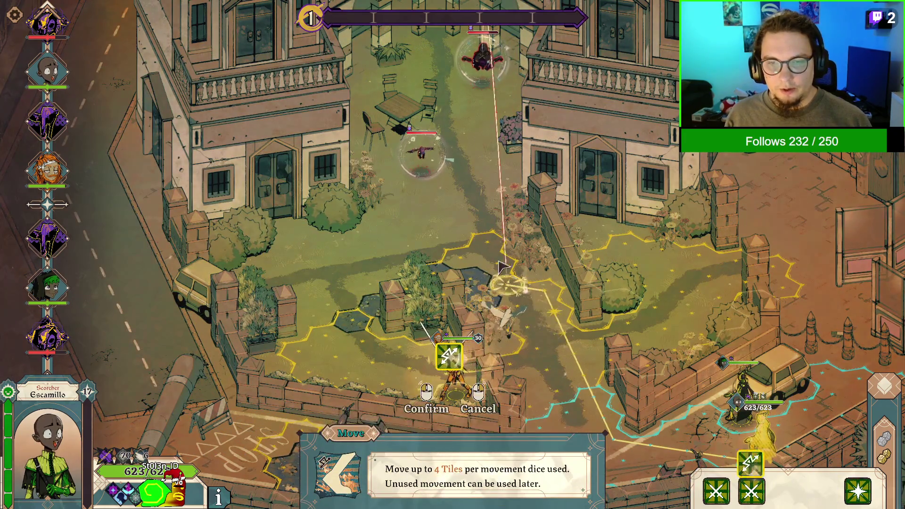
left_click(486, 243)
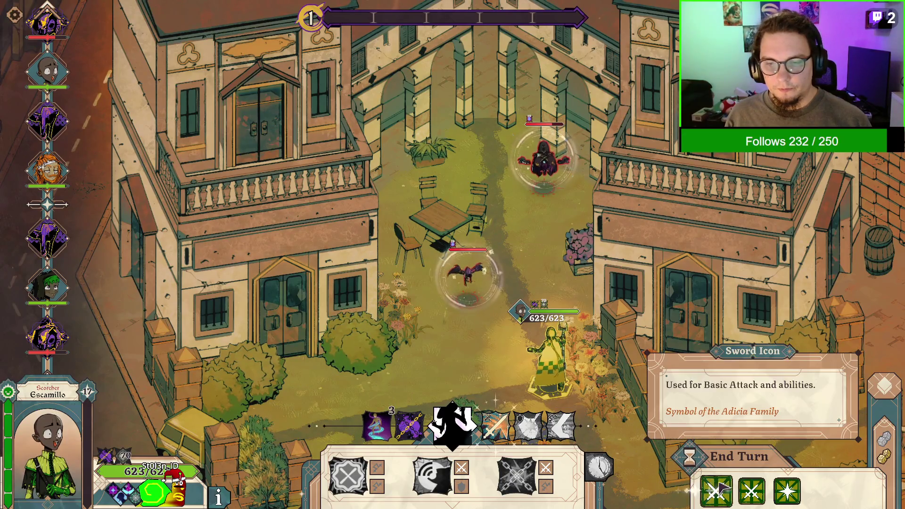
Reroll two marked dice, then try aiming Magnetizing Chains before backing out
left_click(751, 492)
left_click(784, 491)
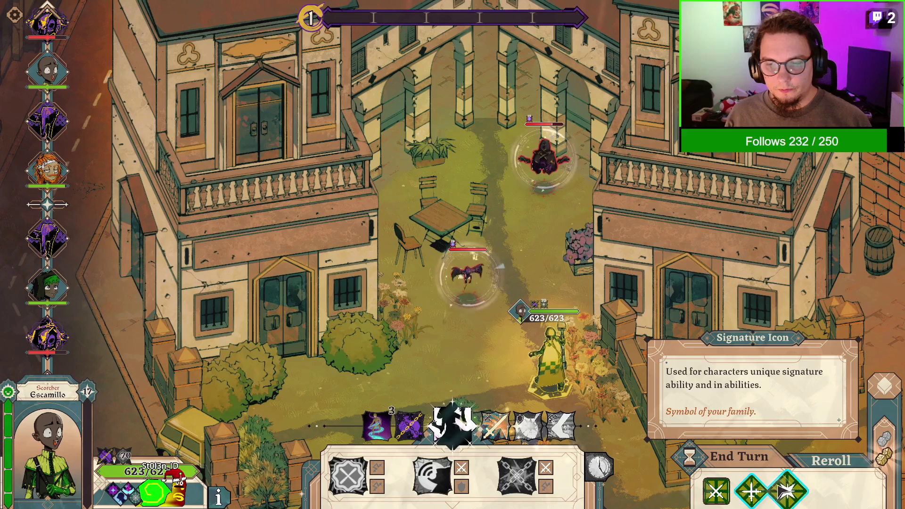
left_click(840, 460)
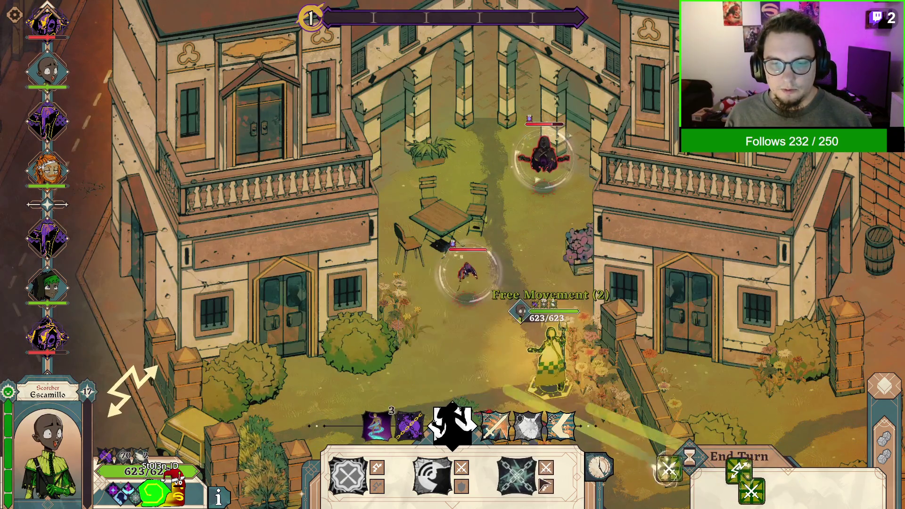
left_click(524, 480)
left_click(527, 485)
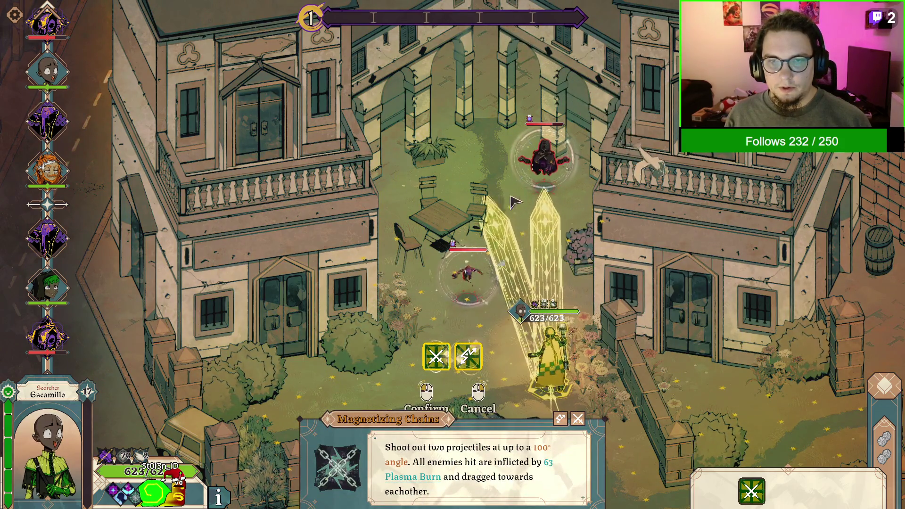
left_click(501, 259)
left_click(501, 260)
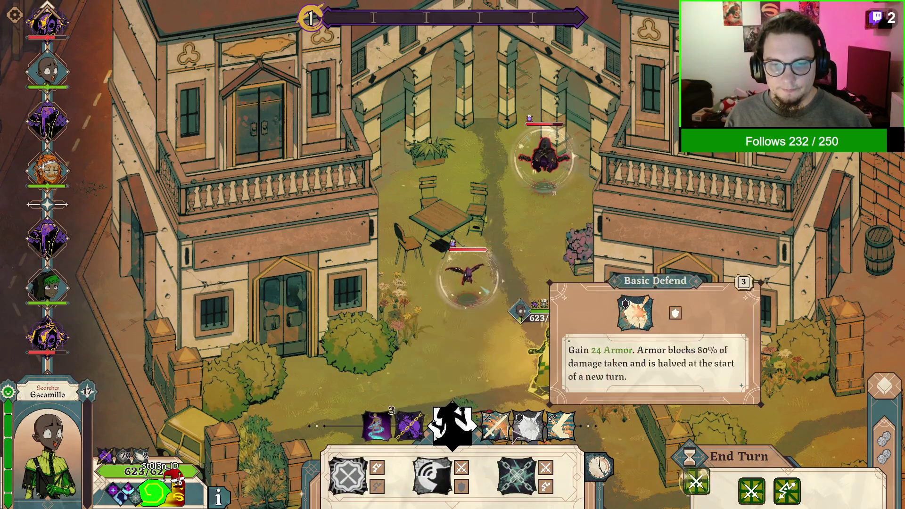
Finish the enemies with a Basic Attack, Strawman and Meticulous Distribution to win the battle
left_click(495, 427)
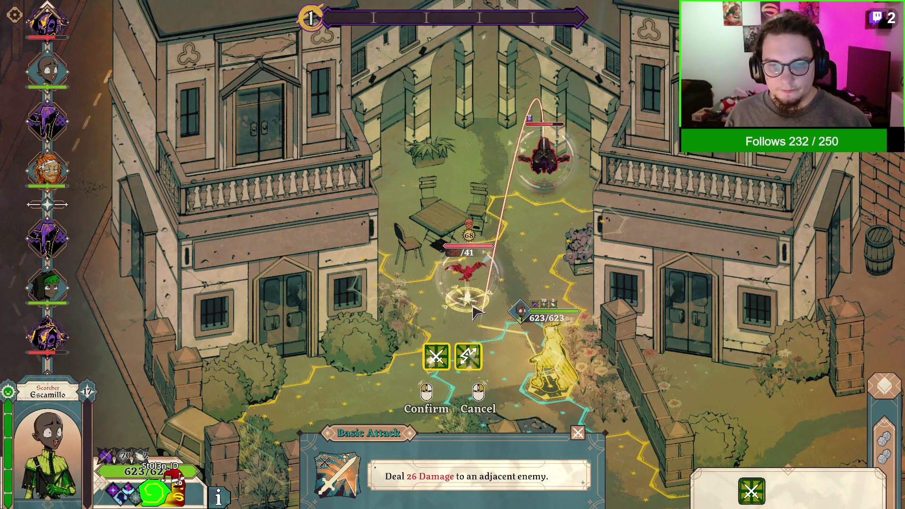
left_click(475, 311)
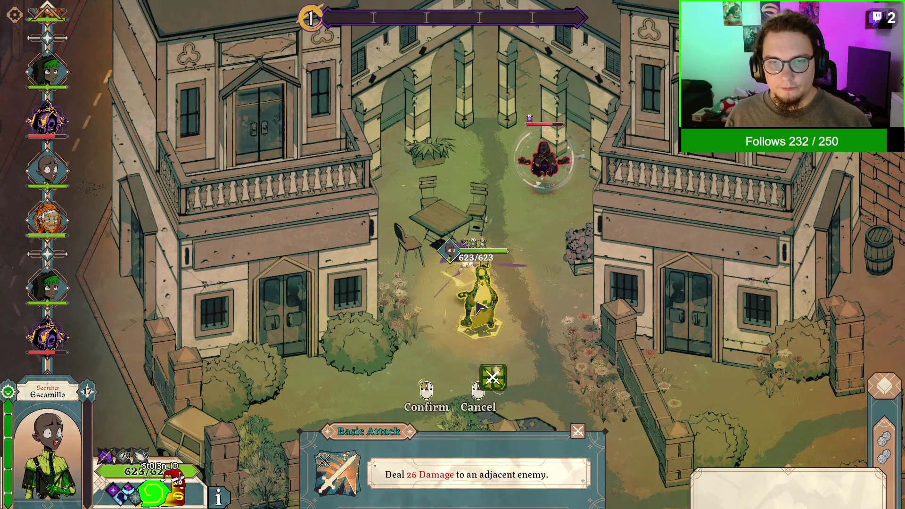
right_click(478, 298)
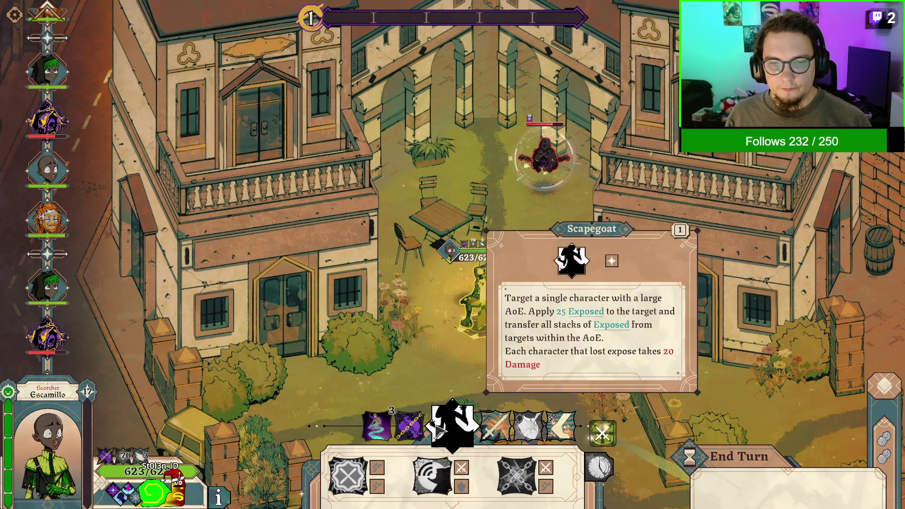
left_click(377, 427)
left_click(547, 202)
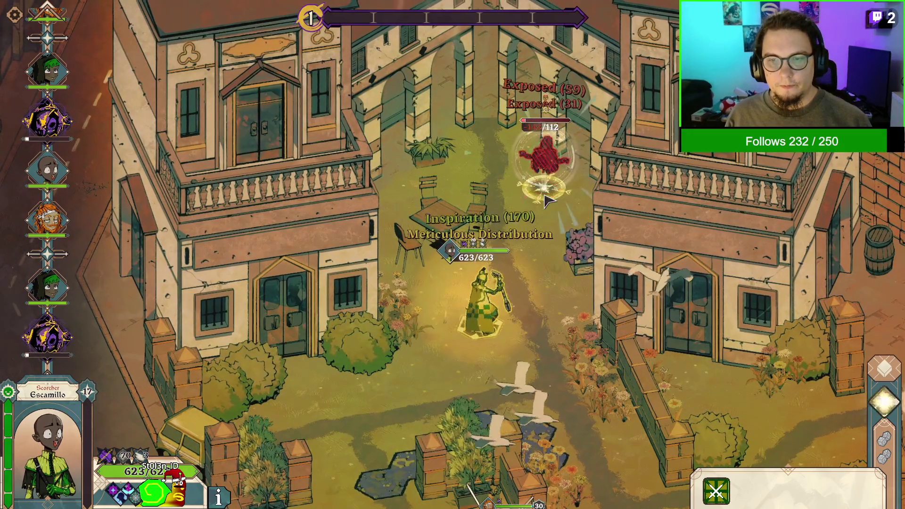
left_click(547, 200)
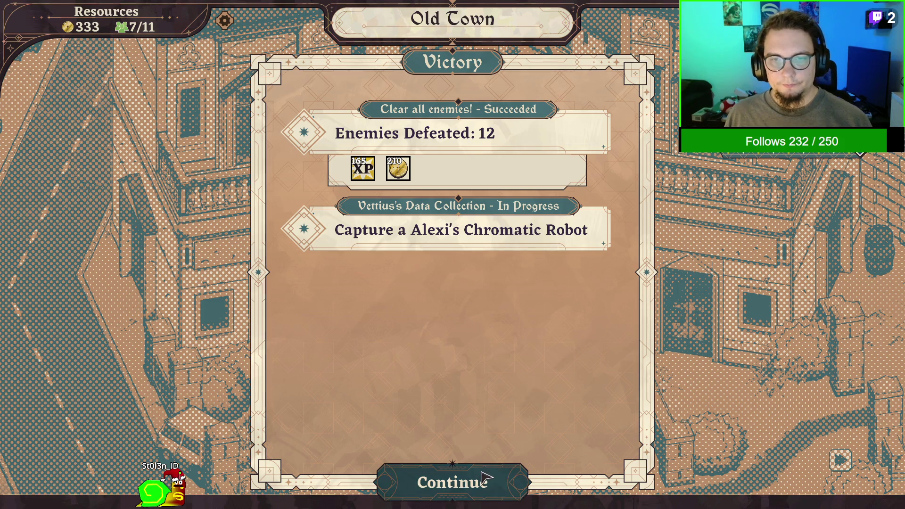
Continue past the Victory results and the Family Tree back to the Old Town map
left_click(486, 475)
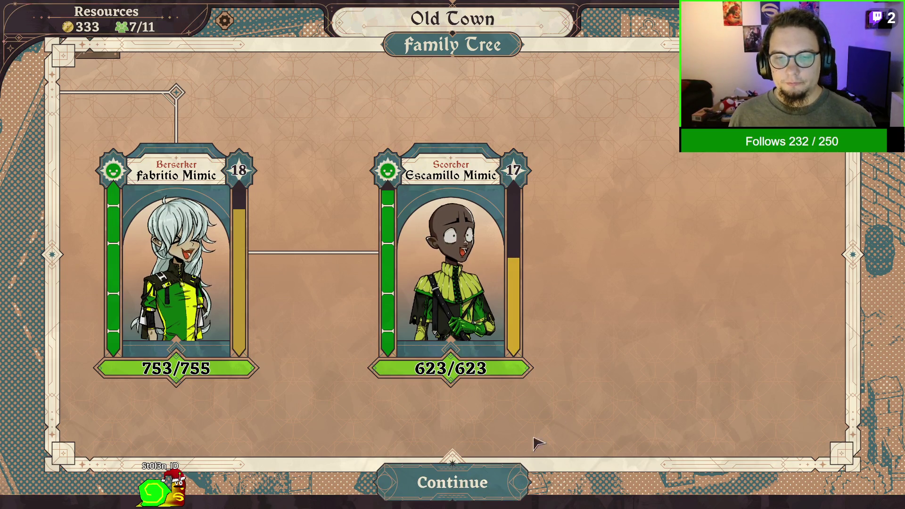
left_click(505, 481)
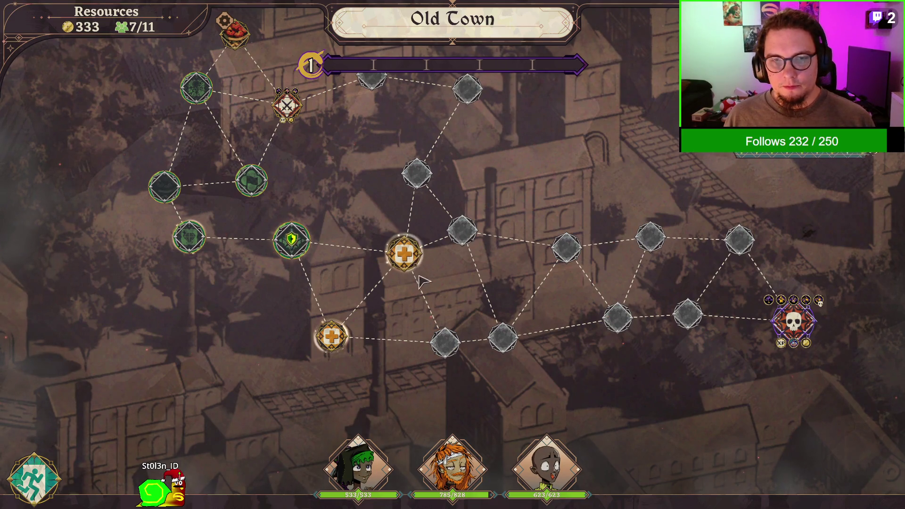
Travel to the healing node and heal Garfield Mimic to full health
scroll(461, 332, "up", 1)
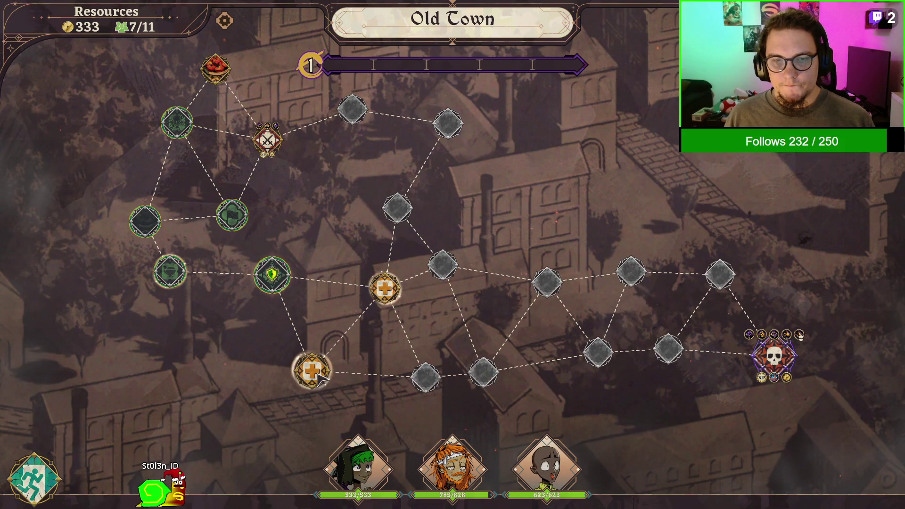
left_click(390, 294)
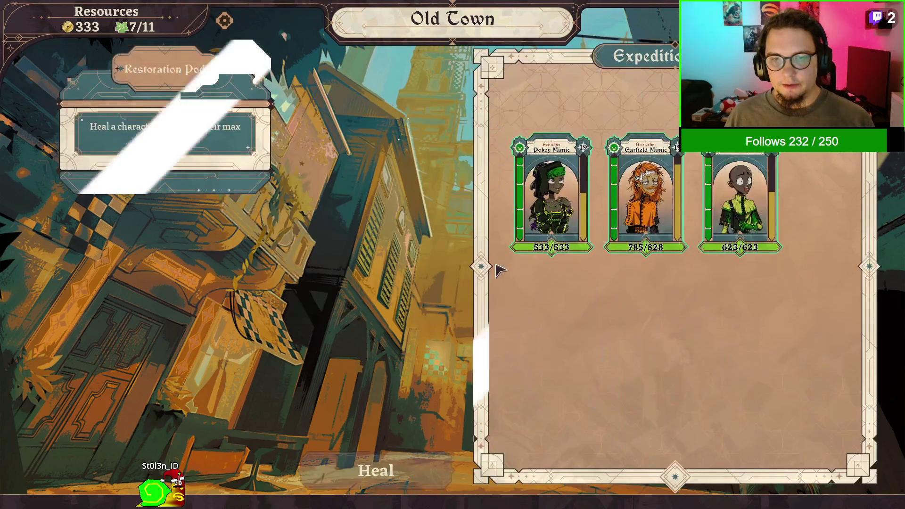
left_click(364, 467)
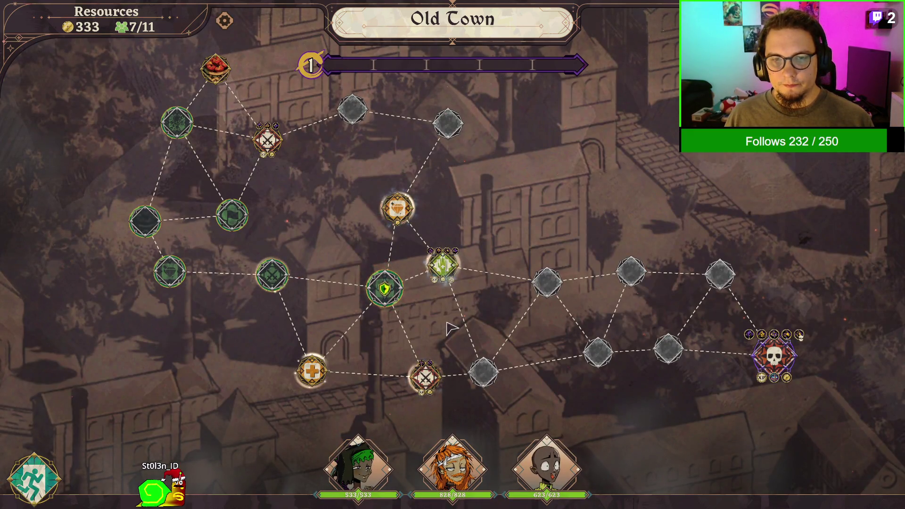
Go through the green hand event node onto the treasure node for 105 gold
left_click(445, 272)
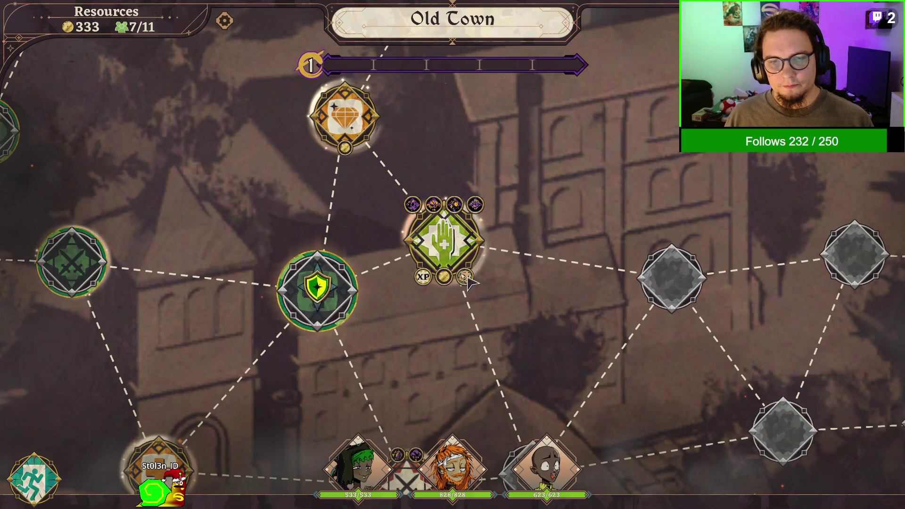
scroll(470, 282, "down", 5)
scroll(470, 282, "up", 2)
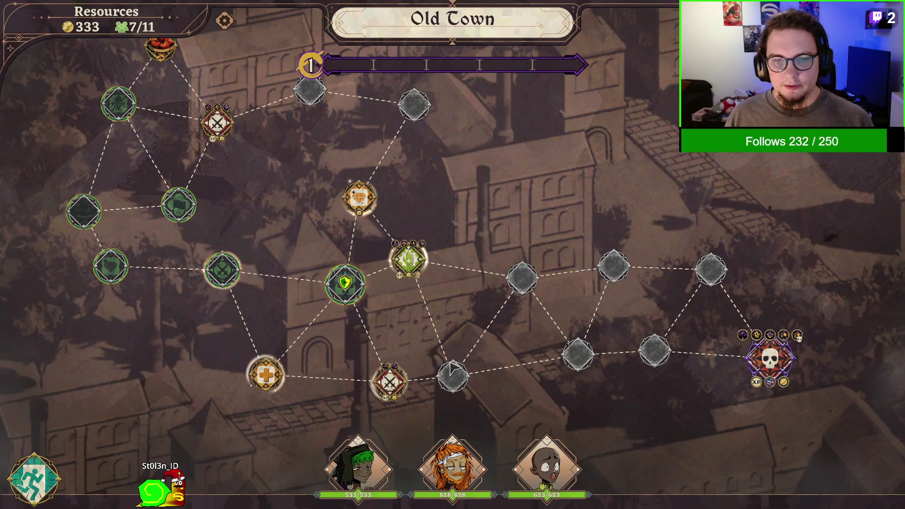
left_click(362, 198)
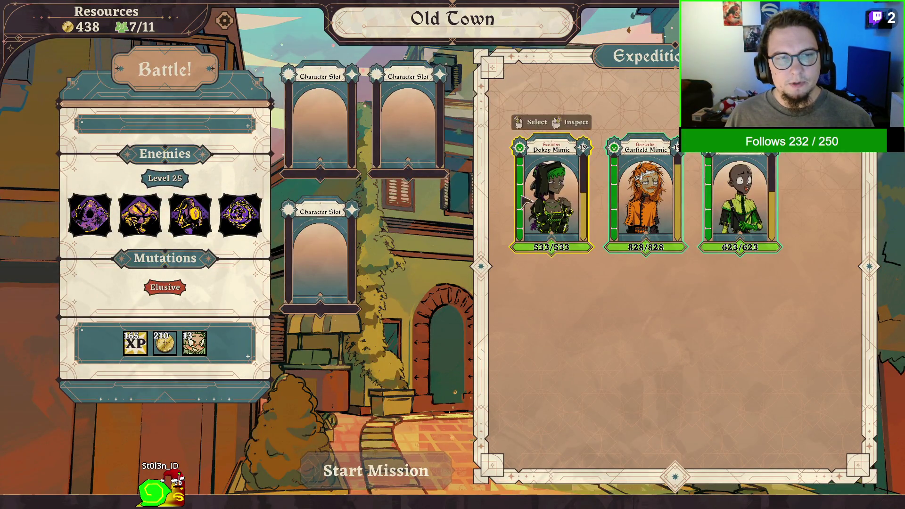
Place Pokey, Garfield and Escamillo in the three Character Slots and start the level 25 mission
mouse_move(159, 290)
mouse_move(201, 349)
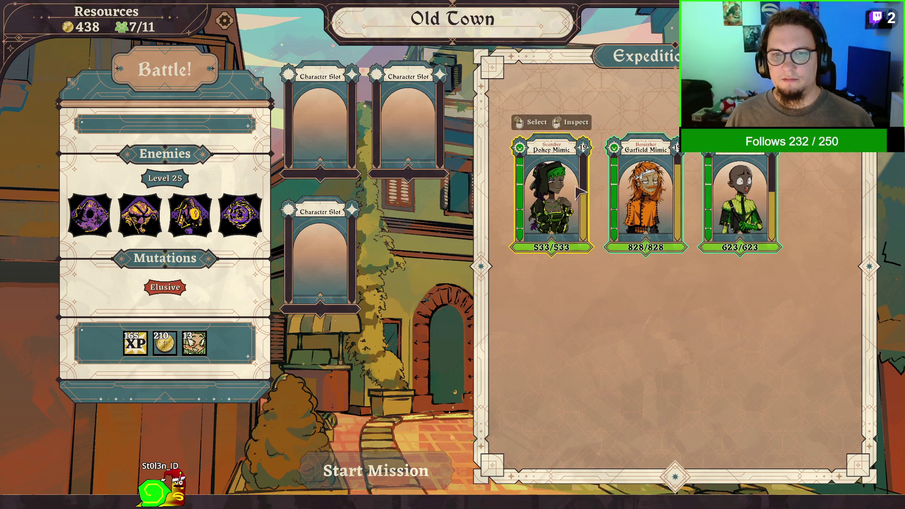
left_click(552, 198)
left_click(740, 198)
left_click(646, 198)
left_click(397, 469)
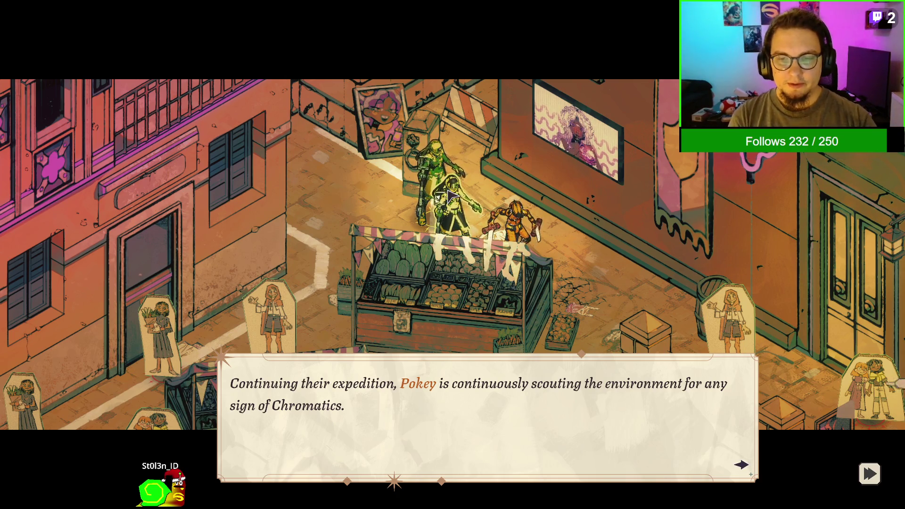
Advance through Pokey's scouting narration until Stecchi Grefiore's three replies appear
left_click(741, 465)
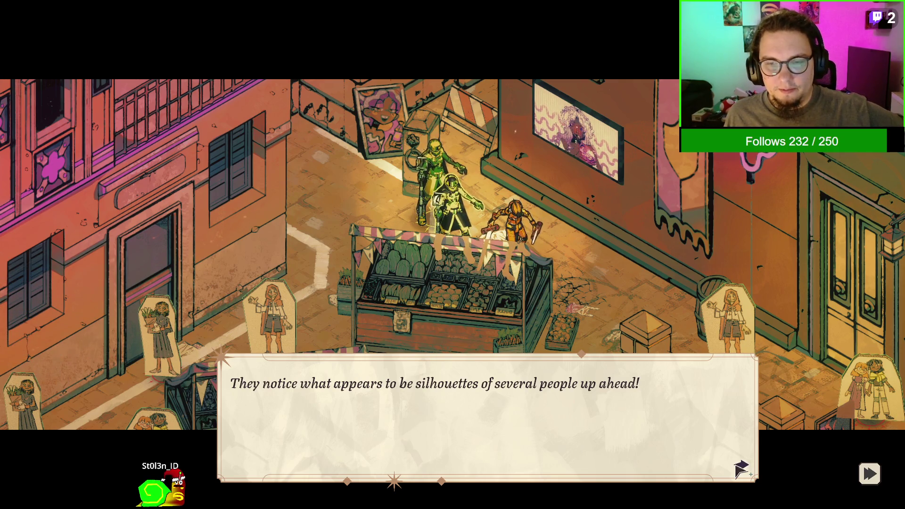
left_click(741, 470)
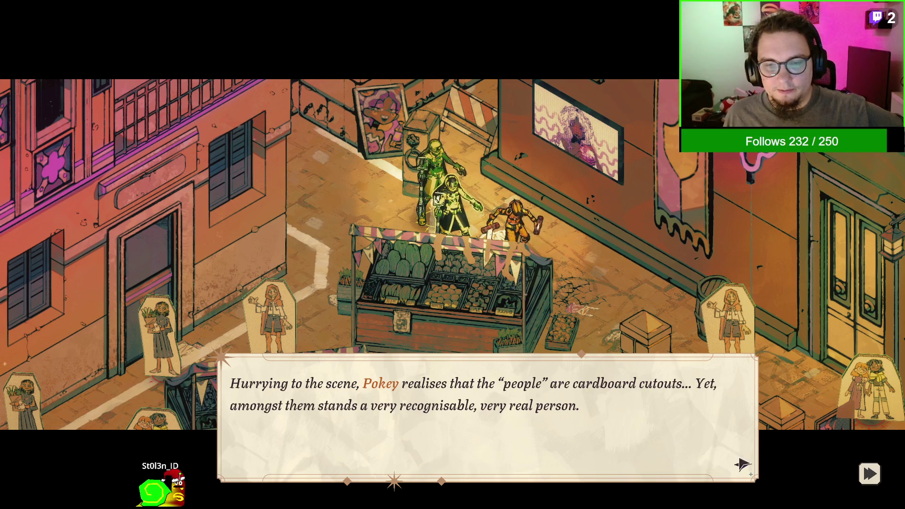
left_click(735, 465)
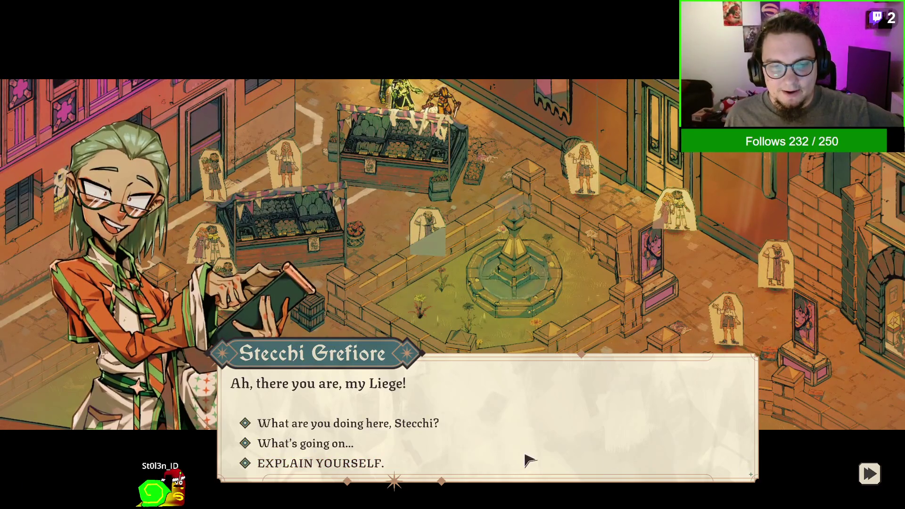
Ask Stecchi what he is doing here and answer 'I thought I was doing okay...'
left_click(427, 426)
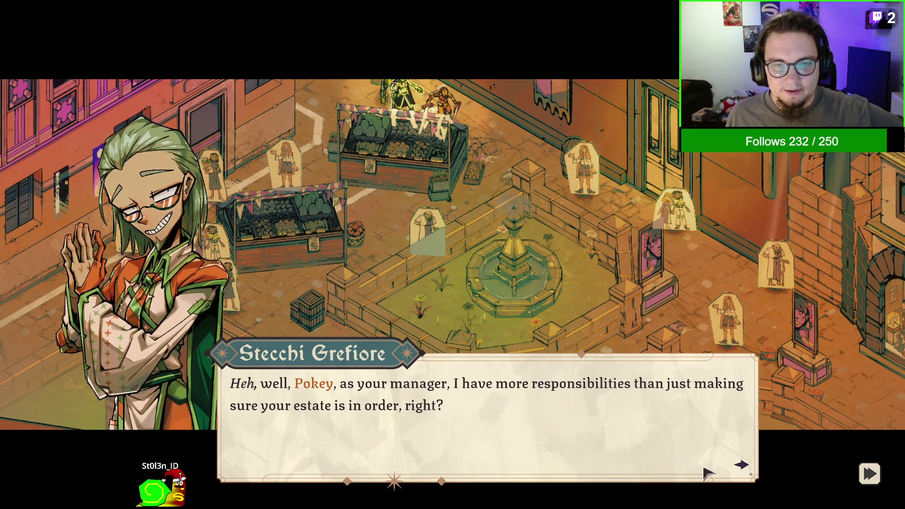
left_click(709, 473)
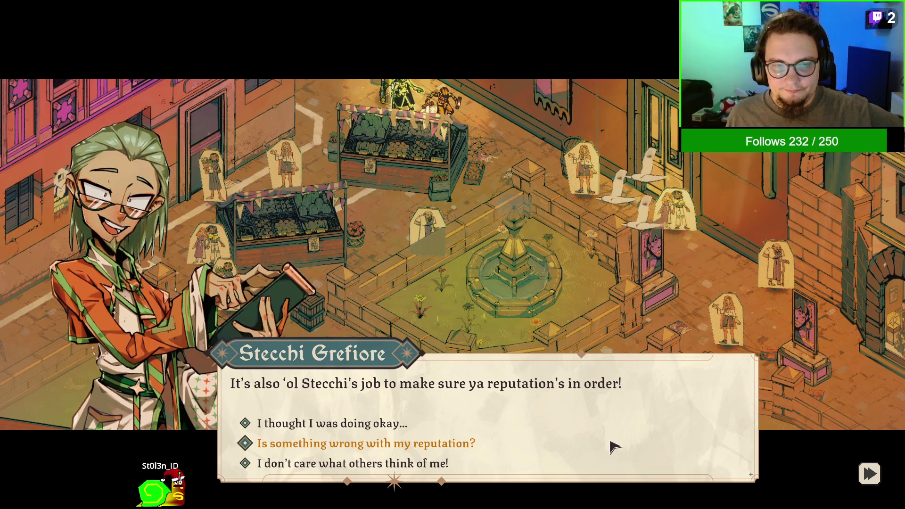
key("Up")
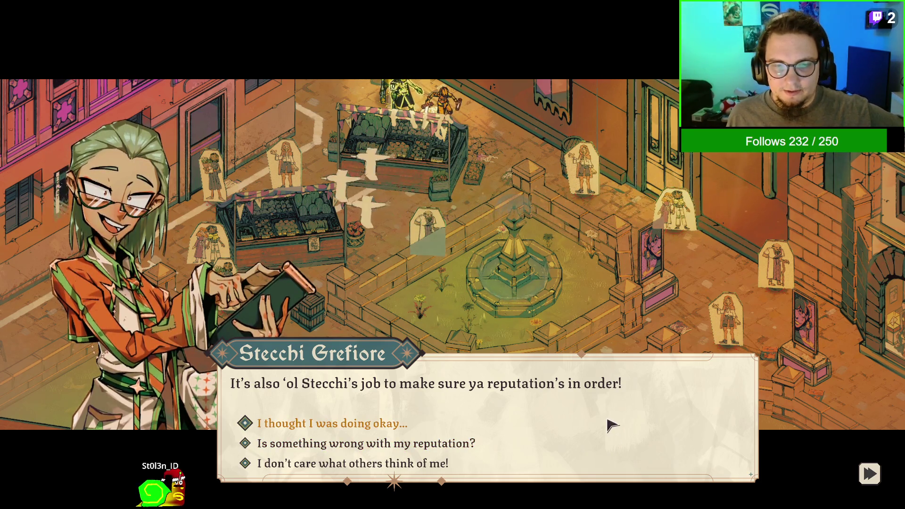
key("Return")
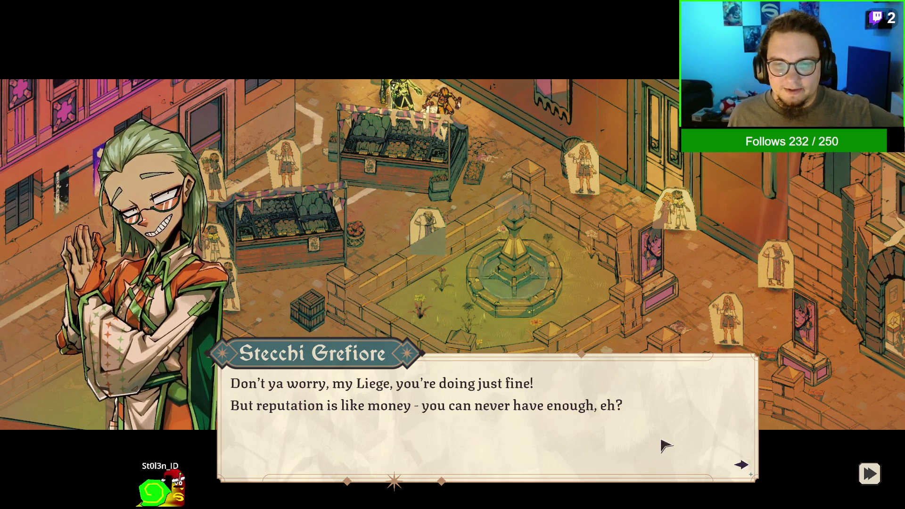
Ask 'Rescue the... Cardboard cutouts?' and reply distrusting his video editing skills
left_click(666, 445)
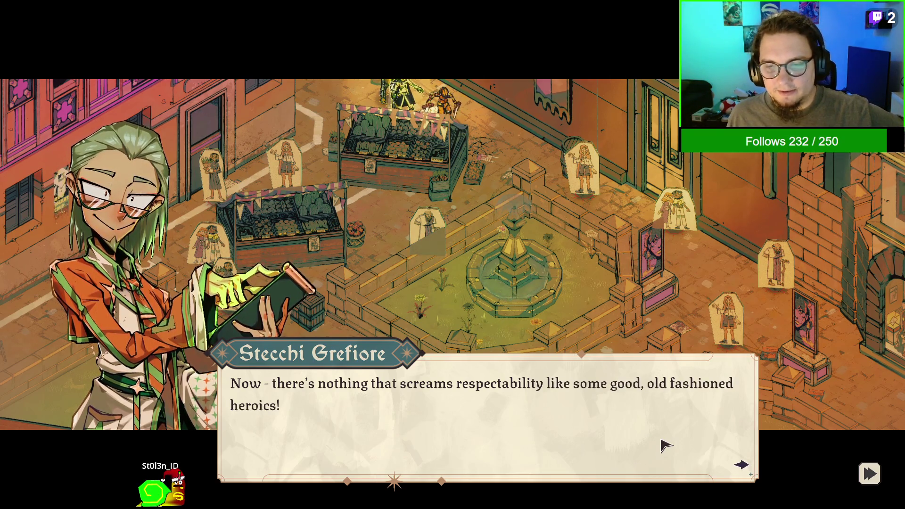
left_click(666, 446)
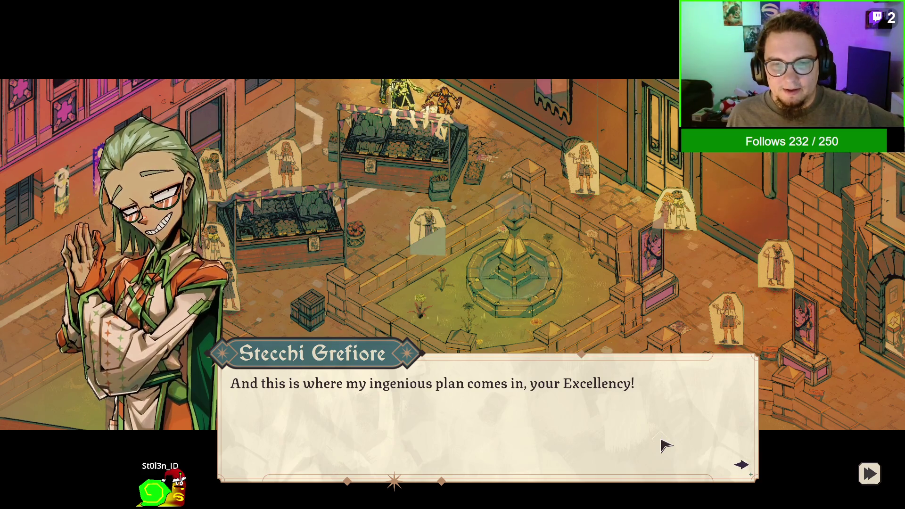
left_click(666, 445)
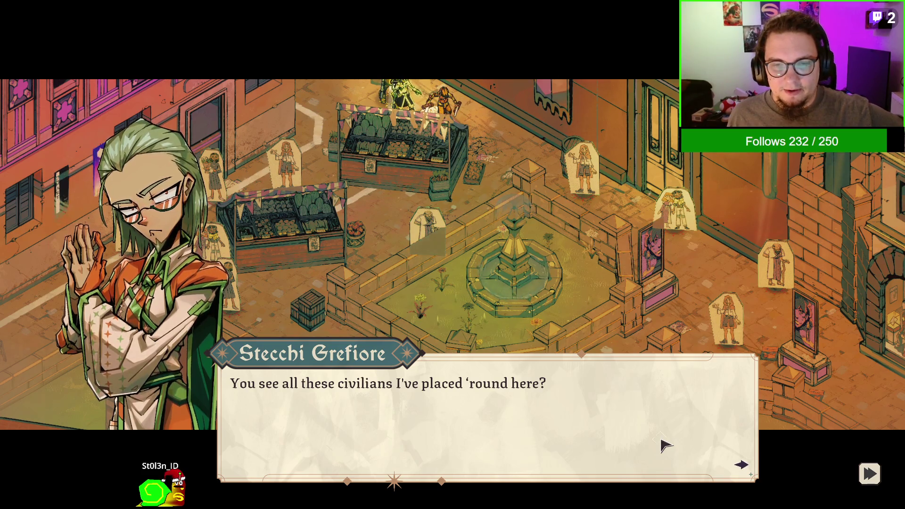
left_click(666, 445)
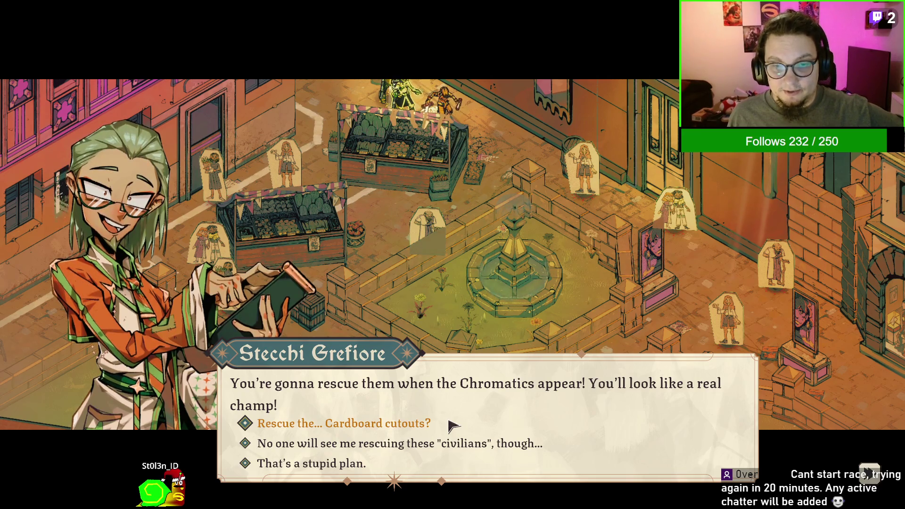
left_click(450, 425)
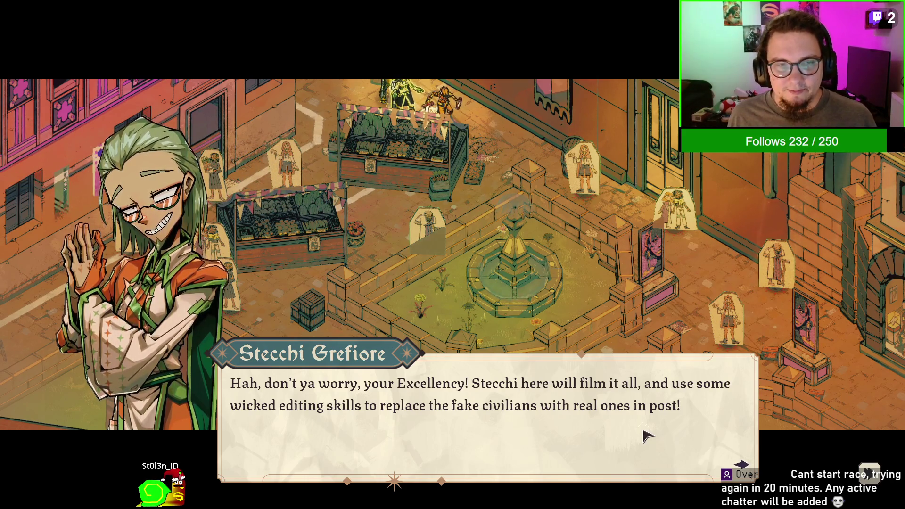
left_click(649, 436)
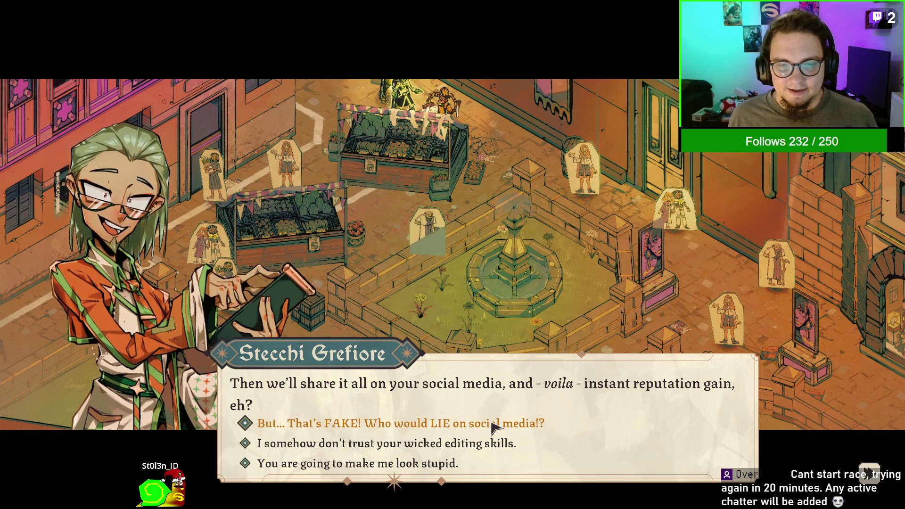
left_click(492, 448)
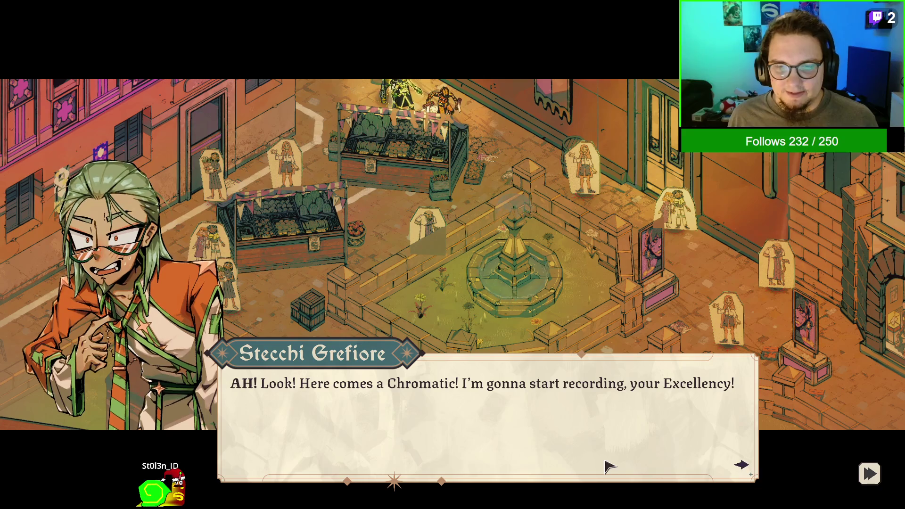
Finish Stecchi's placeholder-instructions lines, closing the dialogue so the Chromatic battle begins
left_click(608, 467)
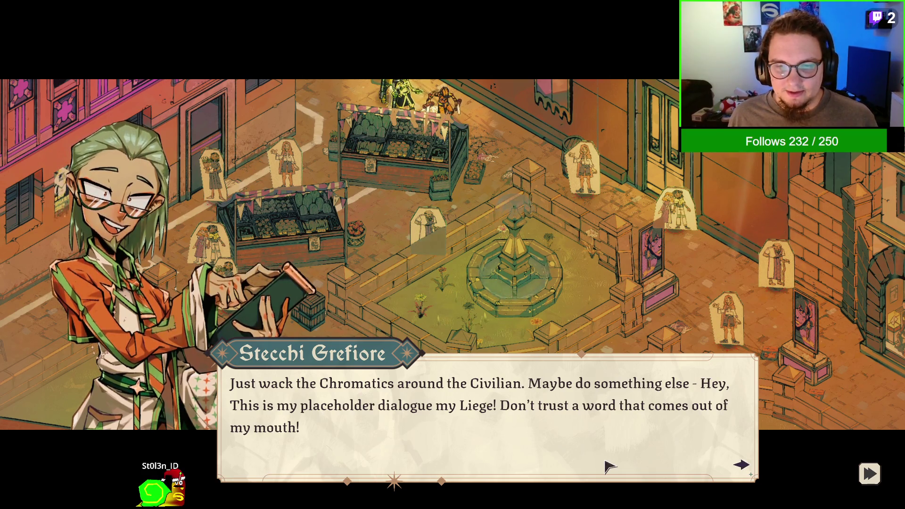
left_click(607, 466)
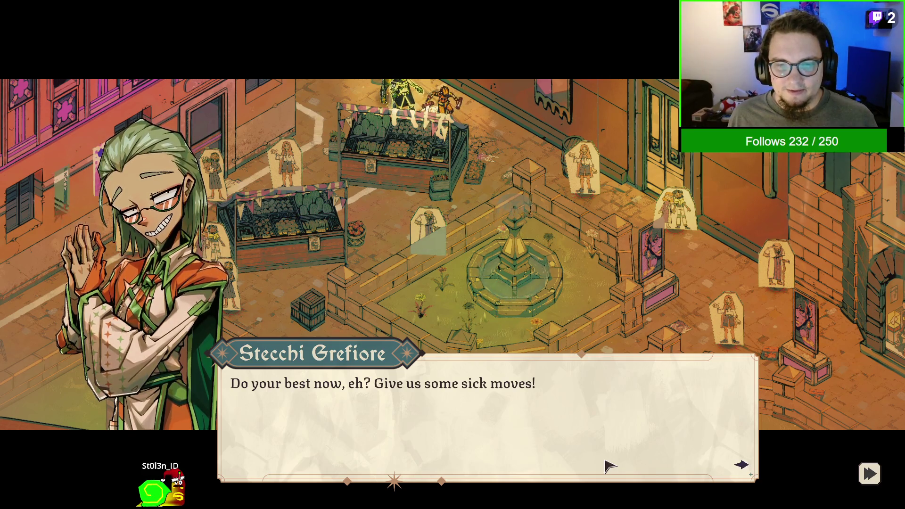
left_click(608, 466)
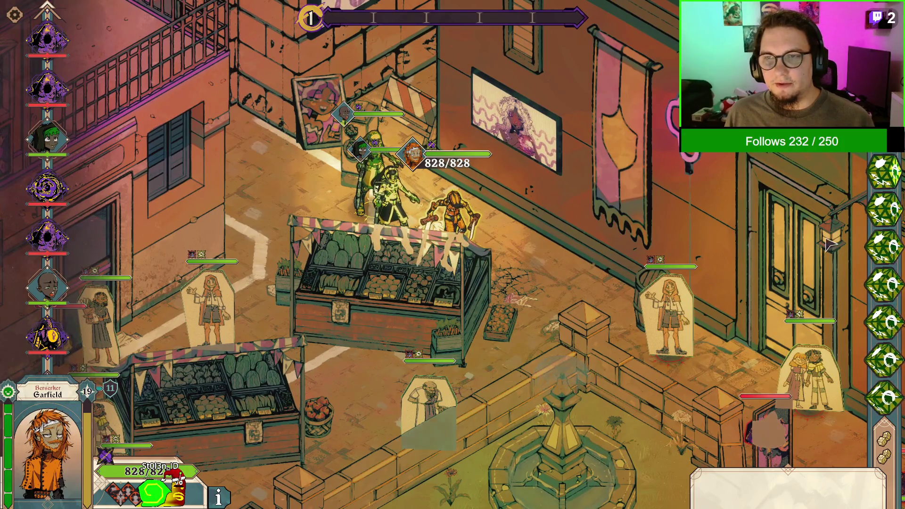
Roll the turn's dice and Wisp Warp the hero to a tile beside the fountain
left_click(880, 273)
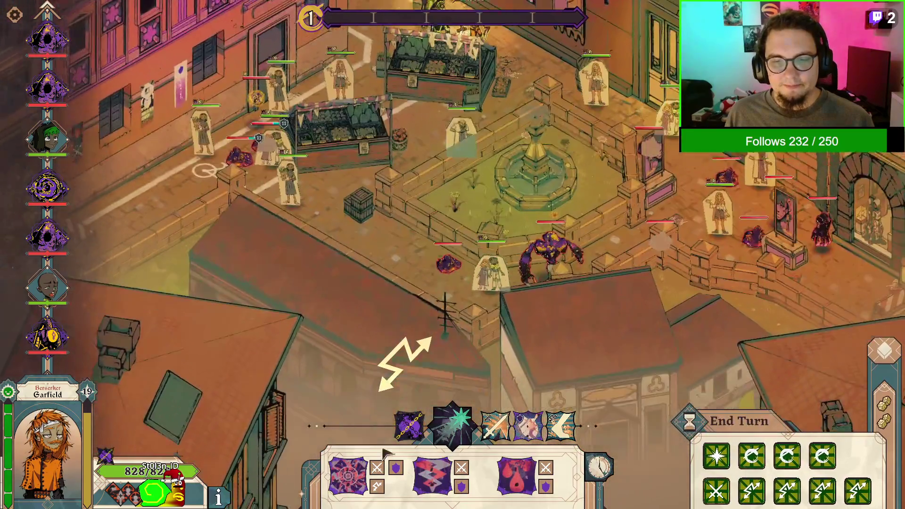
left_click(348, 476)
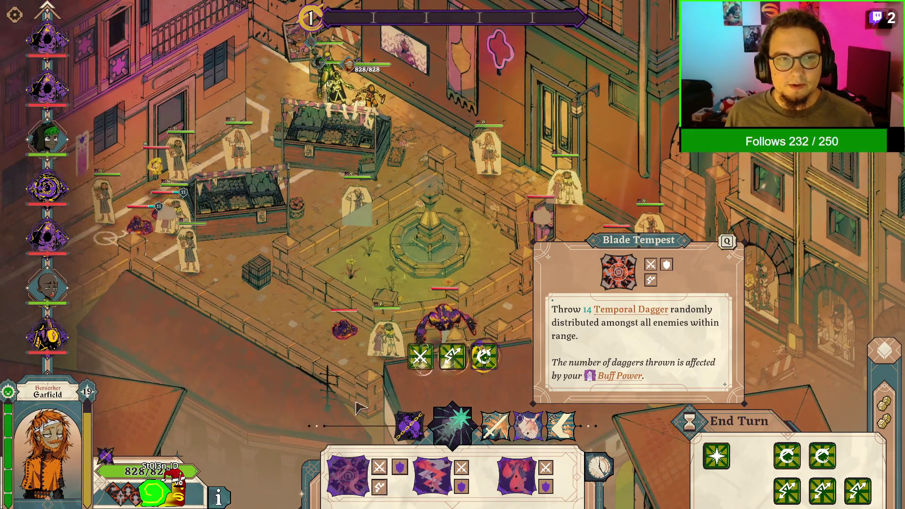
key("1")
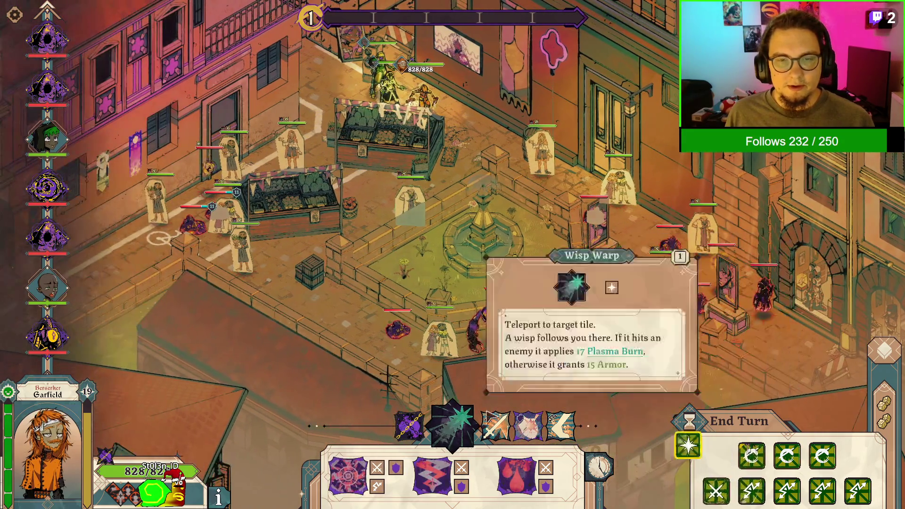
left_click(436, 426)
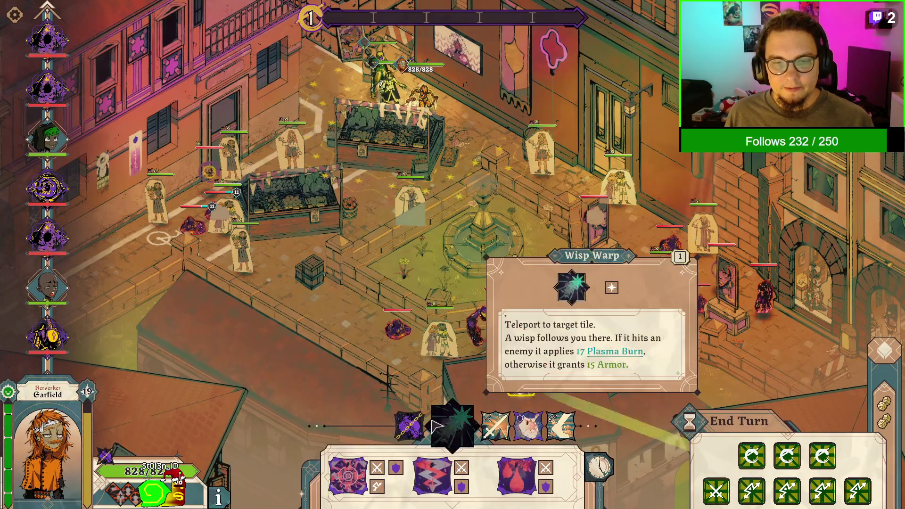
left_click(465, 207)
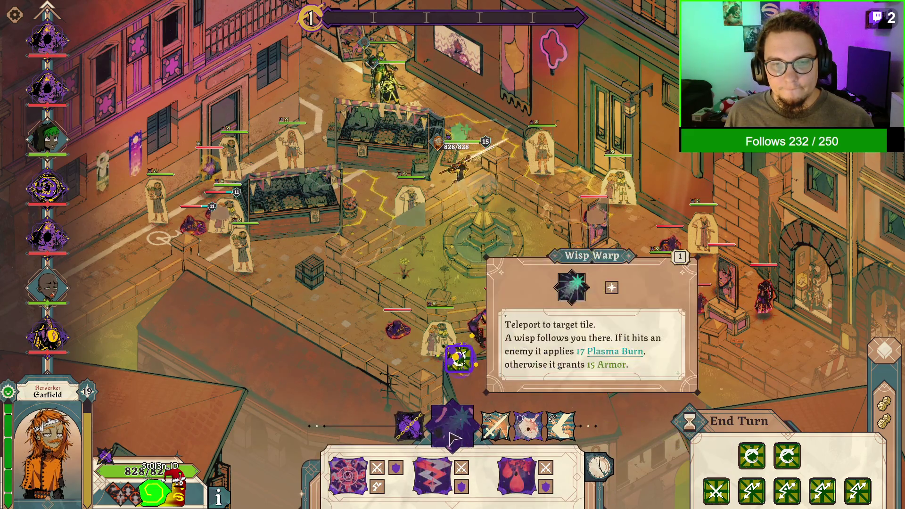
Hit every enemy in range with Blade Tempest dagger volleys
left_click(495, 424)
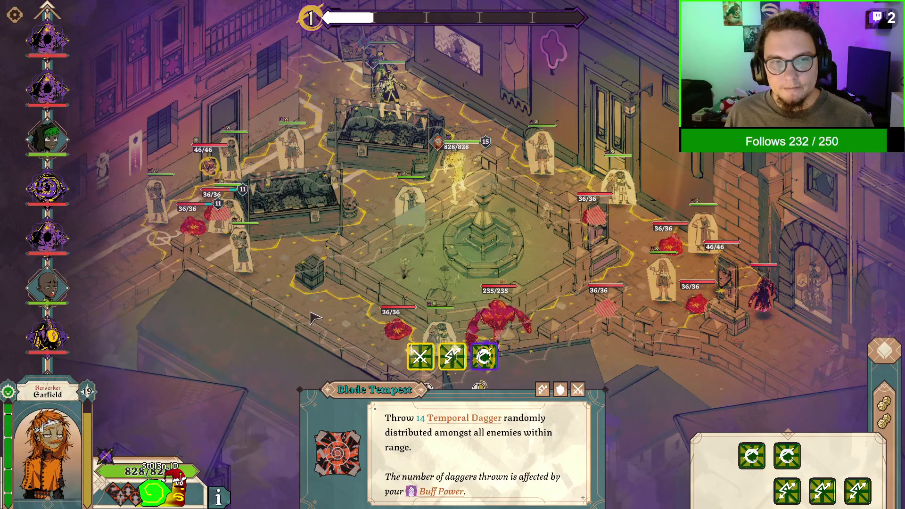
left_click(314, 319)
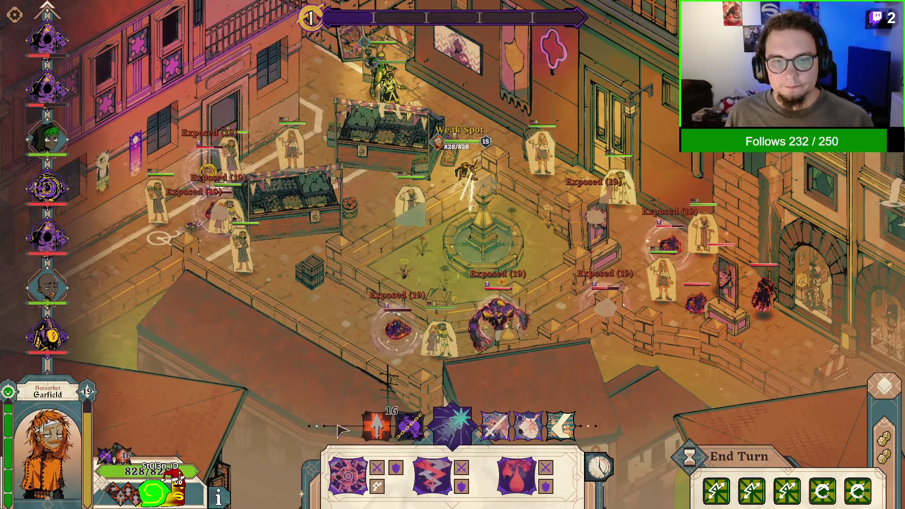
left_click(453, 427)
Fire another Blade Tempest volley at the small Chromatics and roll extra dice
left_click(328, 337)
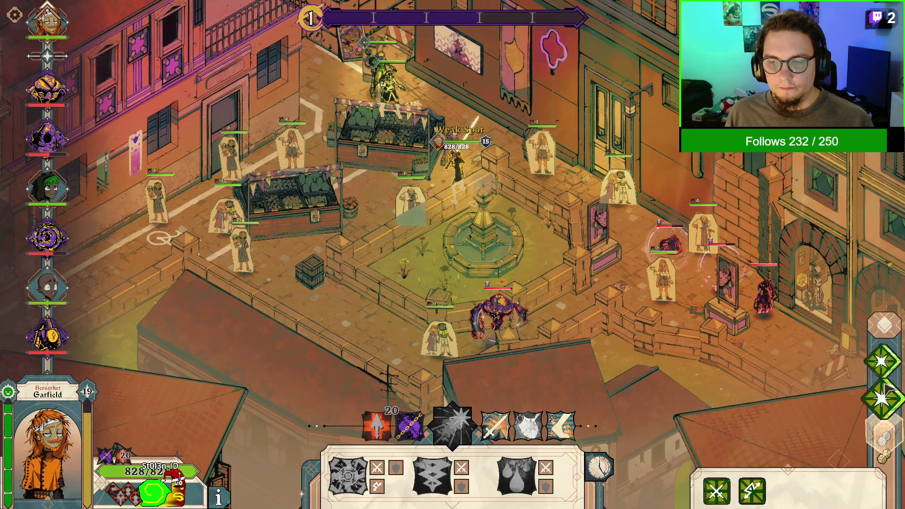
left_click(885, 385)
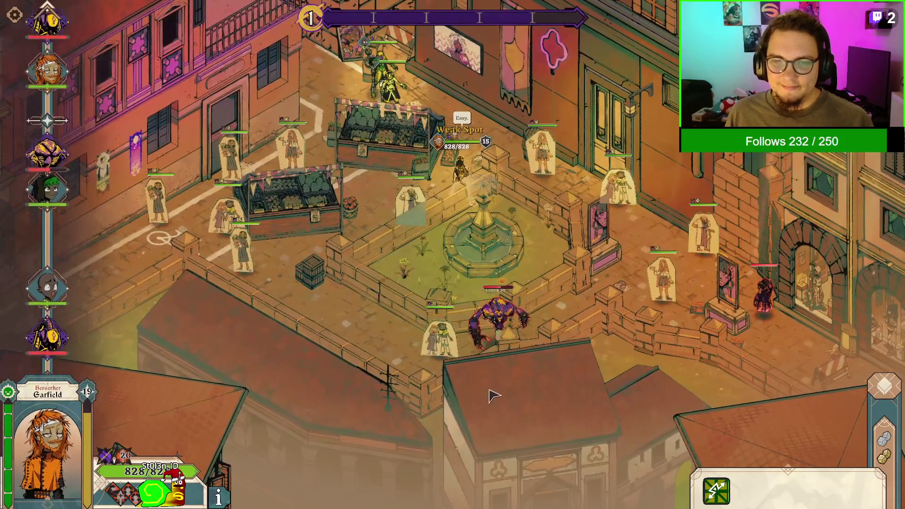
left_click(386, 427)
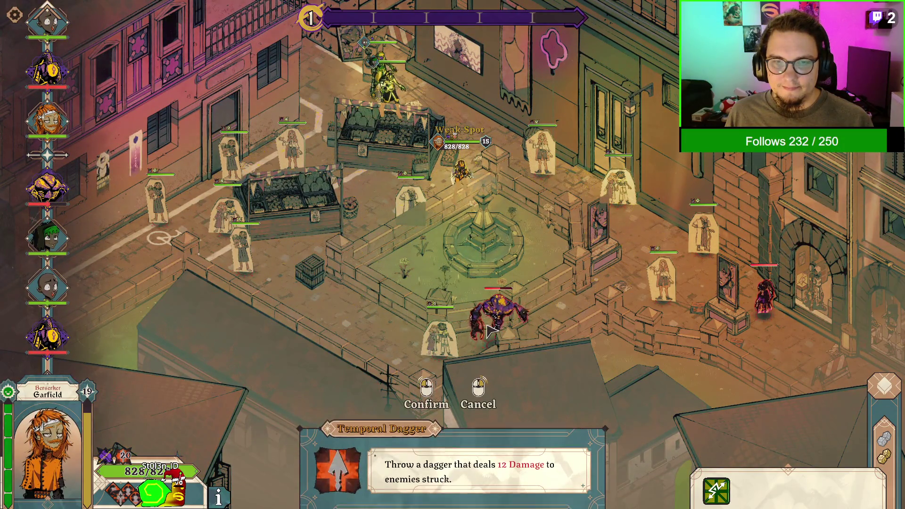
right_click(488, 330)
Move the hero to a new tile and hit the large brute with Temporal Dagger
left_click(521, 396)
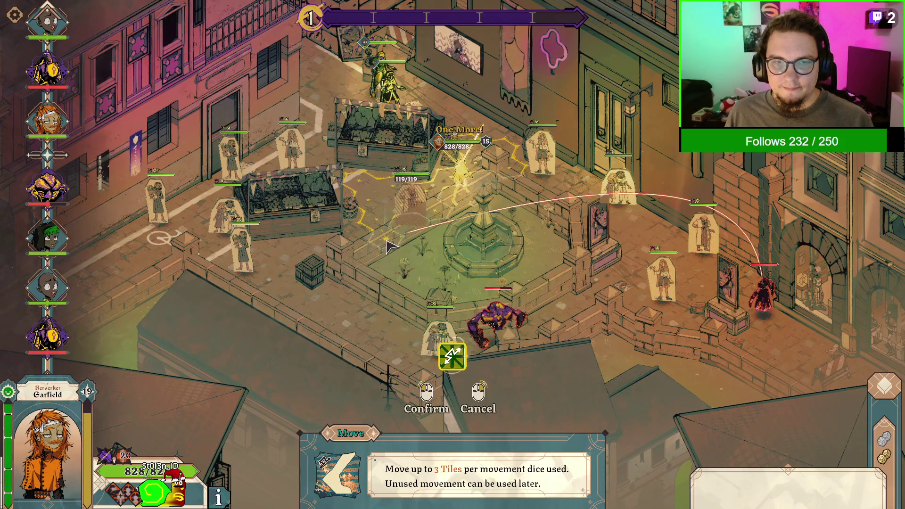
right_click(547, 198)
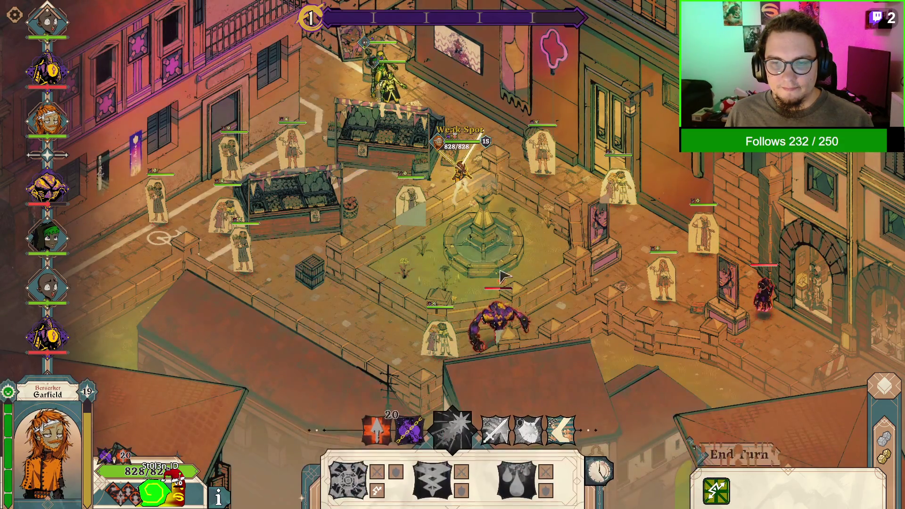
left_click(526, 427)
left_click(381, 245)
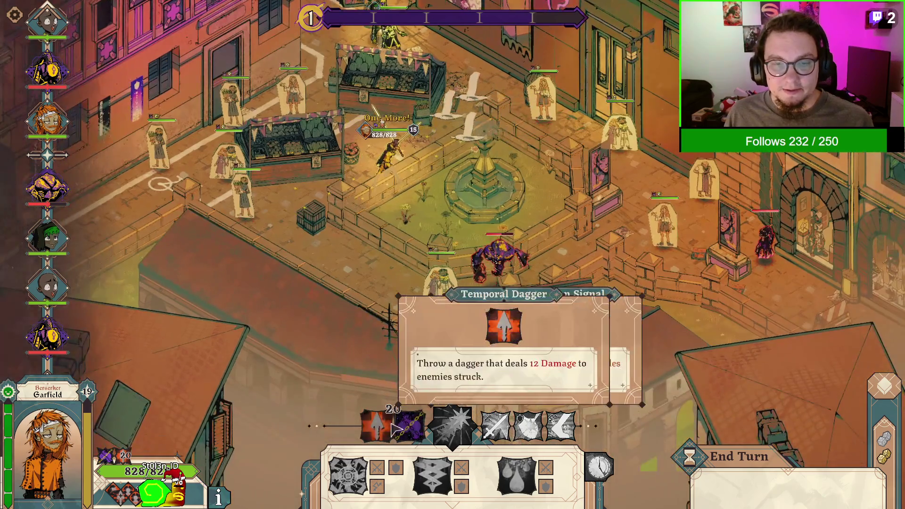
left_click(378, 424)
left_click(505, 292)
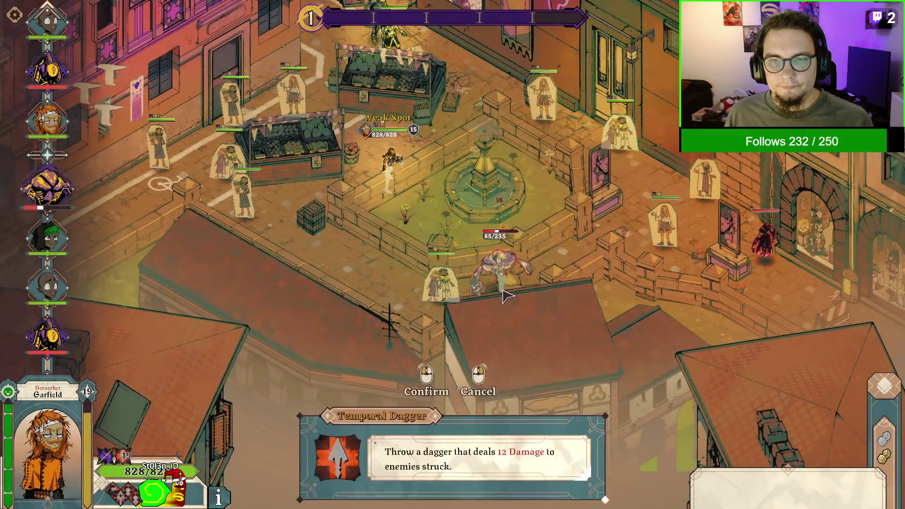
Keep throwing Temporal Daggers at the brute until it is finished off
left_click(504, 295)
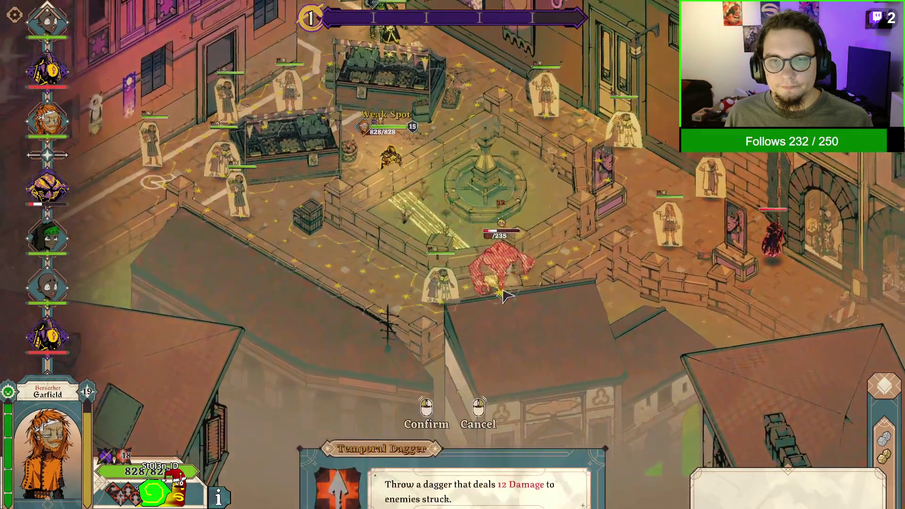
left_click(503, 296)
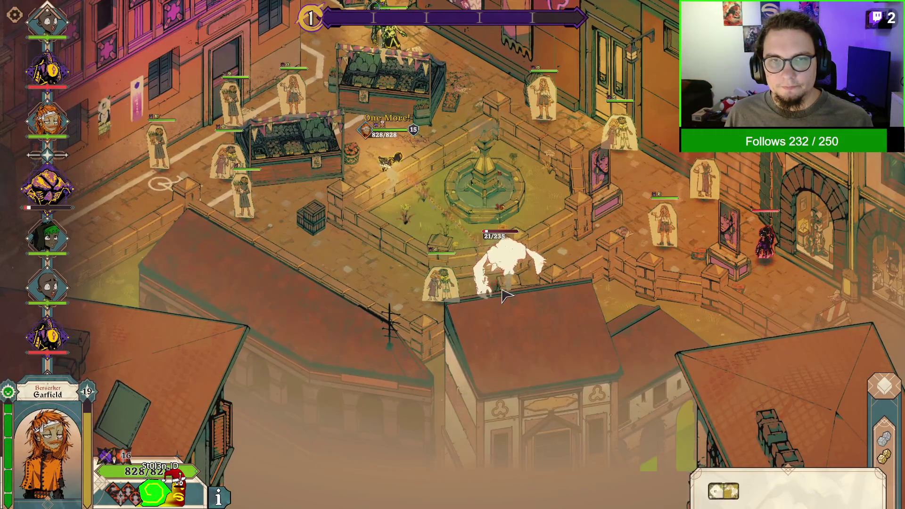
left_click(504, 295)
left_click(504, 296)
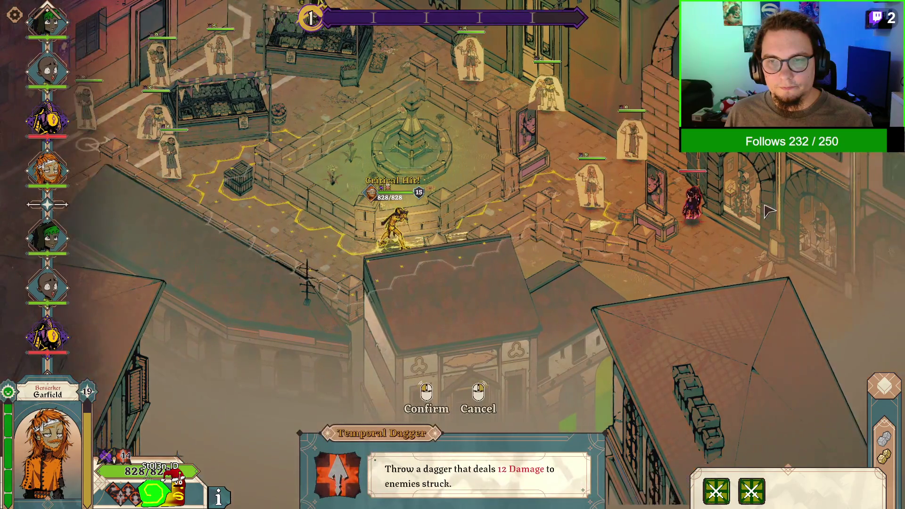
left_click(622, 203)
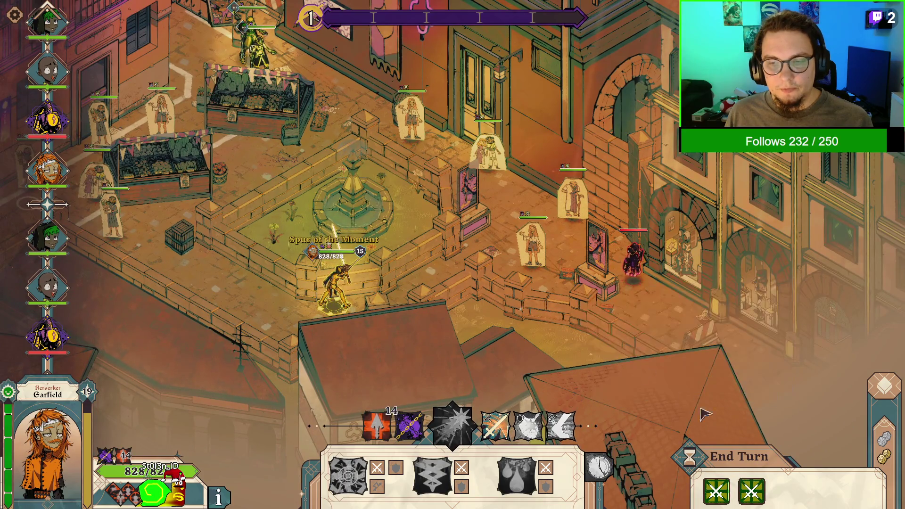
Reroll the sword die into a move, end the turn, and ready Wisp Warp again
left_click(749, 493)
left_click(863, 467)
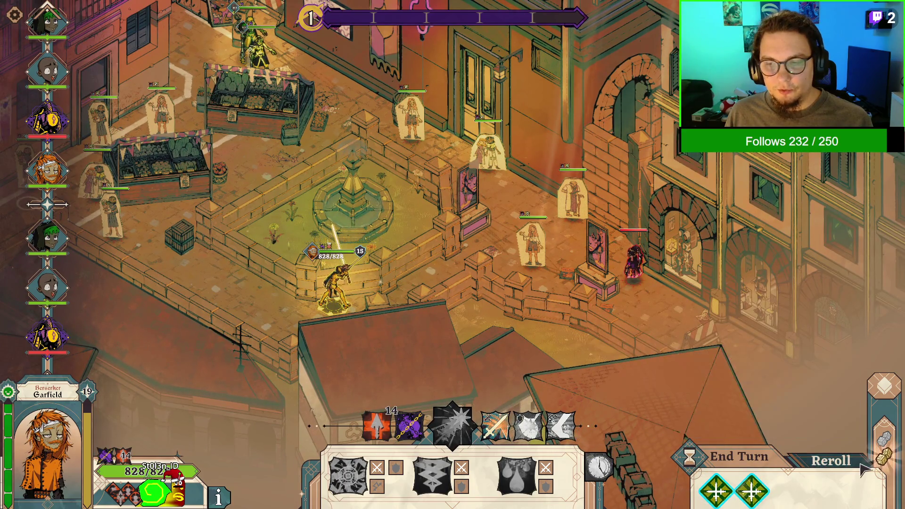
left_click(852, 465)
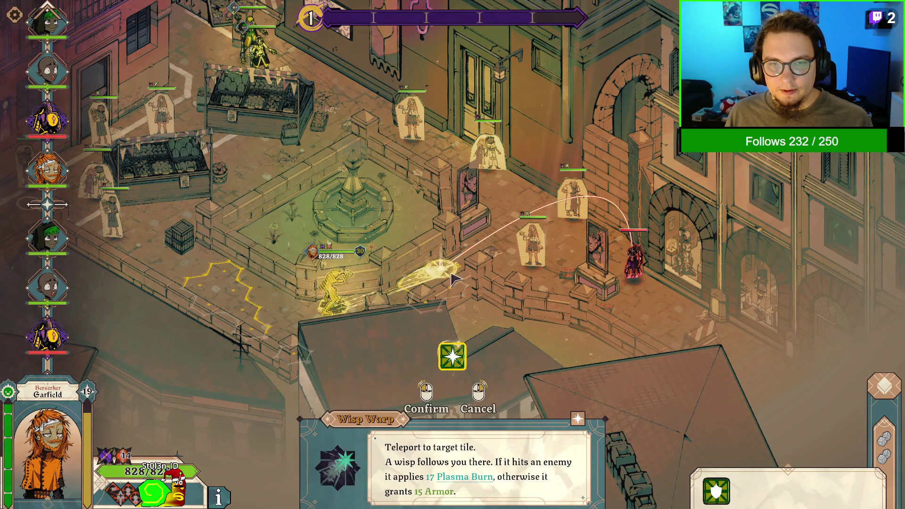
right_click(477, 271)
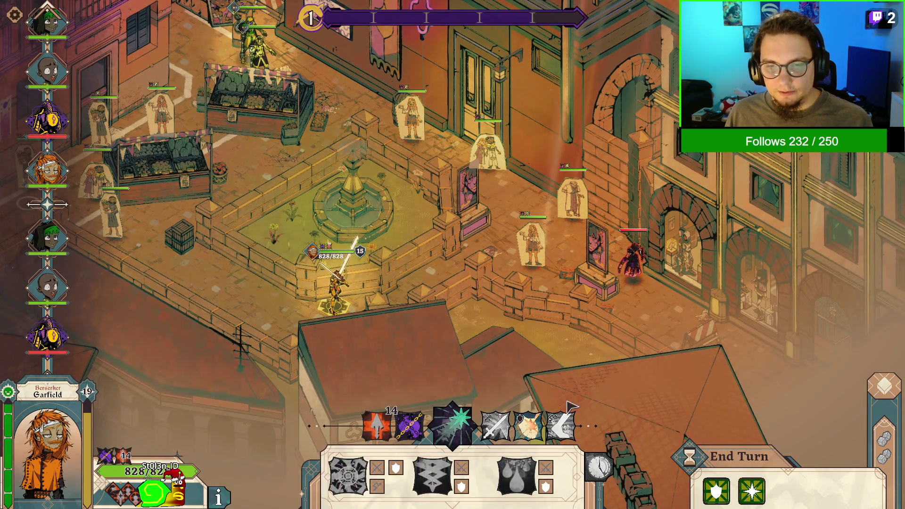
left_click(453, 425)
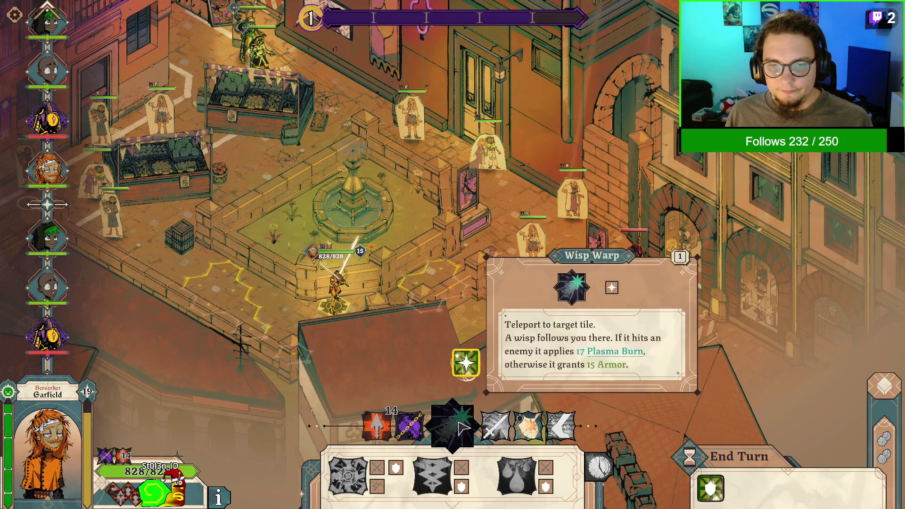
Warp Garfield beside the fountain wall, dagger the doorway enemy, add armor, and end his turn
left_click(470, 295)
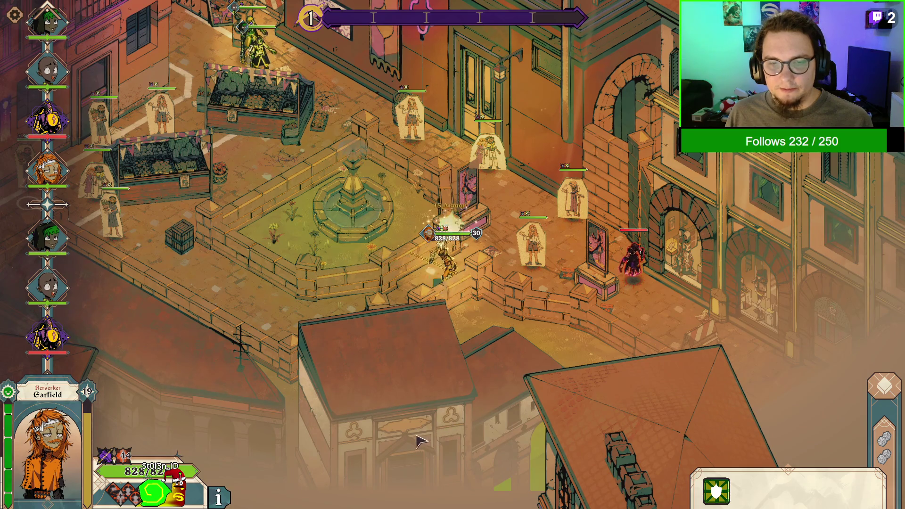
left_click(375, 426)
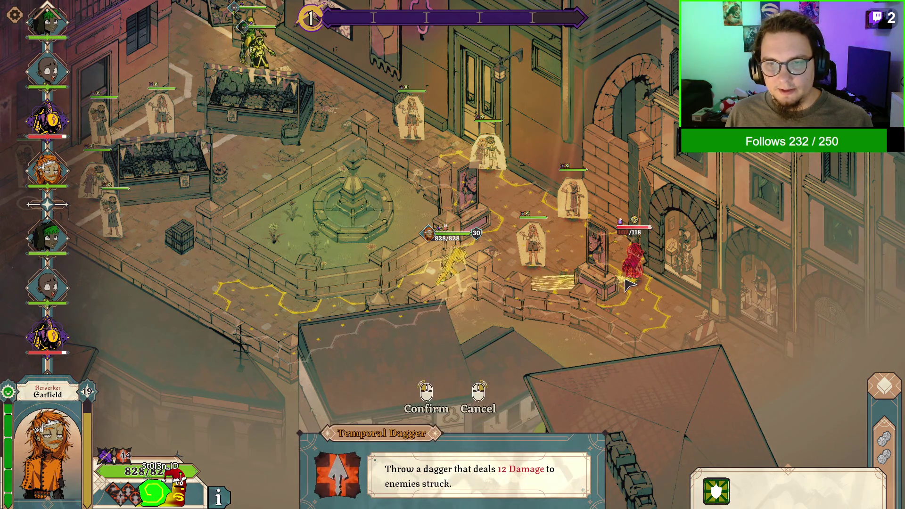
left_click(628, 286)
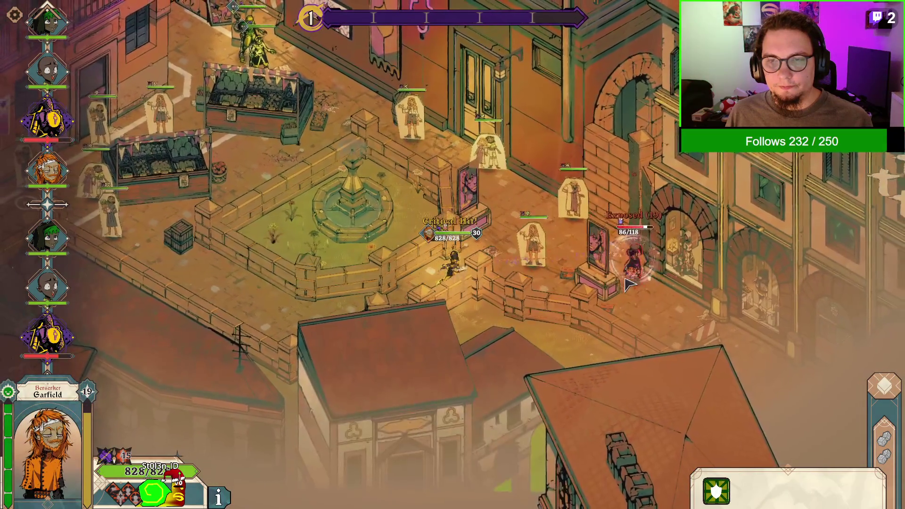
left_click(627, 286)
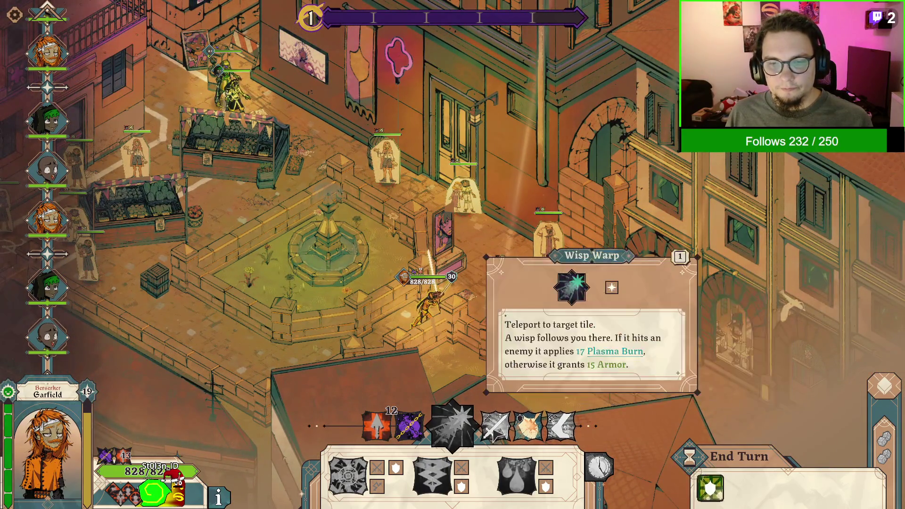
left_click(534, 424)
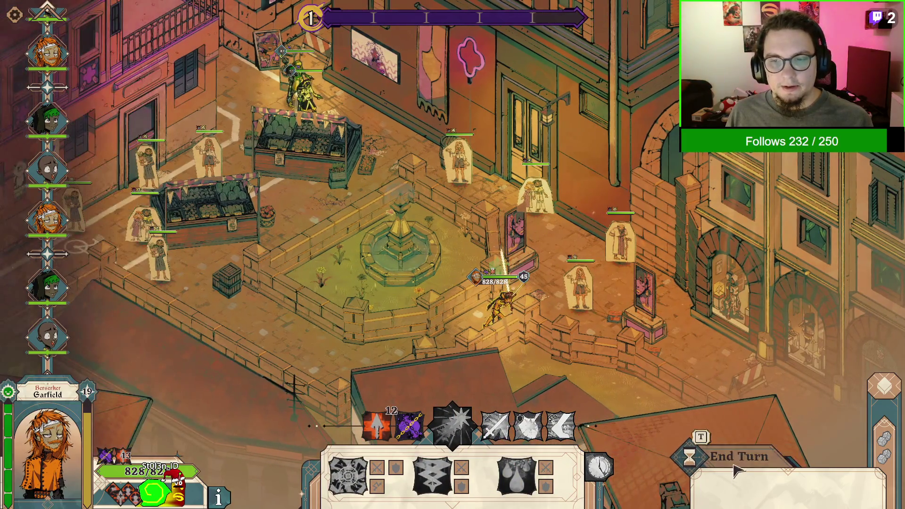
left_click(736, 464)
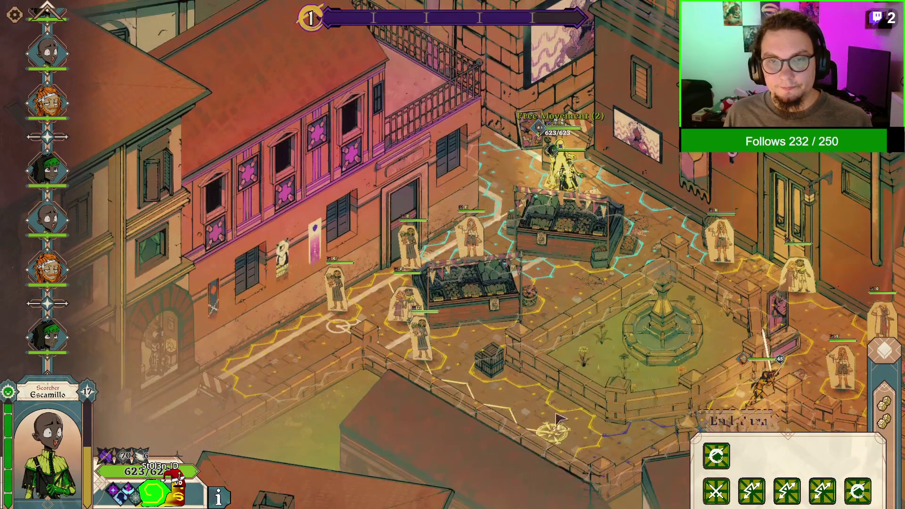
Move Escamillo twice across the plaza to stand beside the civilians at the market stall
key("2")
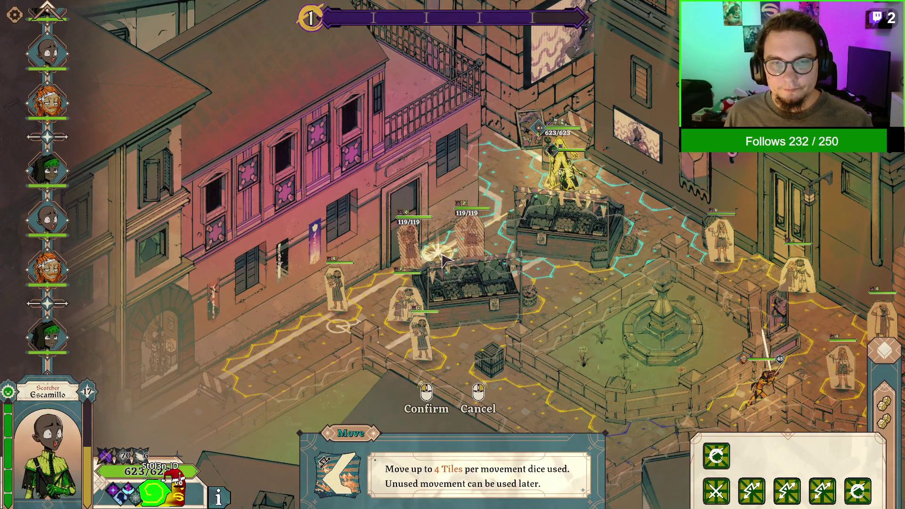
left_click(443, 260)
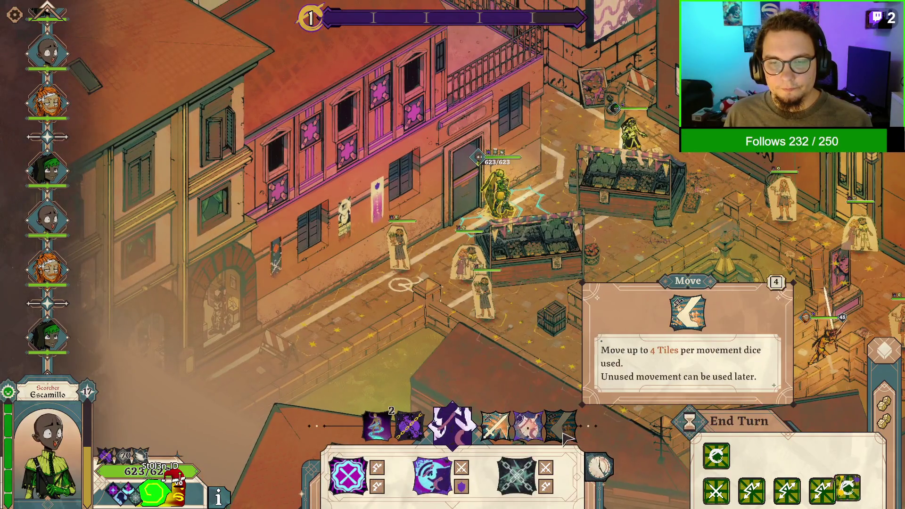
left_click(753, 491)
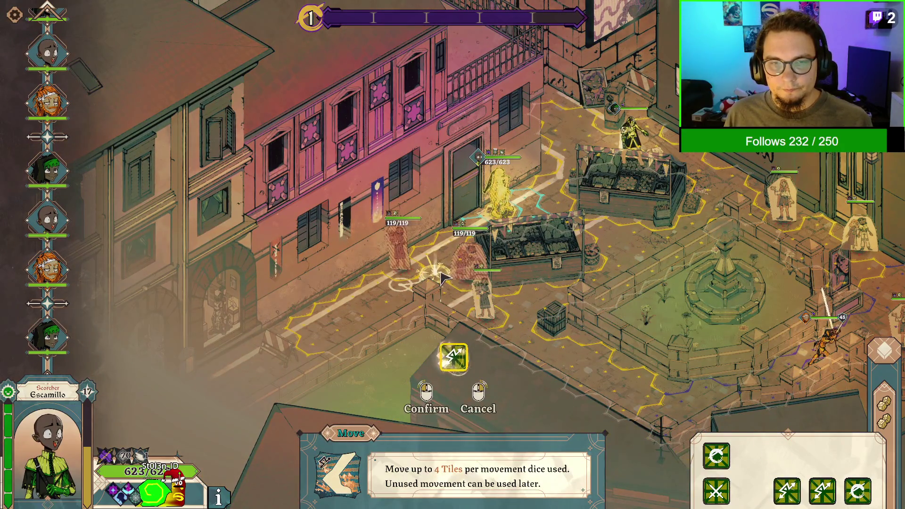
left_click(465, 282)
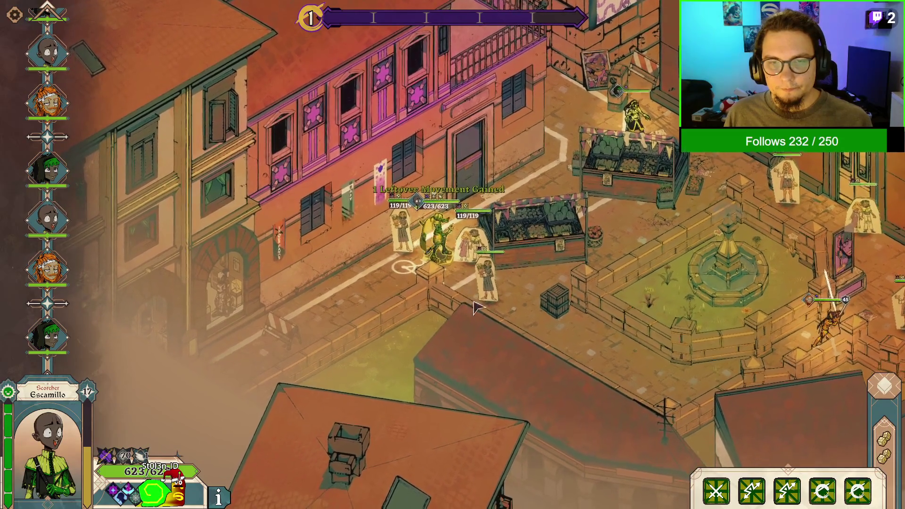
key("d")
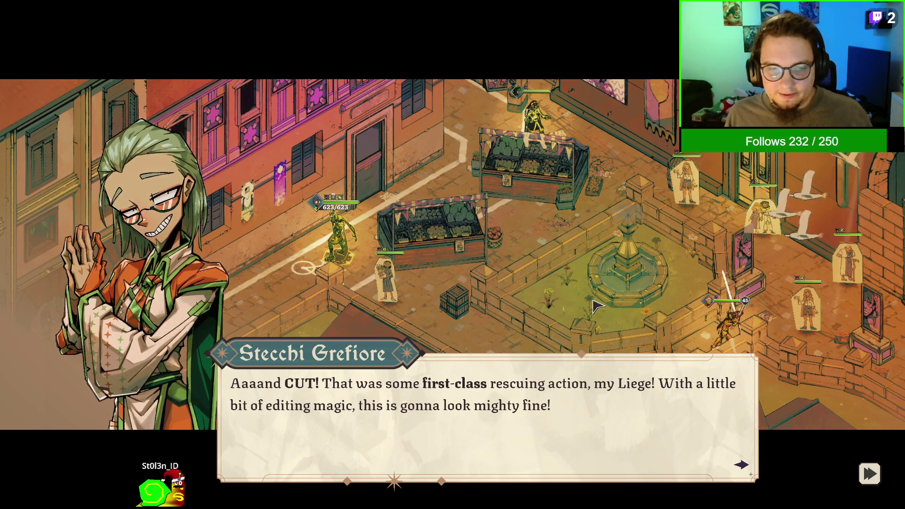
Talk through Stecchi's dialogue, answering 'I don't feel like this is very upstanding...'
left_click(615, 449)
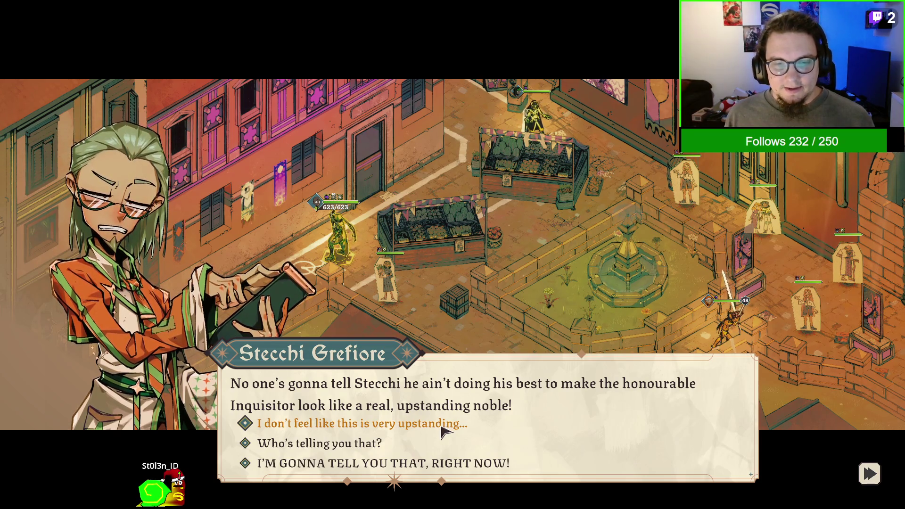
left_click(445, 432)
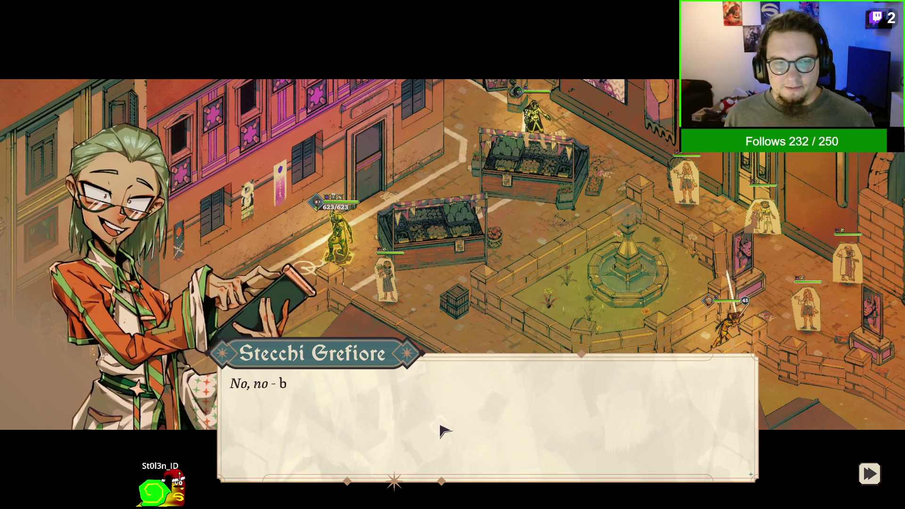
left_click(600, 454)
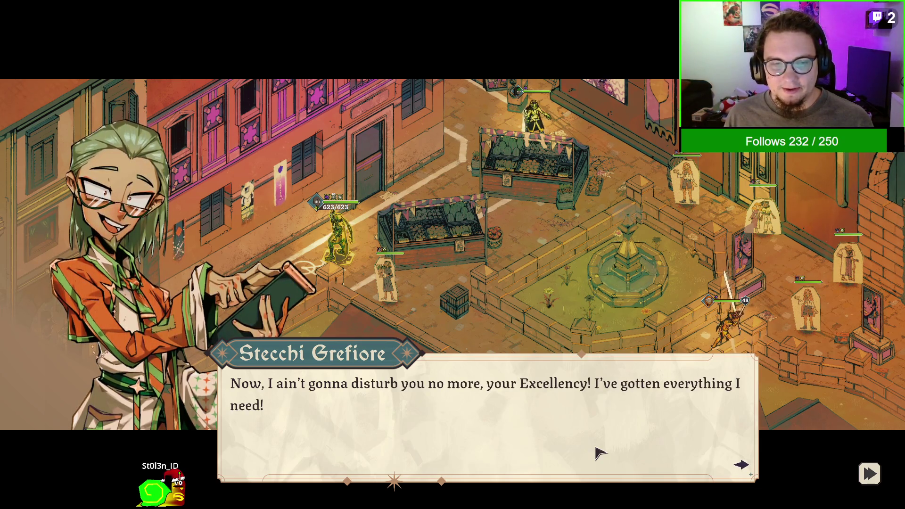
left_click(600, 454)
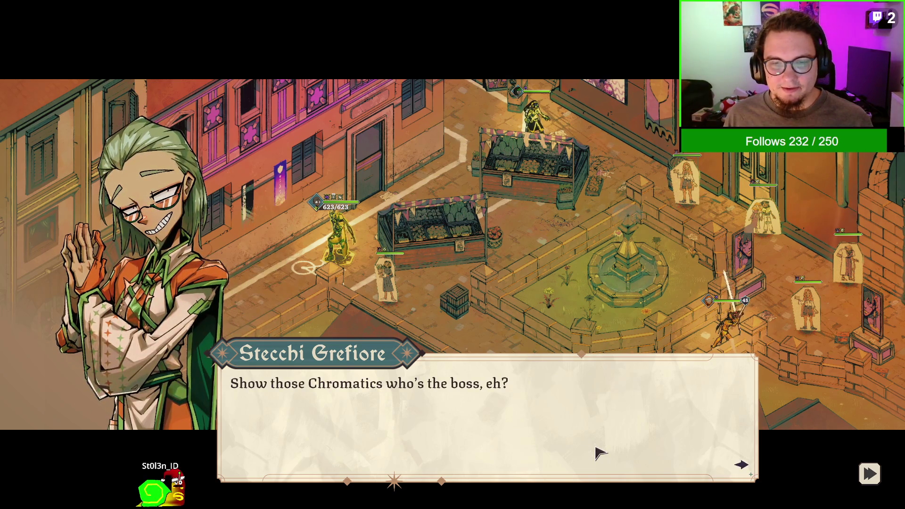
left_click(600, 453)
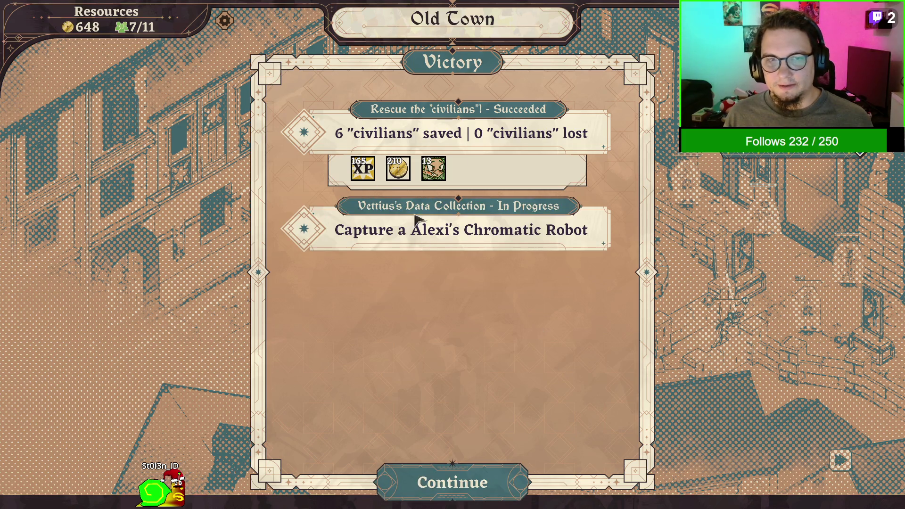
Continue past the Victory summary and the Stecchi Grefiore relation panel
left_click(505, 479)
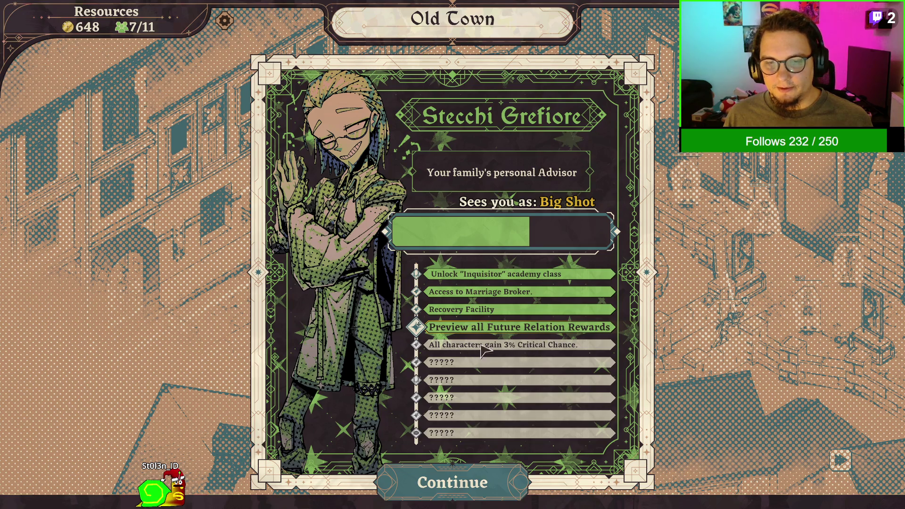
left_click(505, 479)
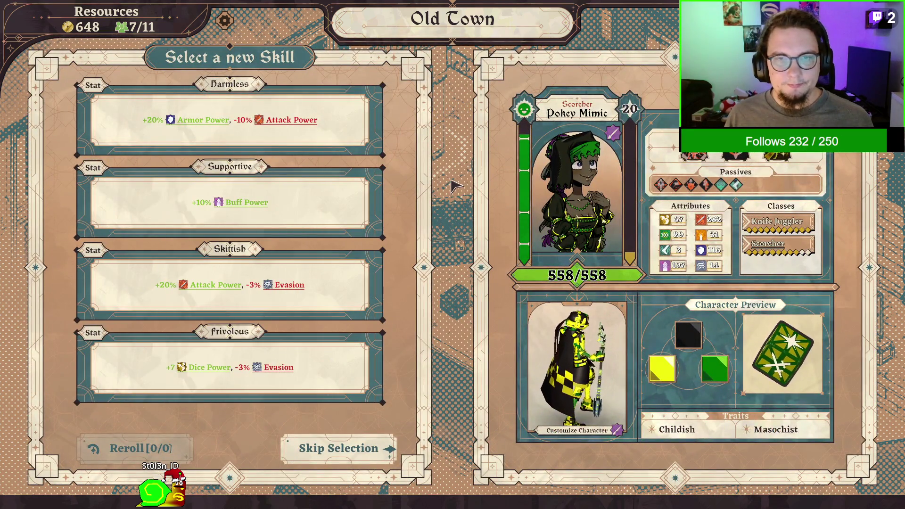
Pick a stat skill for Pokey, Cunning for Garfield and Aggressive for Escamillo
mouse_move(696, 146)
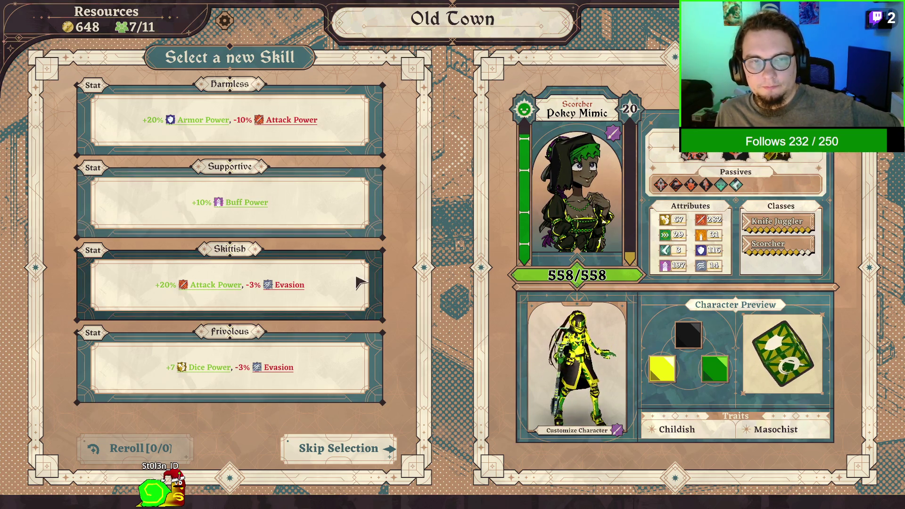
left_click(350, 217)
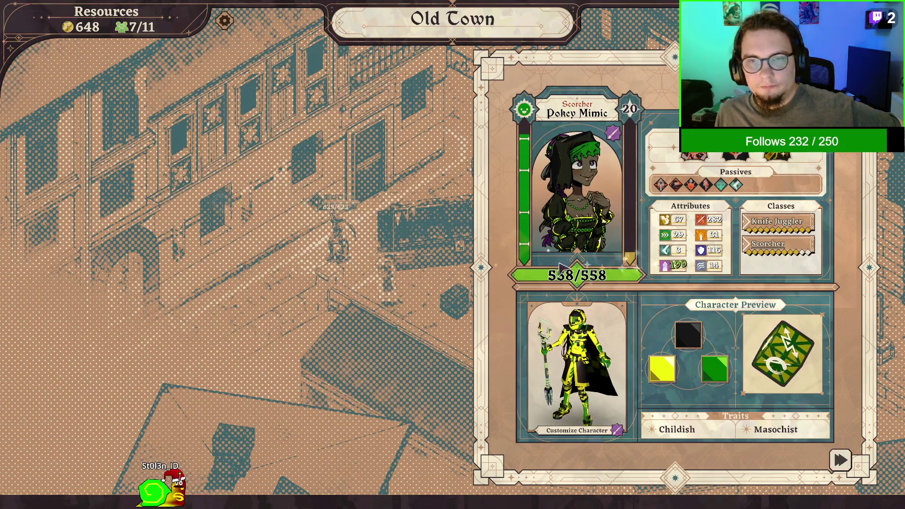
left_click(477, 203)
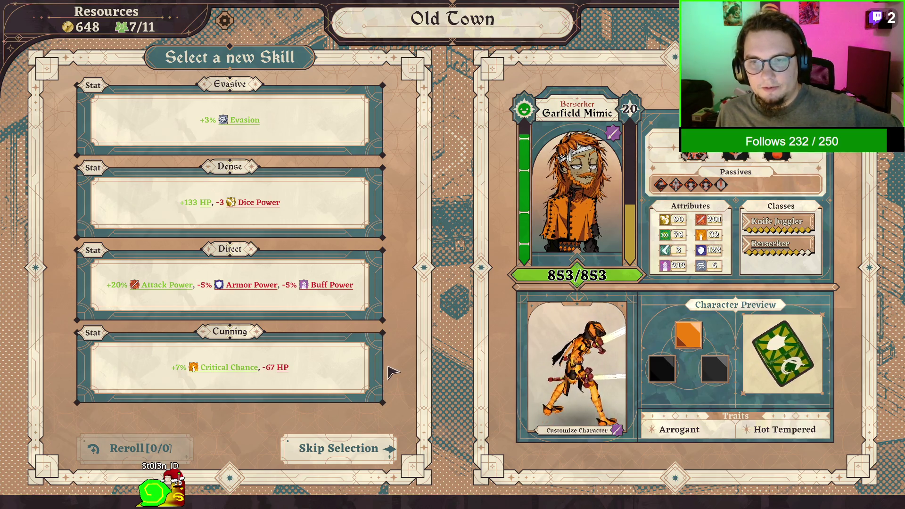
left_click(357, 379)
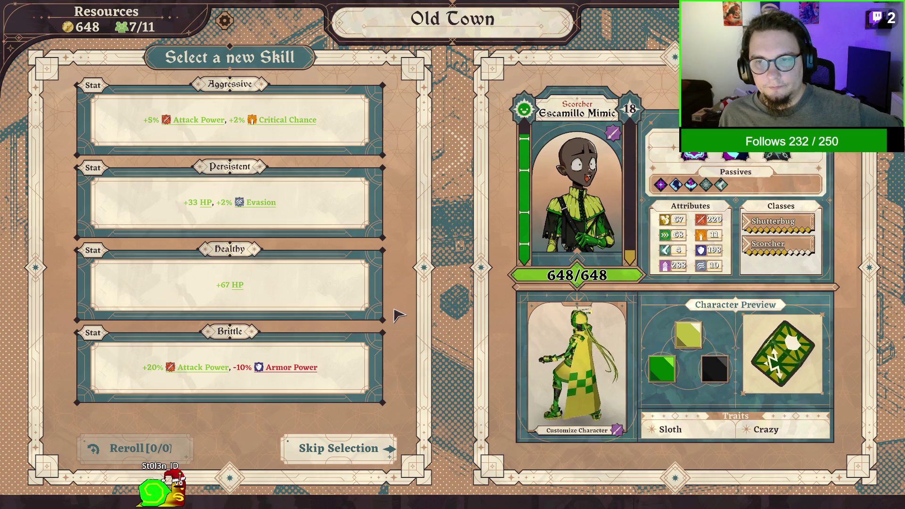
left_click(355, 121)
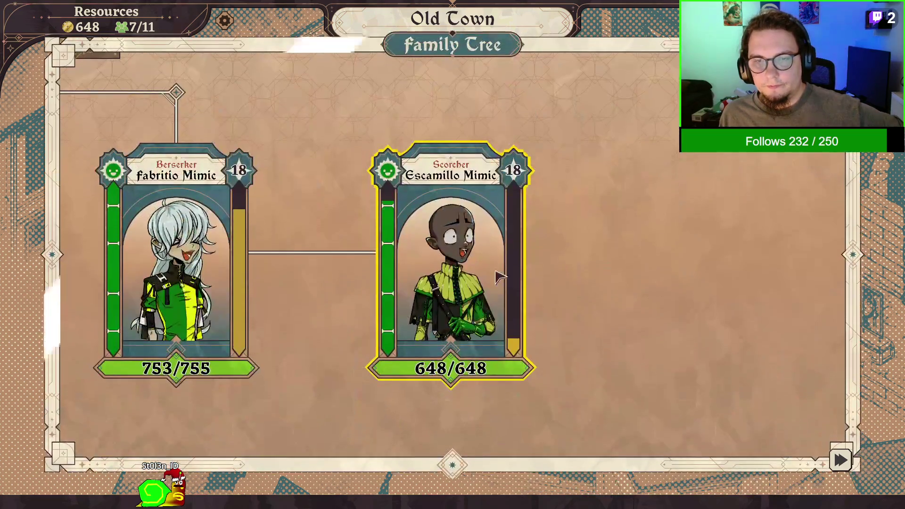
Travel on the Old Town map to the neighbouring crossed-swords battle node
left_click(512, 490)
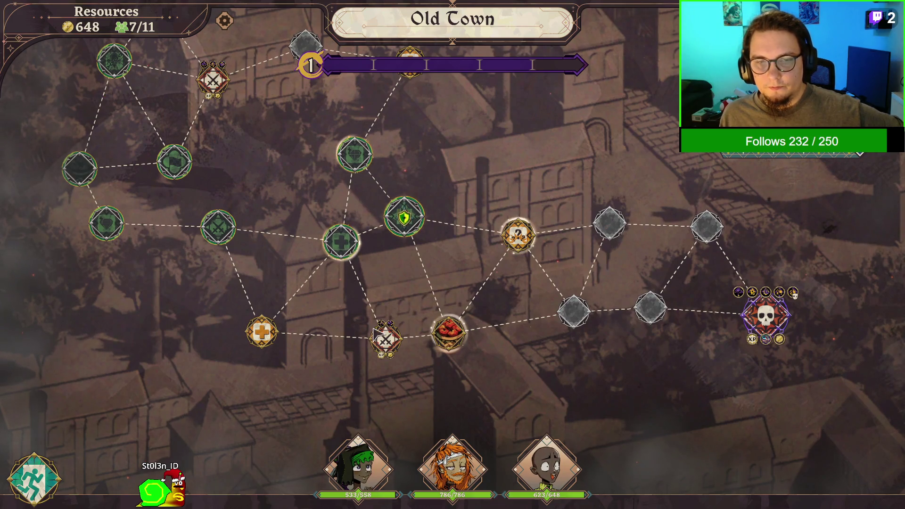
left_click(341, 242)
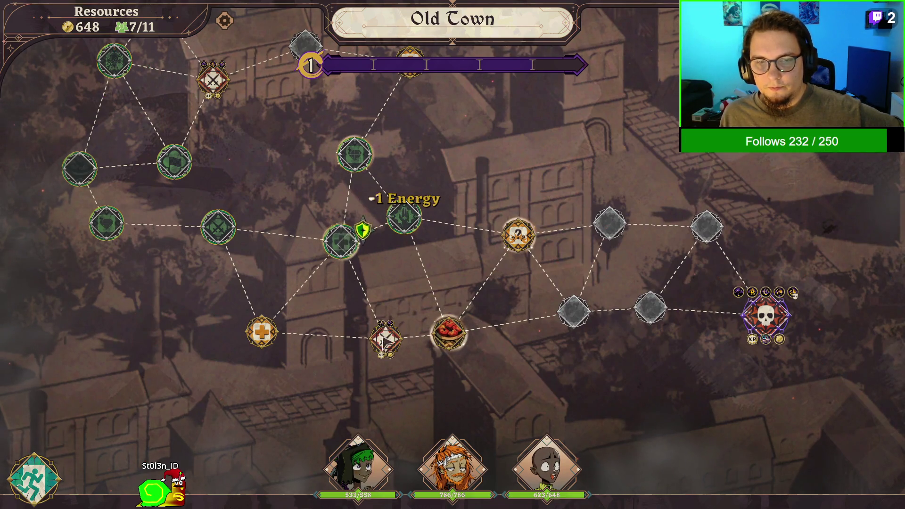
left_click(386, 355)
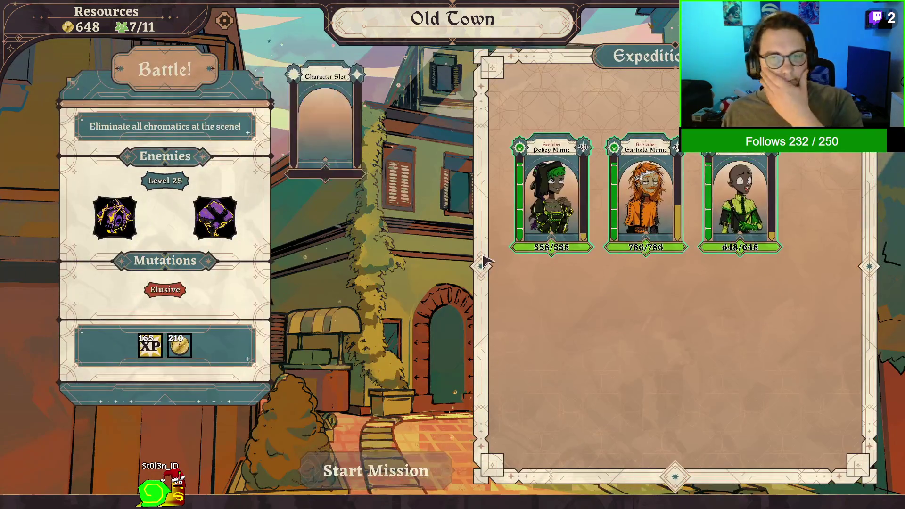
Place Pokey, Escamillo and Garfield Mimic in the party and start the mission
left_click(552, 198)
left_click(656, 210)
left_click(740, 203)
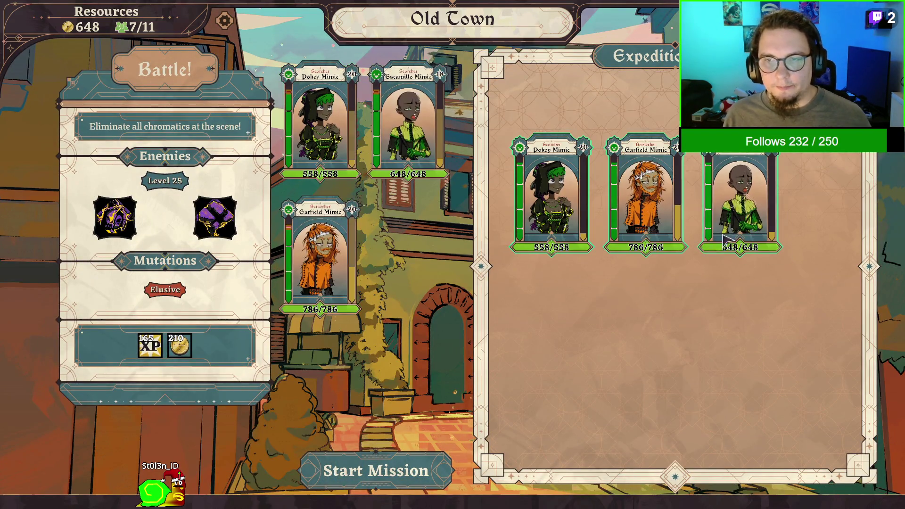
left_click(415, 470)
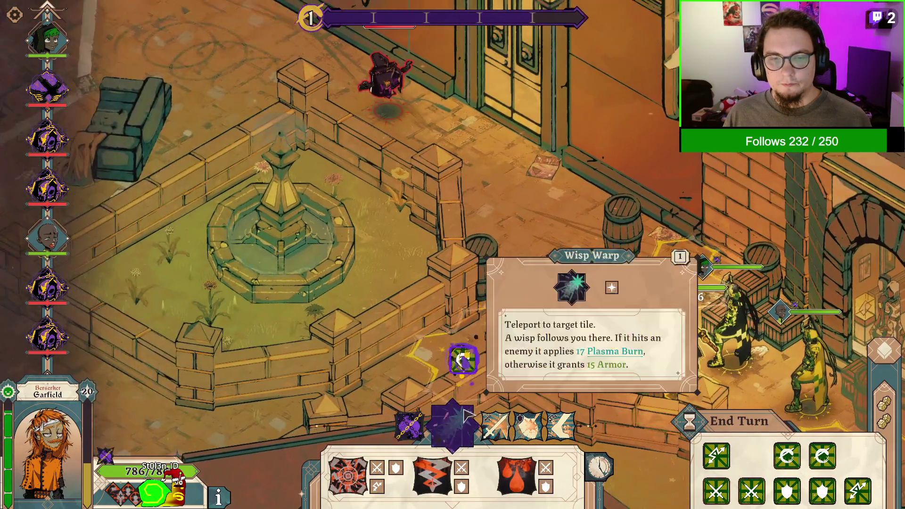
Teleport Garfield with Wisp Warp to a nearby tile
left_click(460, 414)
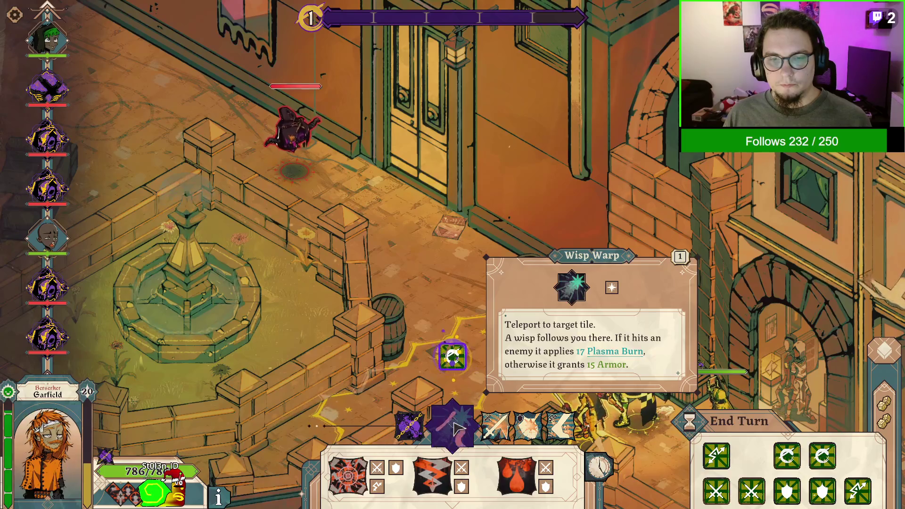
left_click(450, 354)
left_click(451, 355)
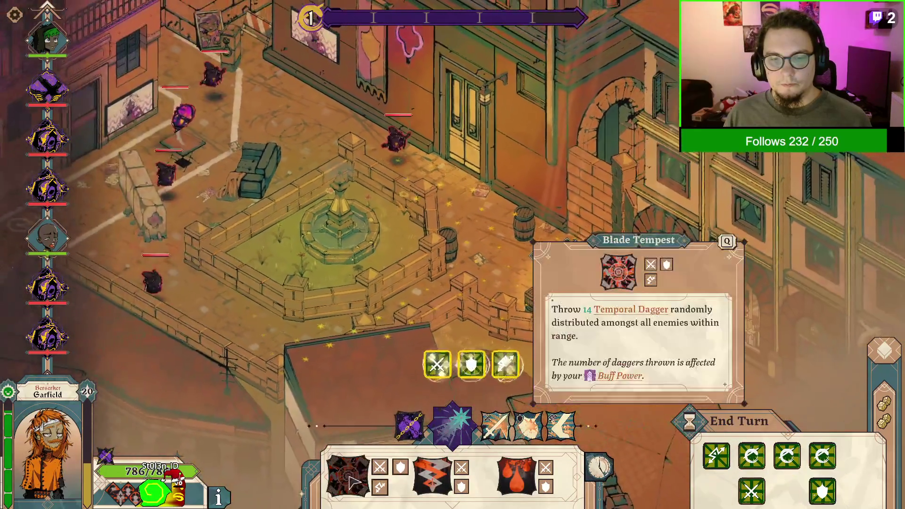
Swap Blade Tempest for another Wisp Warp and teleport Garfield to the plaza's east side
left_click(358, 493)
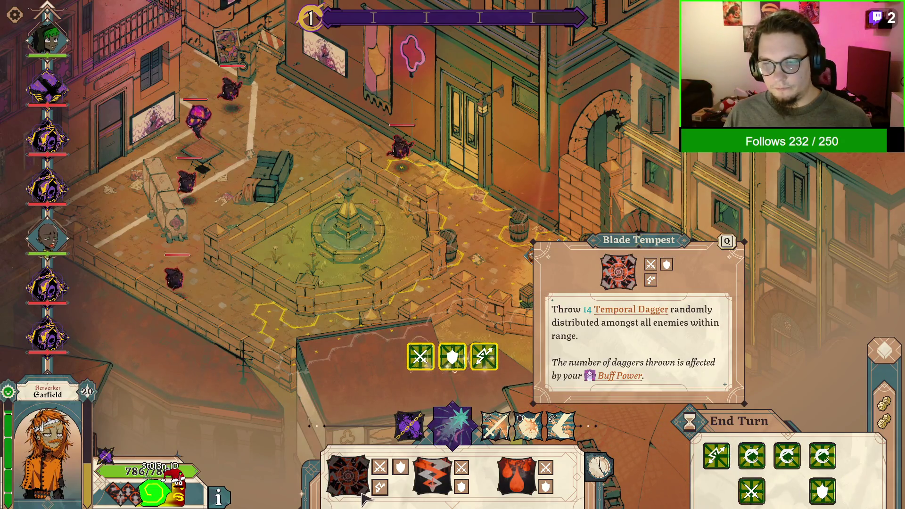
left_click(364, 495)
left_click(443, 422)
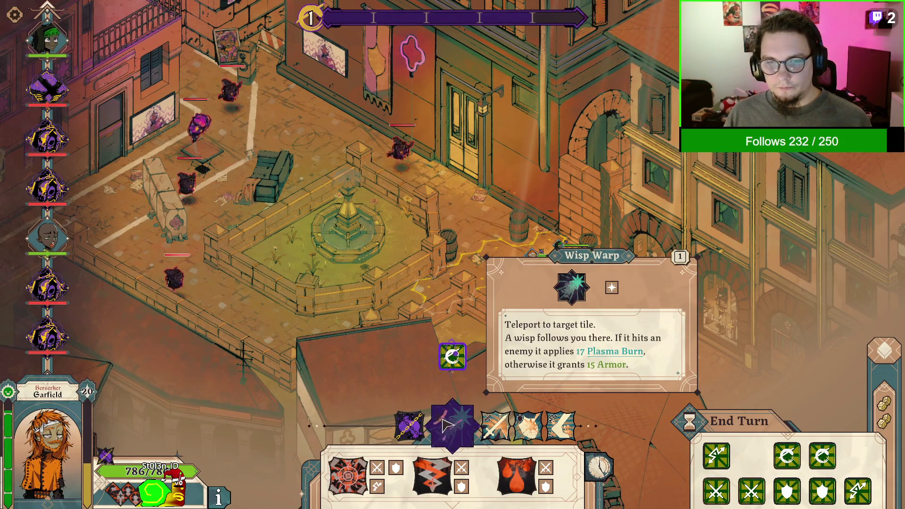
left_click(447, 425)
left_click(467, 262)
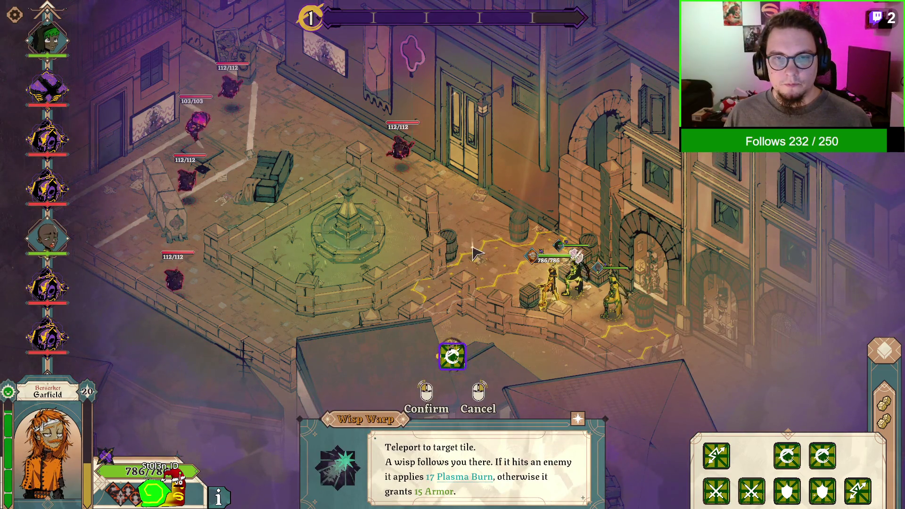
left_click(475, 263)
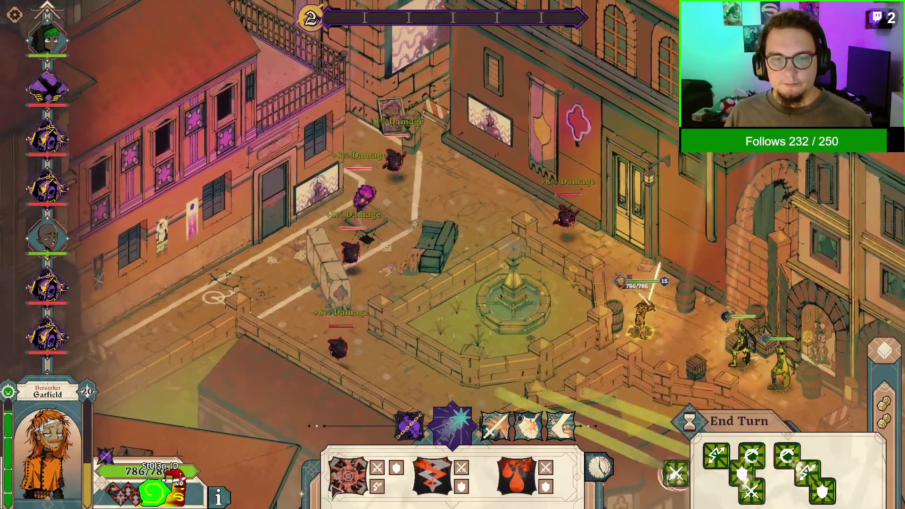
Commit Blade Tempest for the turn and move Garfield beside the fountain, keeping leftover movement
left_click(382, 469)
left_click(382, 274)
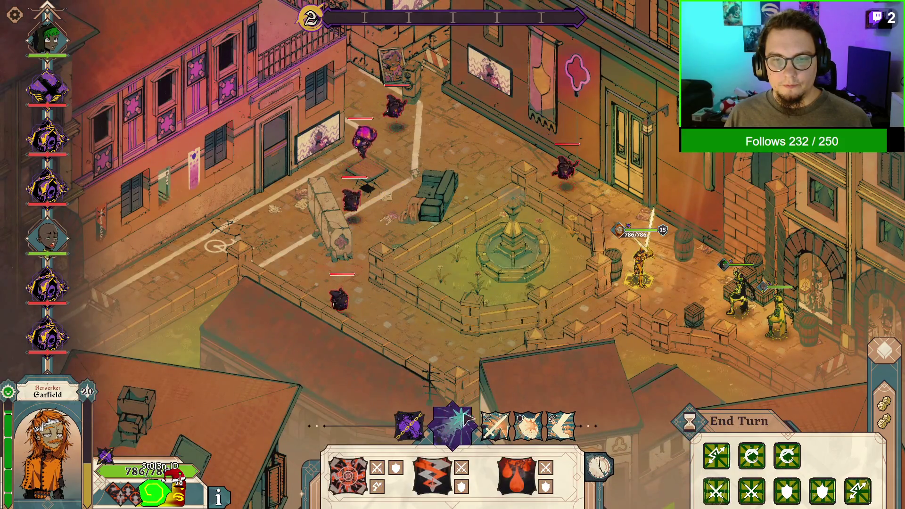
left_click(467, 418)
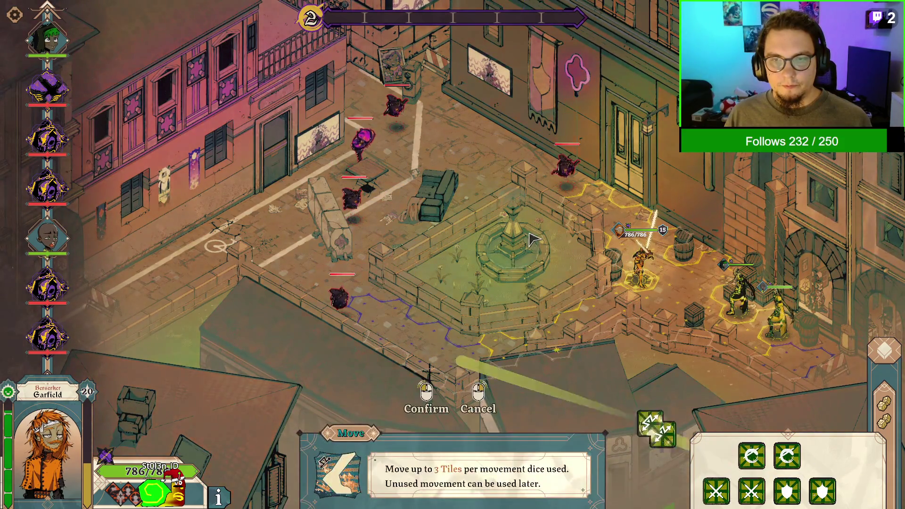
right_click(511, 401)
left_click(464, 426)
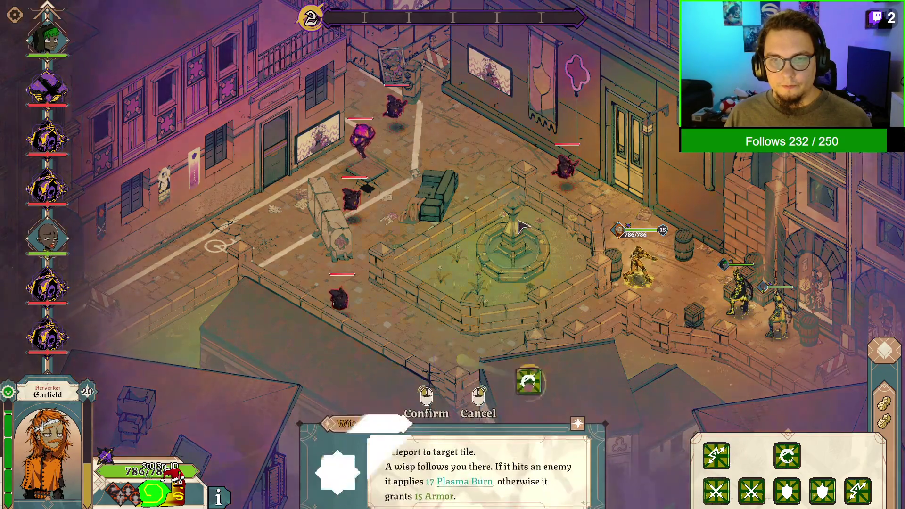
right_click(514, 406)
left_click(561, 426)
left_click(577, 209)
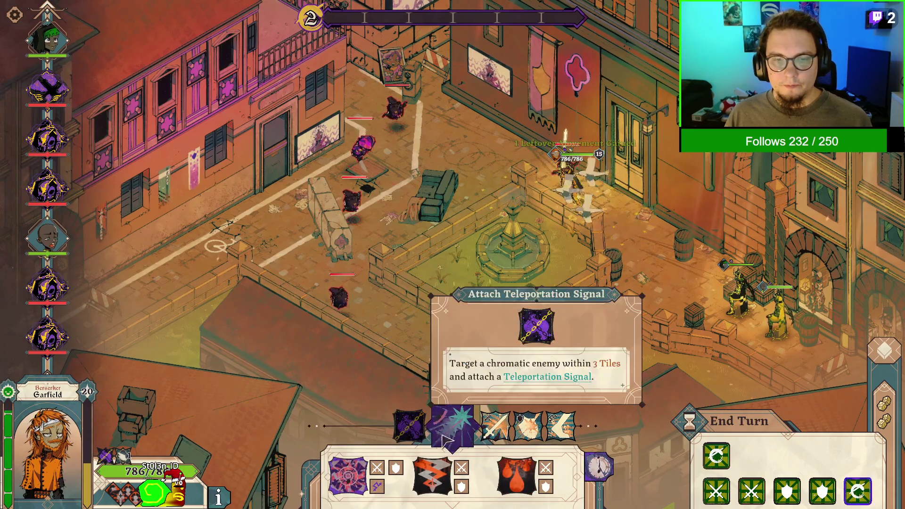
Unleash two Blade Tempest dagger volleys on the chromatics, abandoning a Temporal Dagger throw
left_click(448, 429)
left_click(477, 287)
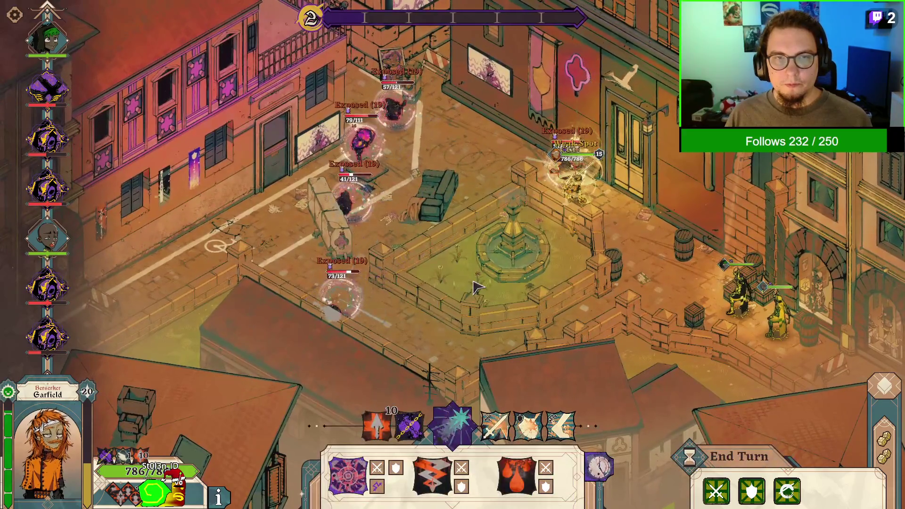
left_click(385, 427)
key("w")
key("a")
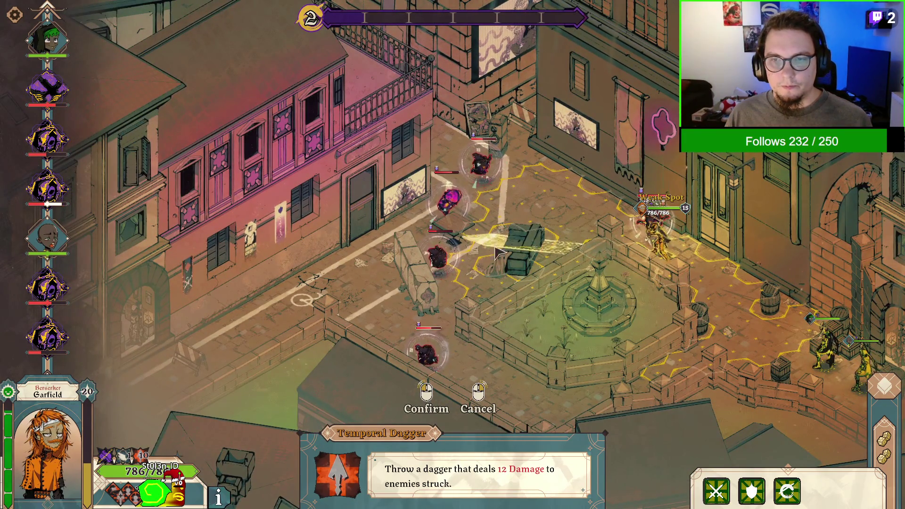
right_click(429, 287)
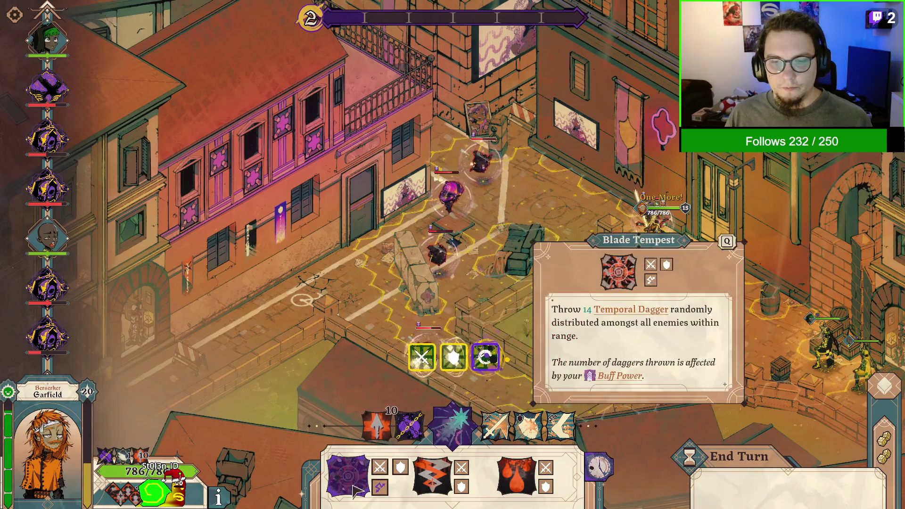
left_click(356, 488)
left_click(557, 309)
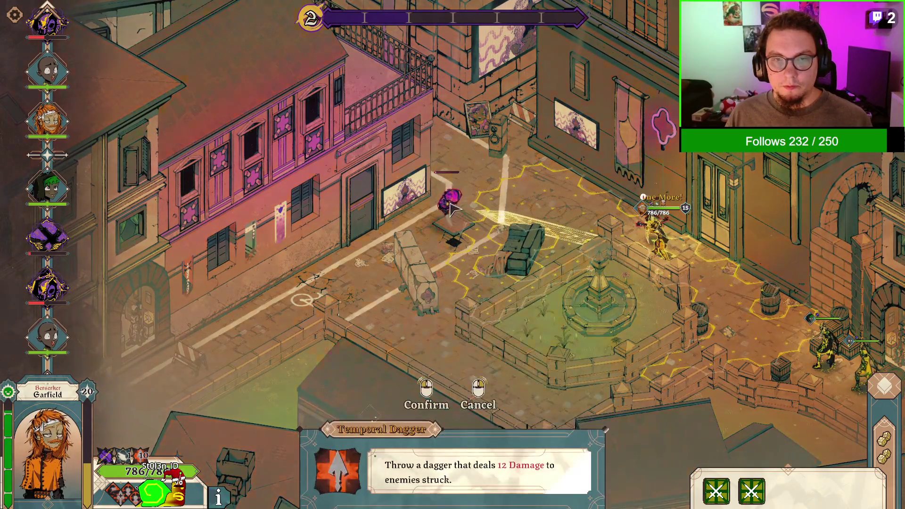
Execute the weak-spot crosshair action, reroll for fresh dice, and ready a 24-damage Basic Attack on an adjacent enemy
left_click(716, 493)
left_click(740, 457)
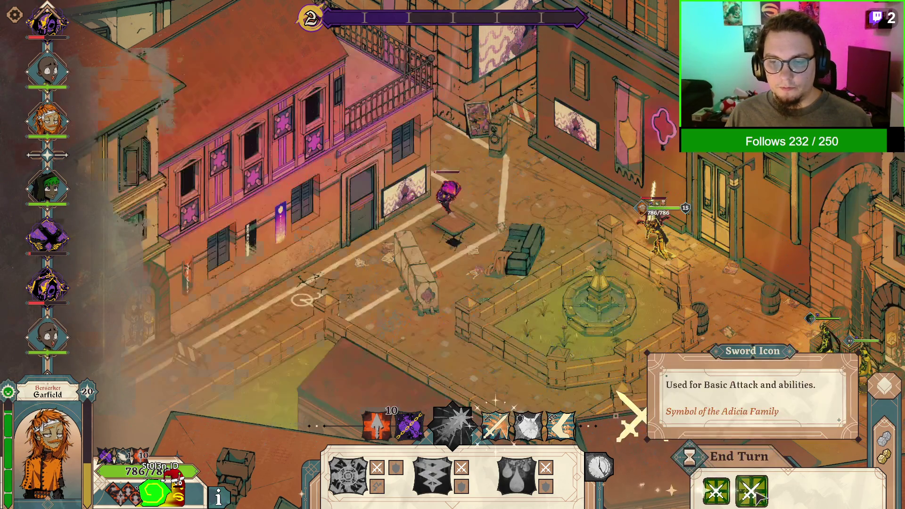
left_click(880, 397)
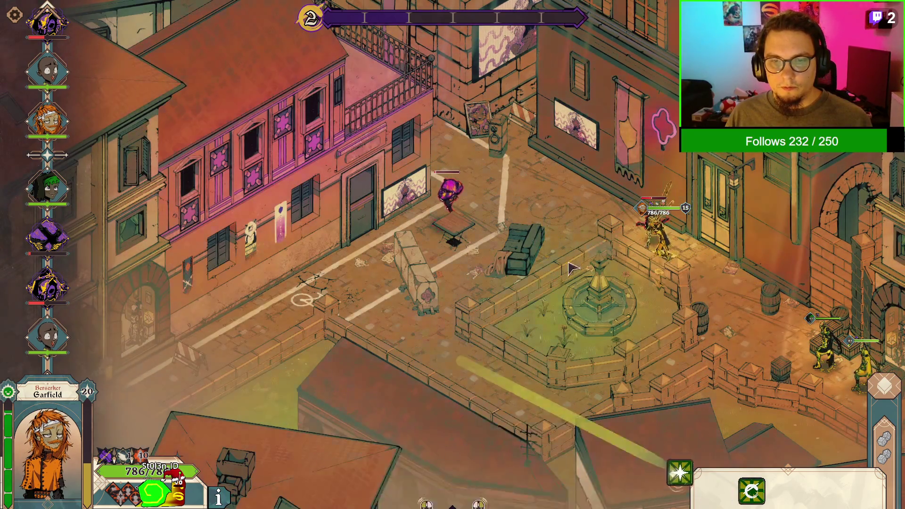
left_click(473, 437)
left_click(495, 427)
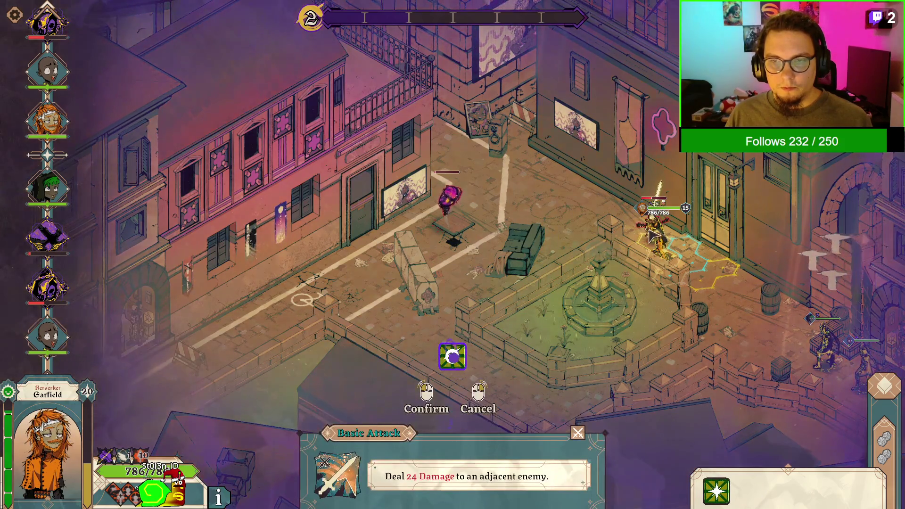